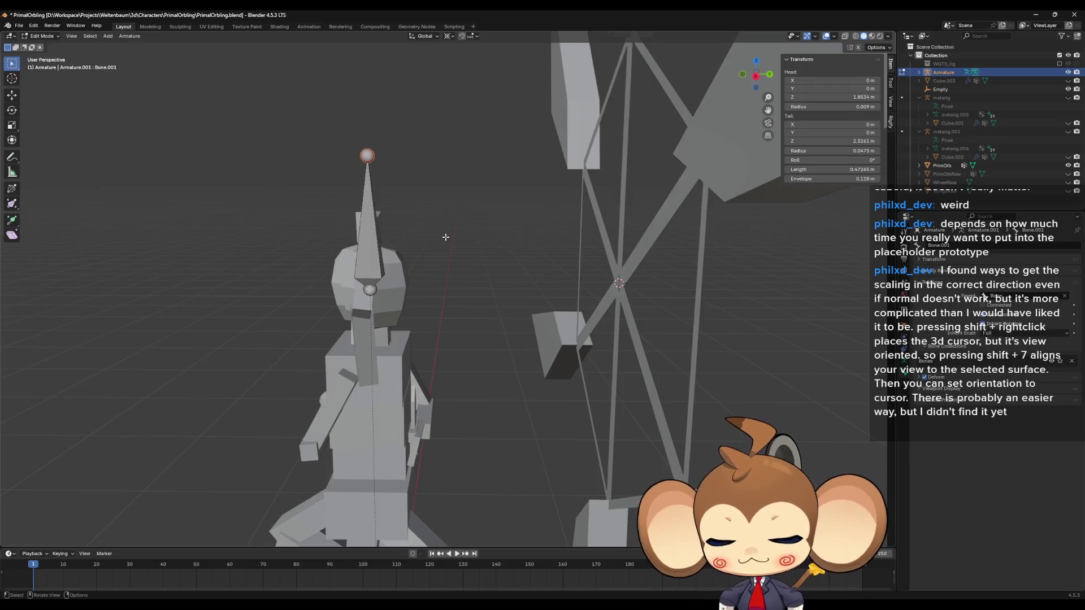
Collapse the bone tail onto the rotor centre and flatten its head to level height
{"action": "key", "text": "s"}
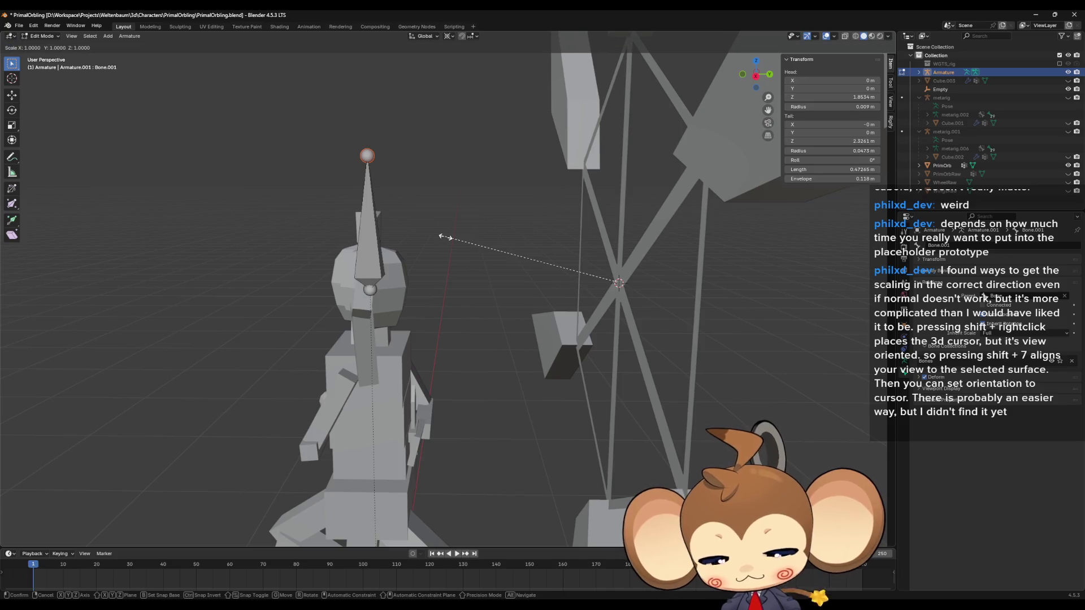
{"action": "key", "text": "0"}
{"action": "key", "text": "Return"}
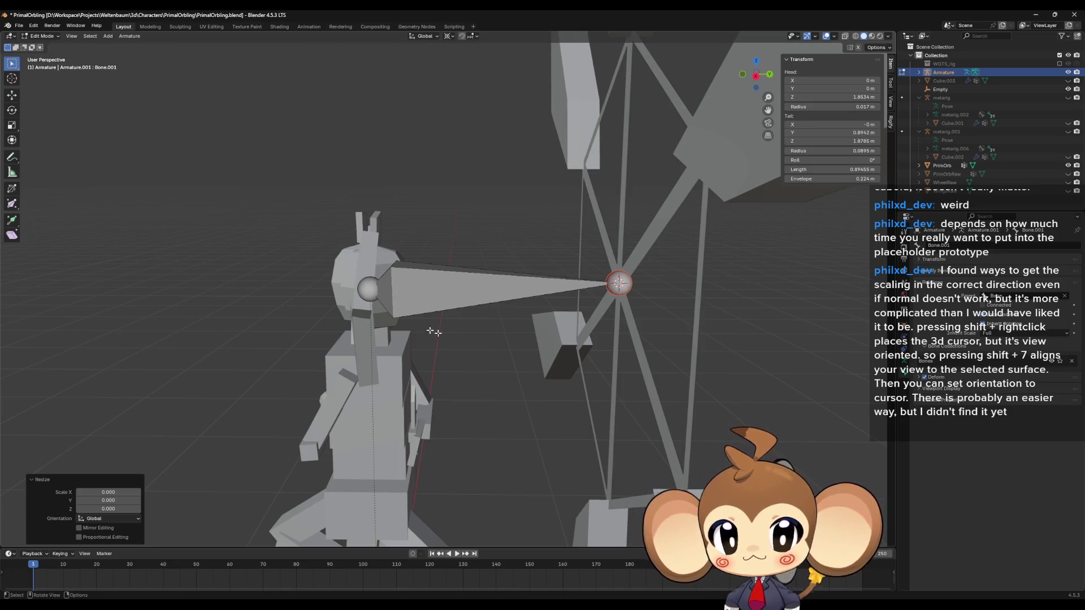
{"action": "left_click", "coordinate": [366, 300]}
{"action": "key", "text": "s"}
{"action": "key", "text": "z"}
{"action": "key", "text": "0"}
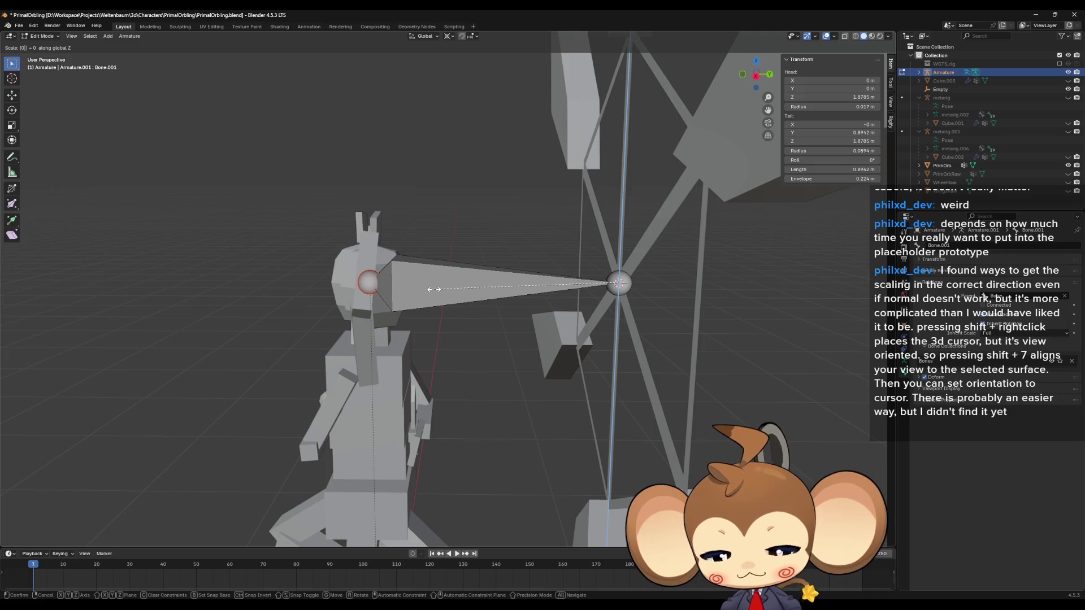
{"action": "key", "text": "Return"}
Orbit to front and raised oblique views of the rig, toggling out of and back into Edit Mode
{"action": "scroll", "coordinate": [437, 290], "scroll_direction": "down", "scroll_amount": 3}
{"action": "left_click_drag", "start_coordinate": [437, 290], "coordinate": [566, 290]}
{"action": "scroll", "coordinate": [565, 290], "scroll_direction": "down", "scroll_amount": 3}
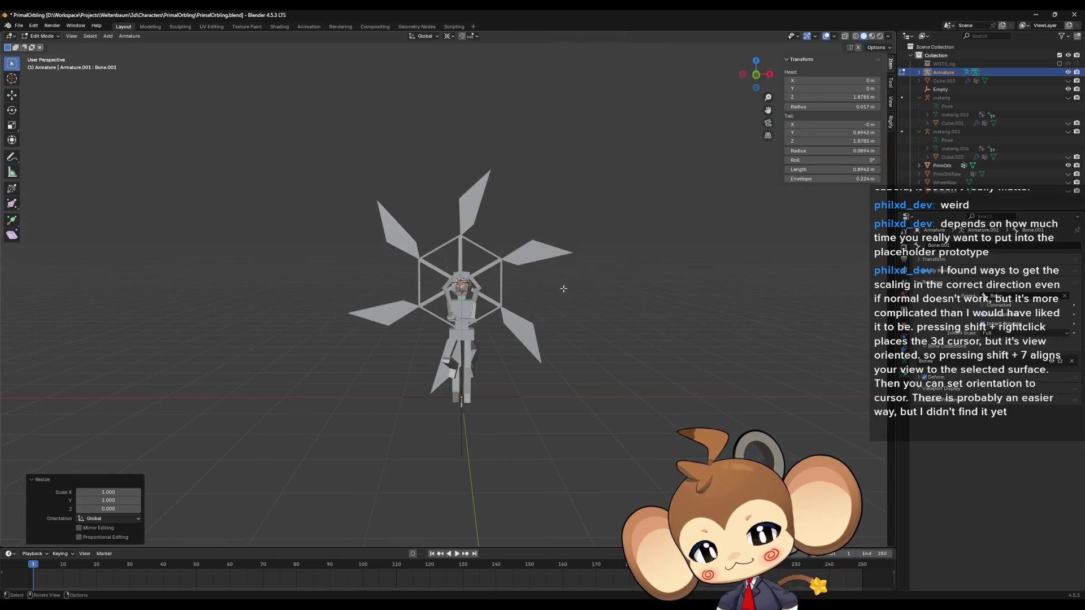
{"action": "scroll", "coordinate": [564, 289], "scroll_direction": "up", "scroll_amount": 3}
{"action": "left_click_drag", "start_coordinate": [563, 288], "coordinate": [487, 300]}
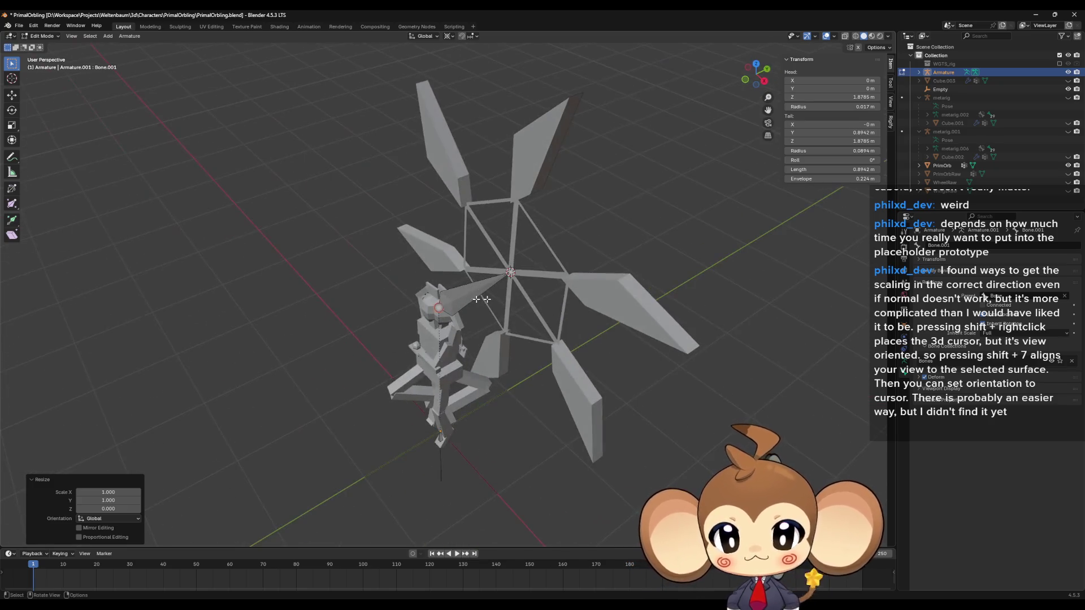
{"action": "key", "text": "Tab"}
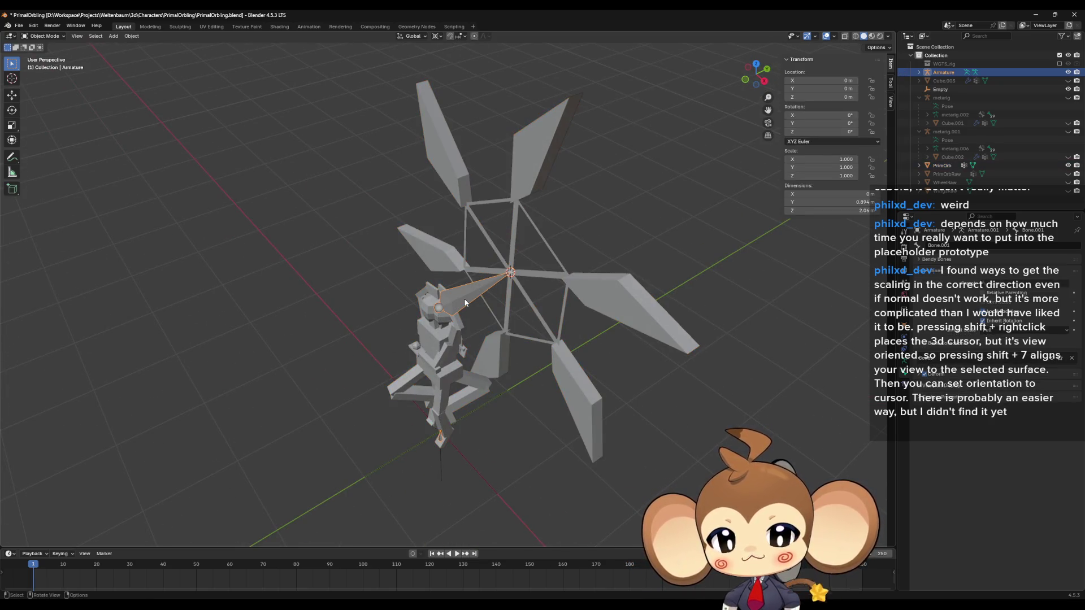
{"action": "key", "text": "Tab"}
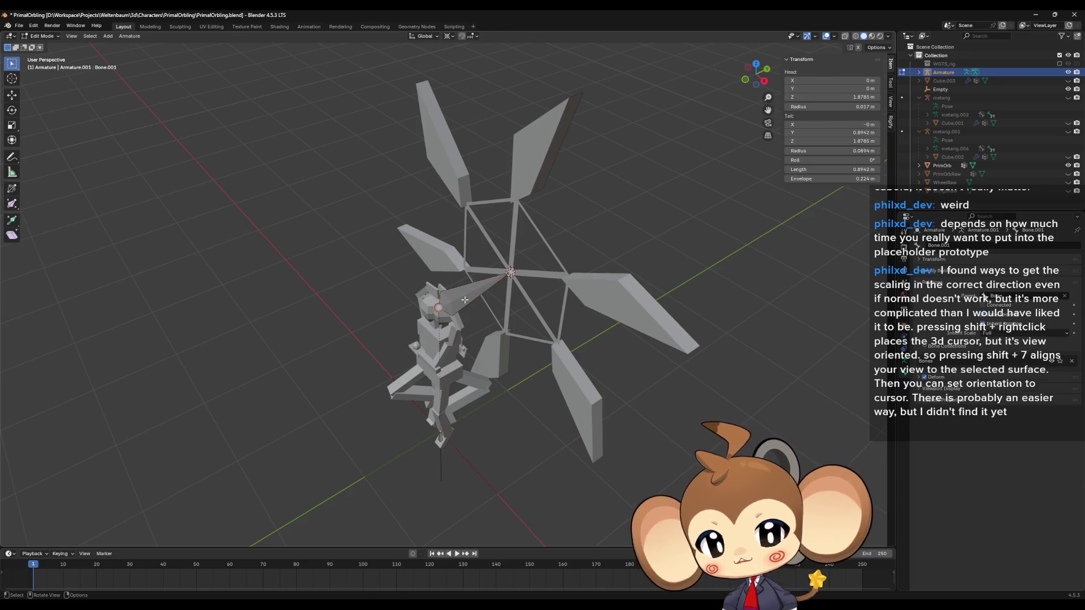
Rename the rotor-pointing bone to WheelRotator
{"action": "left_click", "coordinate": [465, 303]}
{"action": "key", "text": "F2"}
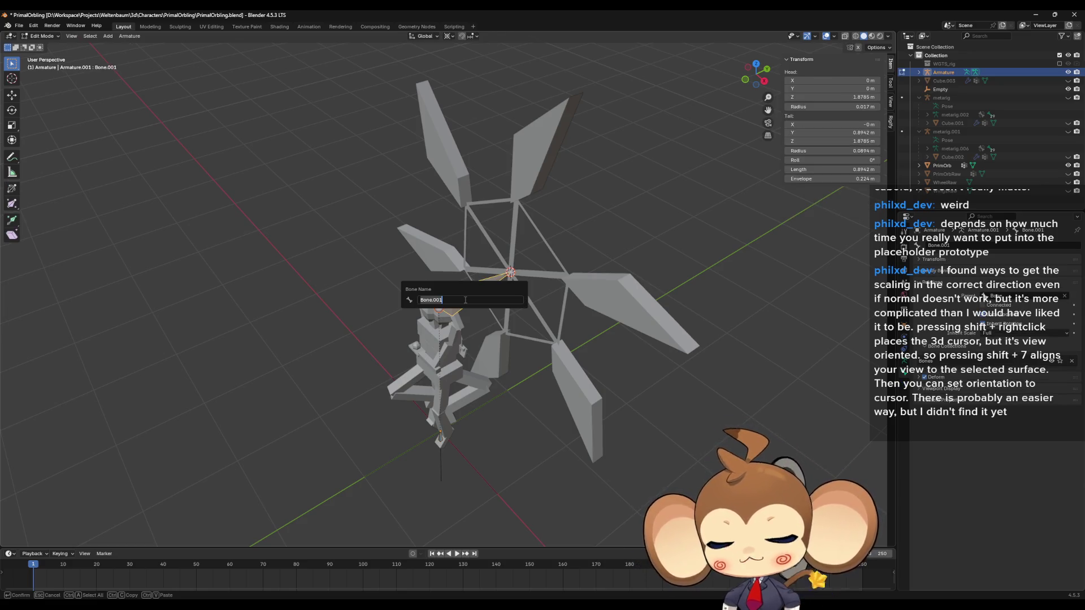
{"action": "type", "text": "w"}
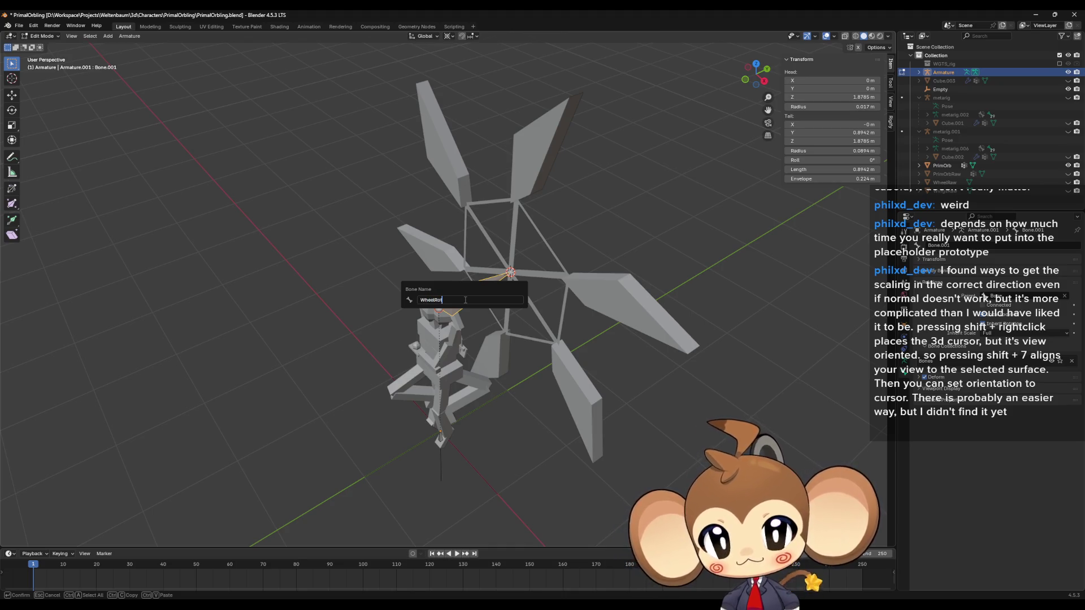
{"action": "type", "text": "r"}
{"action": "key", "text": "Return"}
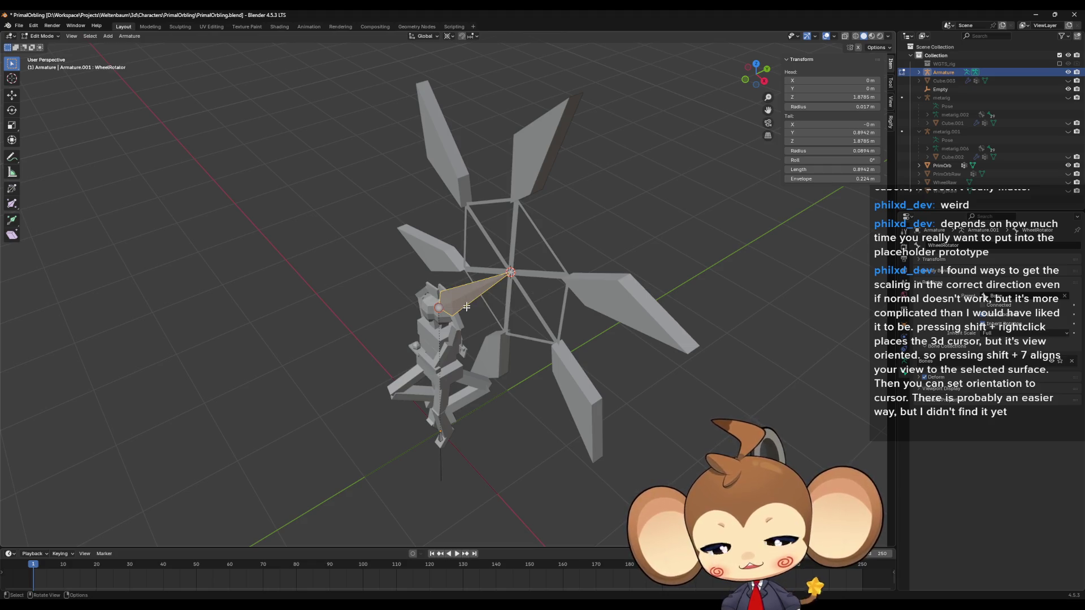
View the rig from the side and above, and add PrimOrb to the selection in the Outliner
{"action": "key", "text": "KP_4"}
{"action": "key", "text": "KP_2"}
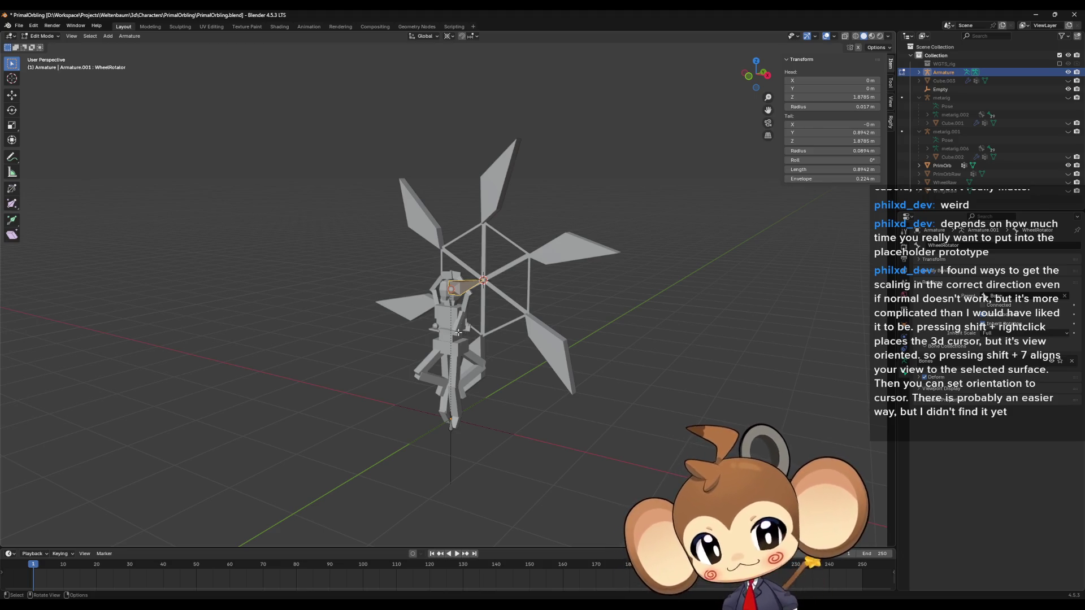
{"action": "key", "text": "KP_8"}
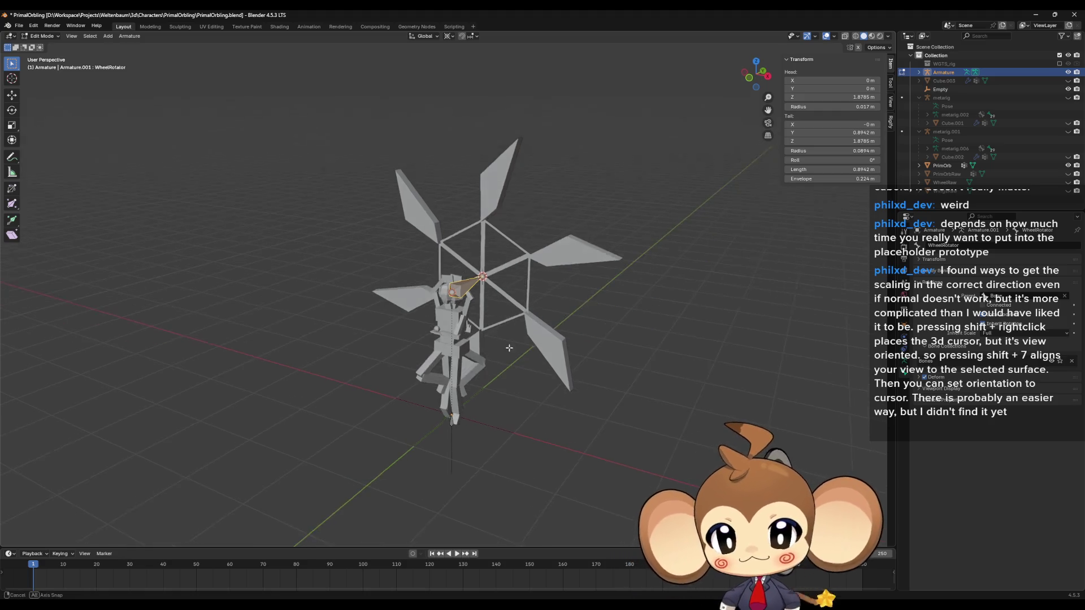
{"action": "left_click", "coordinate": [942, 166], "text": "ctrl"}
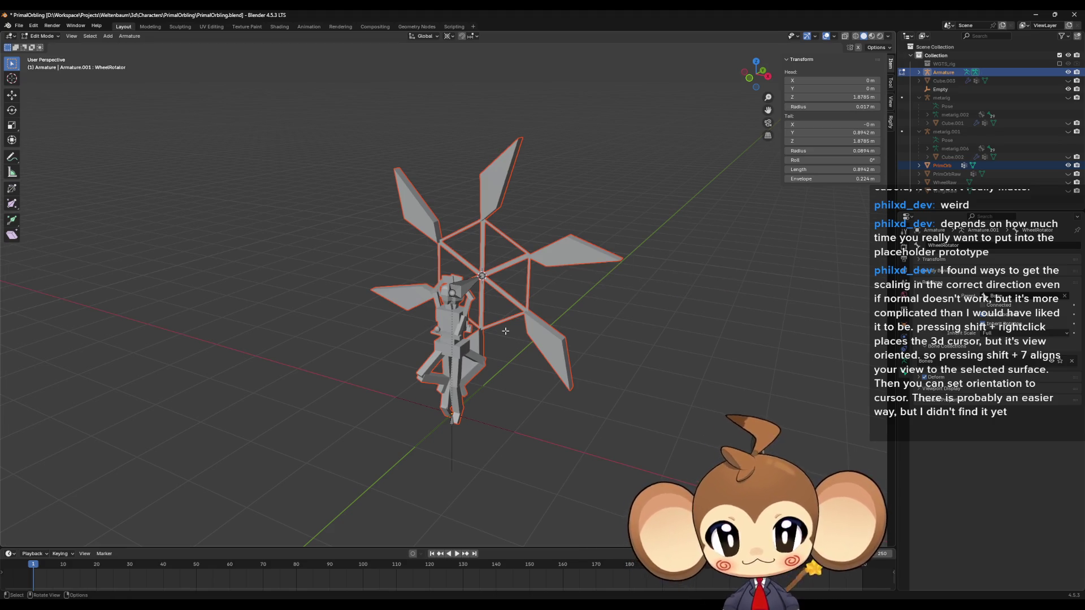
Parent PrimOrb with Armature Deform With Empty Groups, then edit the PrimOrb mesh alone
{"action": "key", "text": "Tab"}
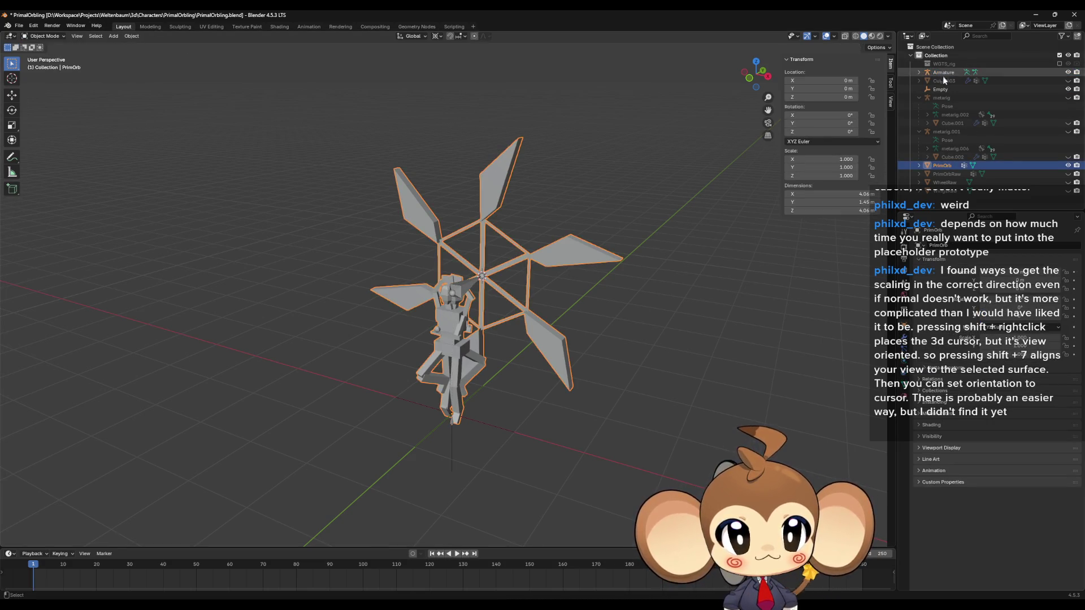
{"action": "key", "text": "ctrl+p"}
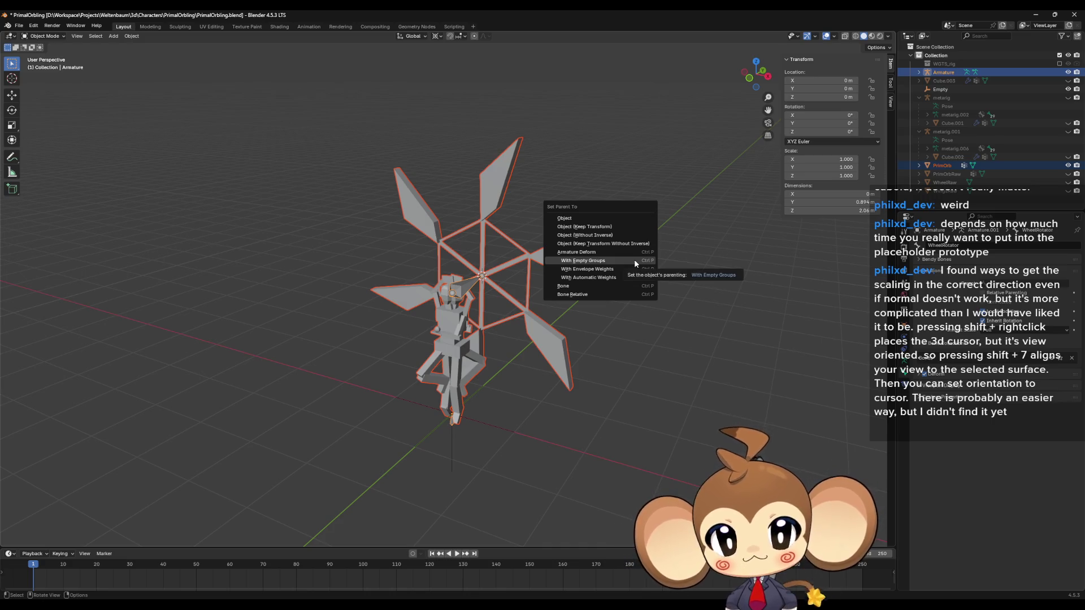
{"action": "left_click", "coordinate": [634, 261]}
{"action": "left_click", "coordinate": [472, 326]}
{"action": "key", "text": "Tab"}
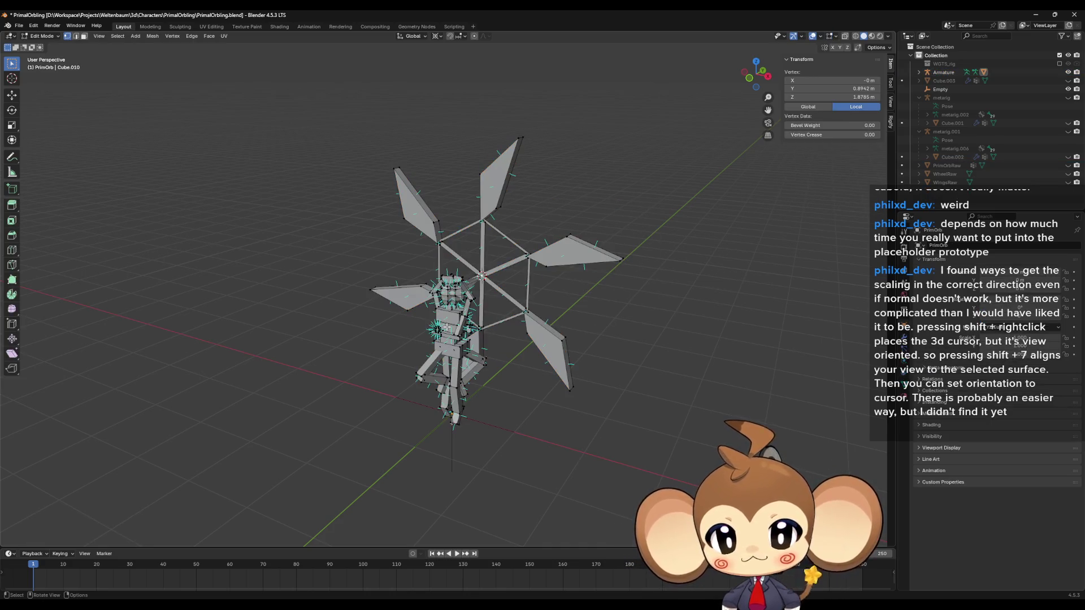
Select every wheel blade and the central frame, and assign them to the WheelRotator group
{"action": "left_click_drag", "start_coordinate": [649, 365], "coordinate": [551, 350]}
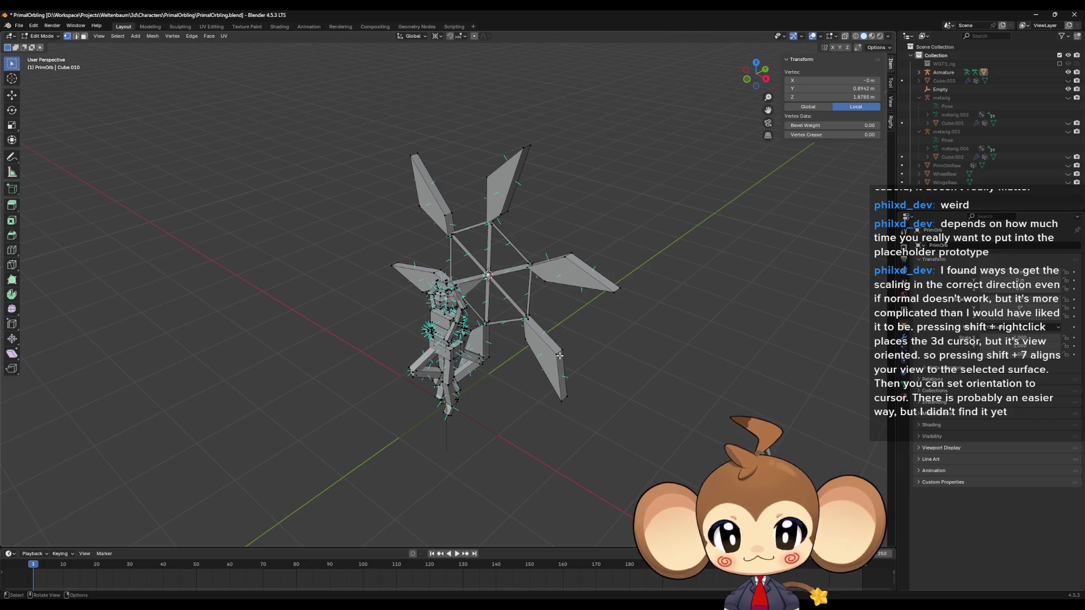
{"action": "key", "text": "l"}
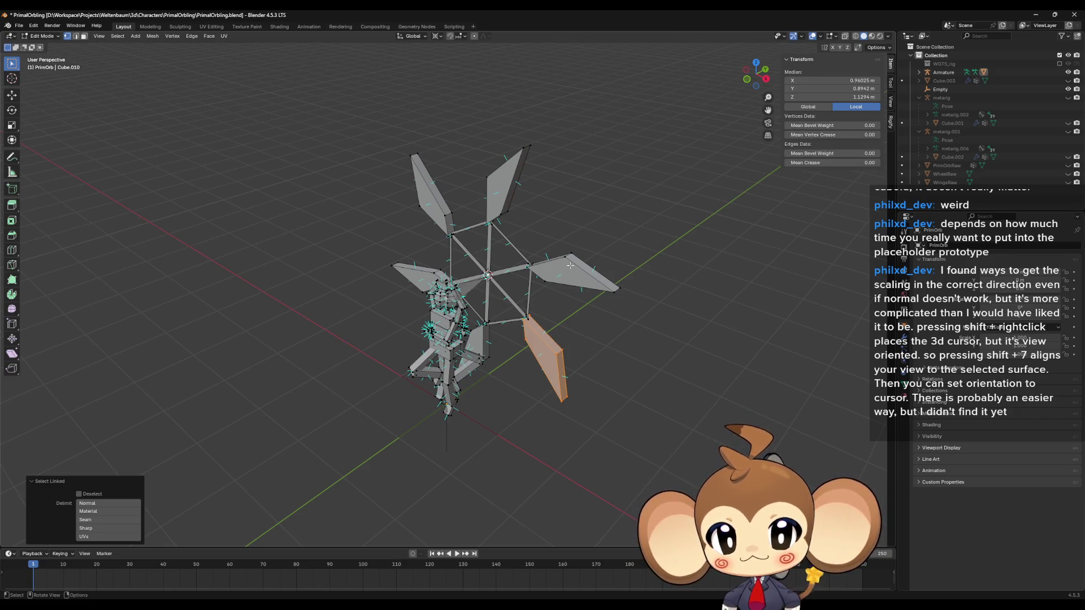
{"action": "key", "text": "l"}
{"action": "key", "text": "l"}
{"action": "key", "text": "l"}
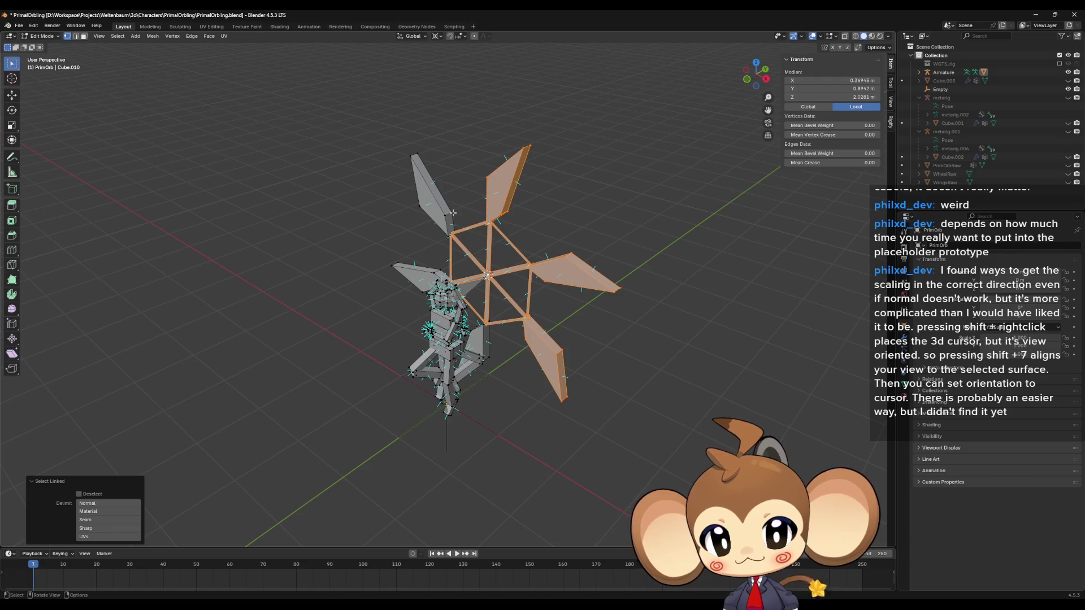
{"action": "key", "text": "l"}
{"action": "left_click_drag", "start_coordinate": [441, 198], "coordinate": [351, 215]}
{"action": "key", "text": "l"}
{"action": "key", "text": "l"}
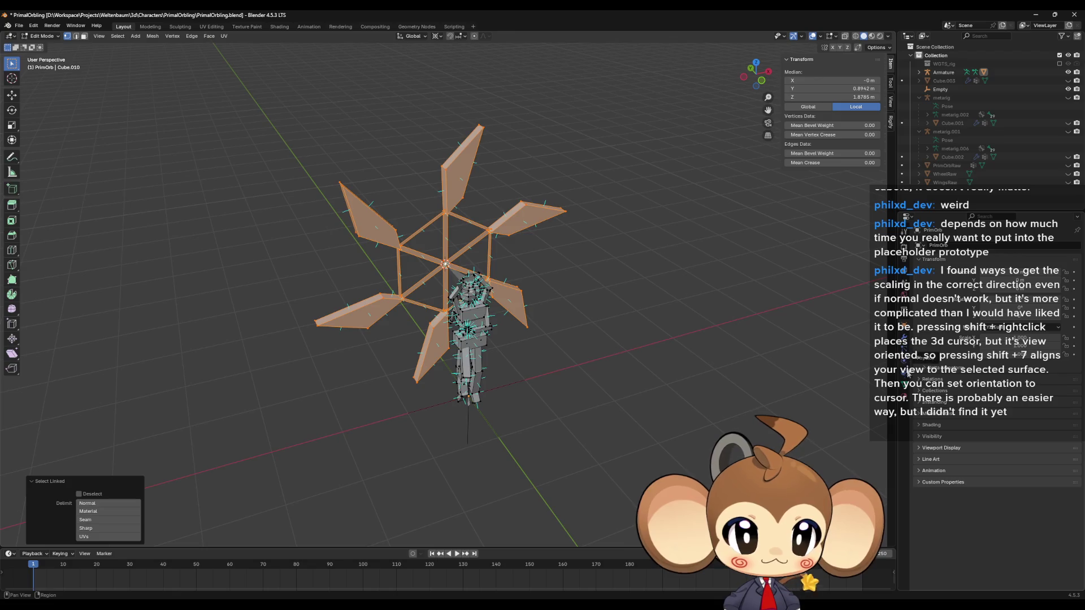
{"action": "left_click", "coordinate": [904, 385]}
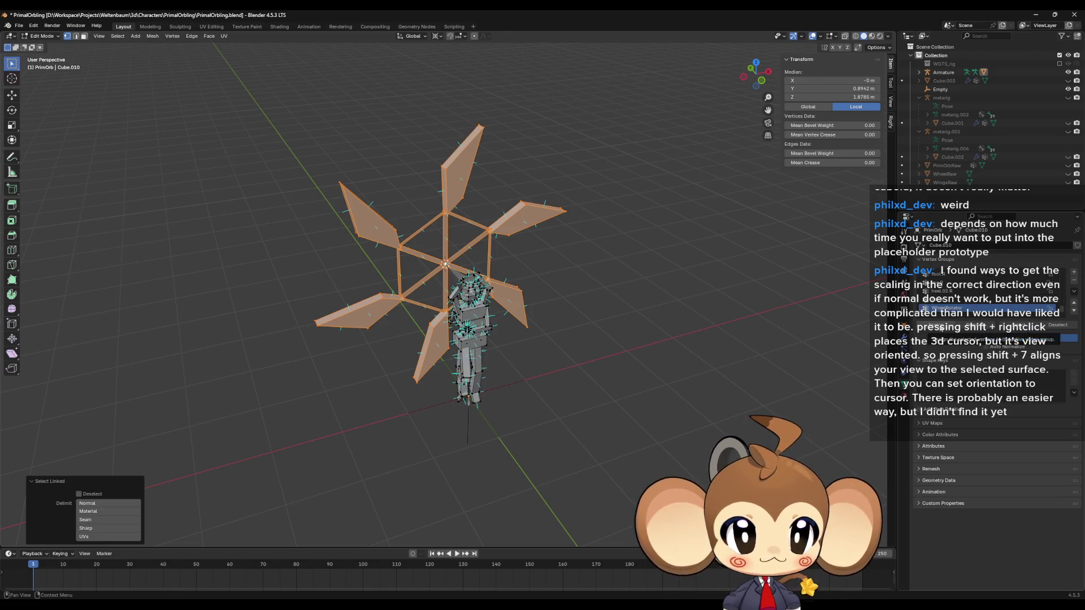
{"action": "left_click", "coordinate": [932, 326]}
Delete the spine group and all other unused vertex groups
{"action": "scroll", "coordinate": [994, 289], "scroll_direction": "up", "scroll_amount": 5}
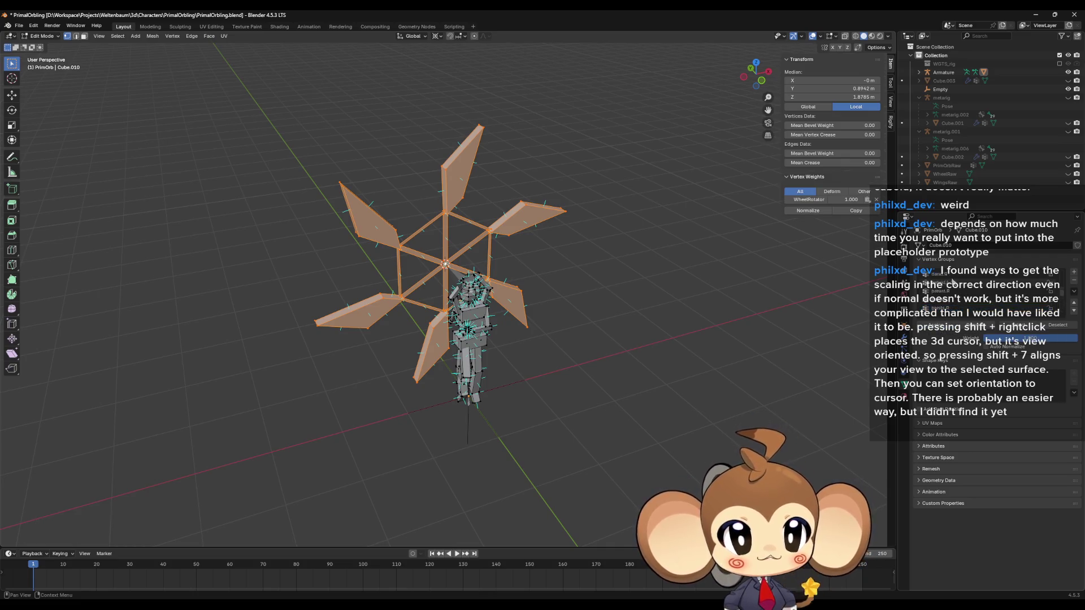
{"action": "left_click", "coordinate": [1030, 276]}
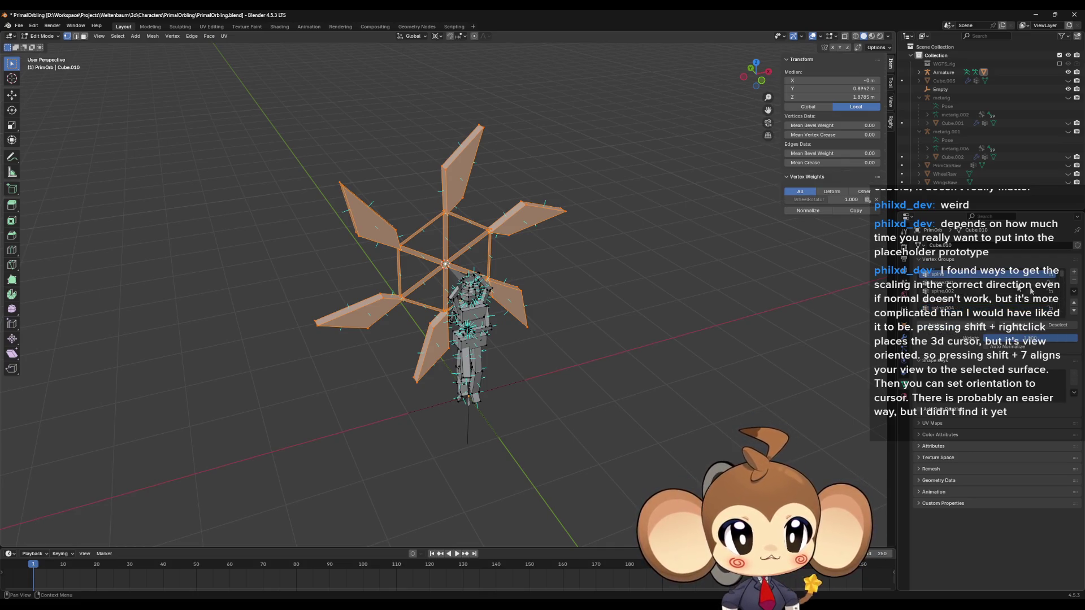
{"action": "left_click", "coordinate": [1075, 282]}
{"action": "left_click", "coordinate": [1075, 282]}
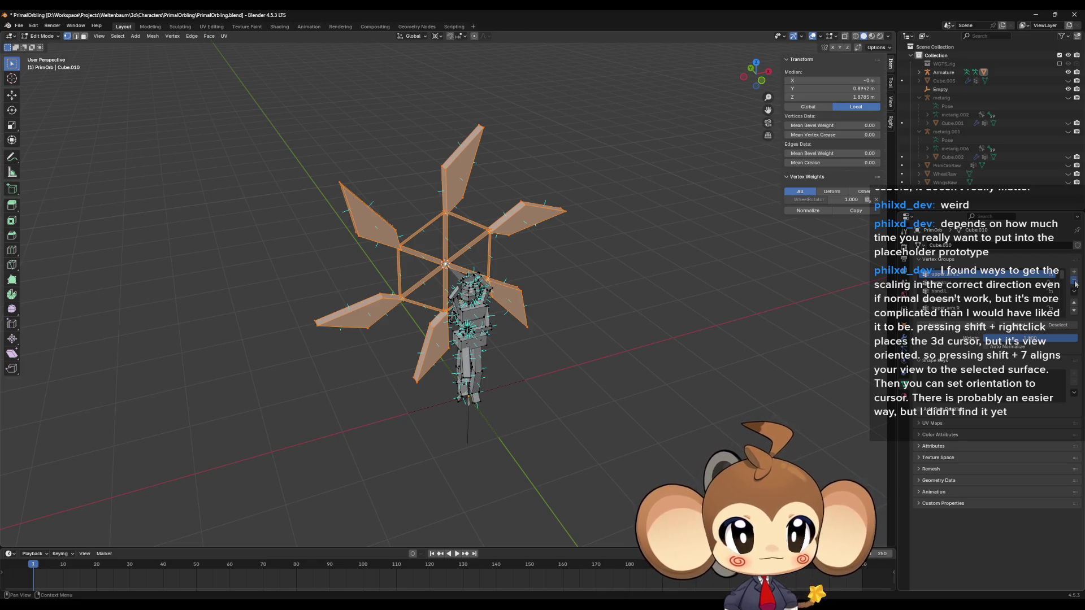
{"action": "left_click", "coordinate": [1075, 282]}
{"action": "left_click", "coordinate": [1075, 282]}
{"action": "left_click", "coordinate": [1075, 282]}
{"action": "left_click", "coordinate": [1075, 282]}
{"action": "left_click", "coordinate": [1075, 282]}
{"action": "left_click", "coordinate": [1074, 282]}
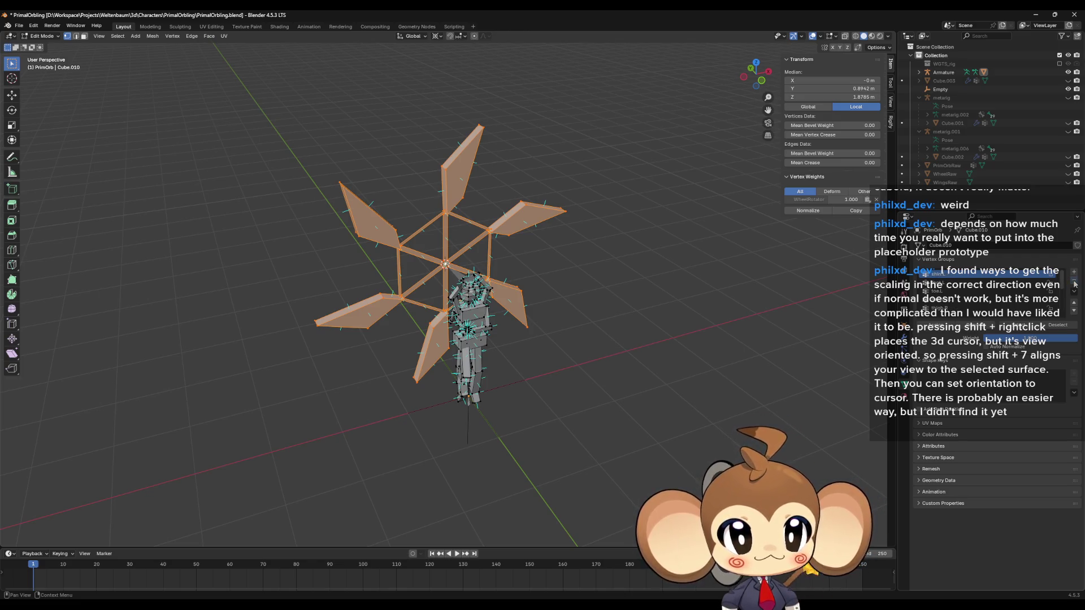
{"action": "left_click", "coordinate": [1075, 282]}
{"action": "left_click", "coordinate": [1075, 282]}
{"action": "left_click", "coordinate": [1075, 282]}
{"action": "left_click", "coordinate": [1074, 282]}
{"action": "left_click", "coordinate": [1075, 282]}
{"action": "left_click", "coordinate": [1075, 282]}
{"action": "left_click", "coordinate": [1075, 282]}
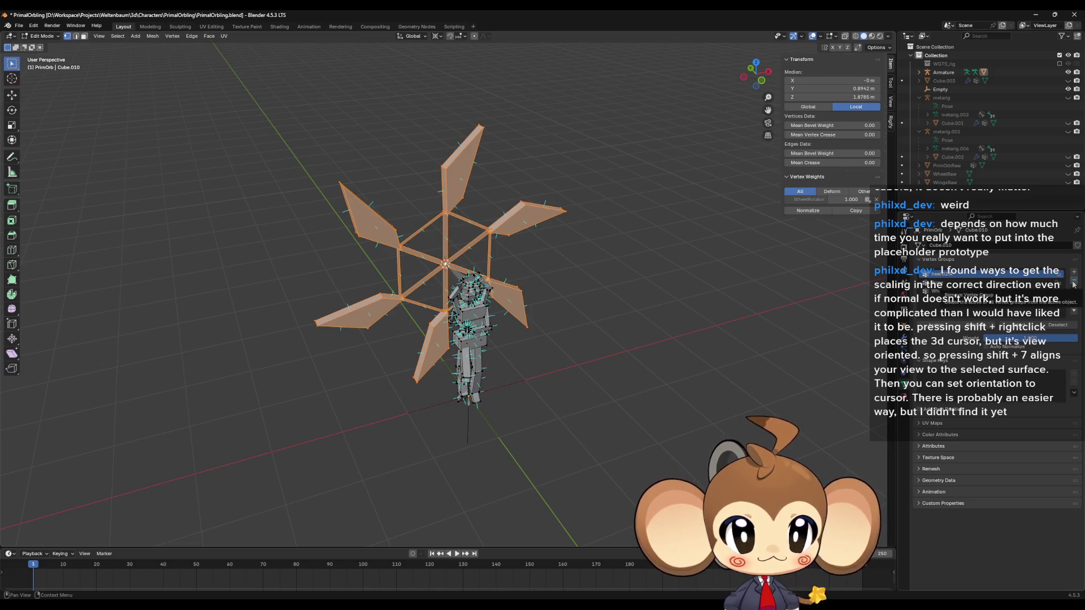
{"action": "left_click", "coordinate": [1075, 282]}
{"action": "left_click", "coordinate": [621, 385]}
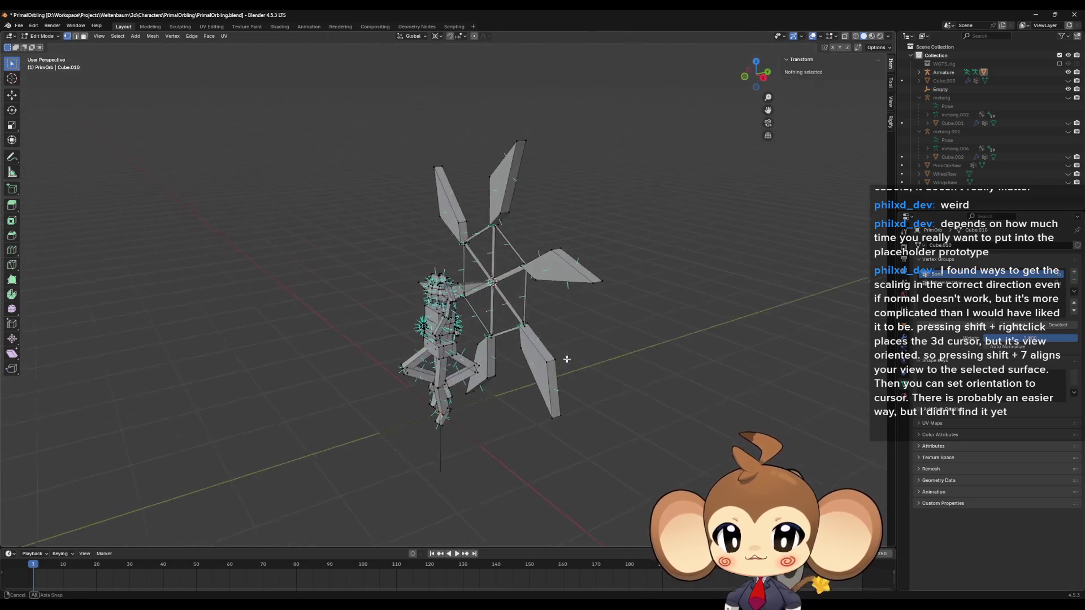
Switch the armature from Object Mode into Pose Mode
{"action": "left_click", "coordinate": [38, 36]}
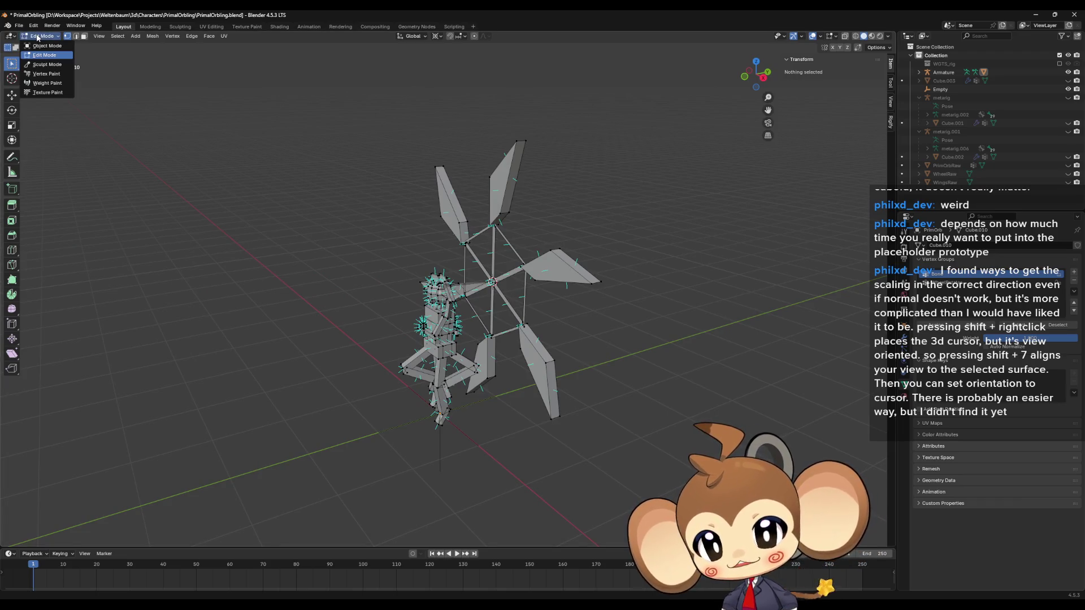
{"action": "left_click", "coordinate": [47, 45]}
{"action": "left_click", "coordinate": [455, 294]}
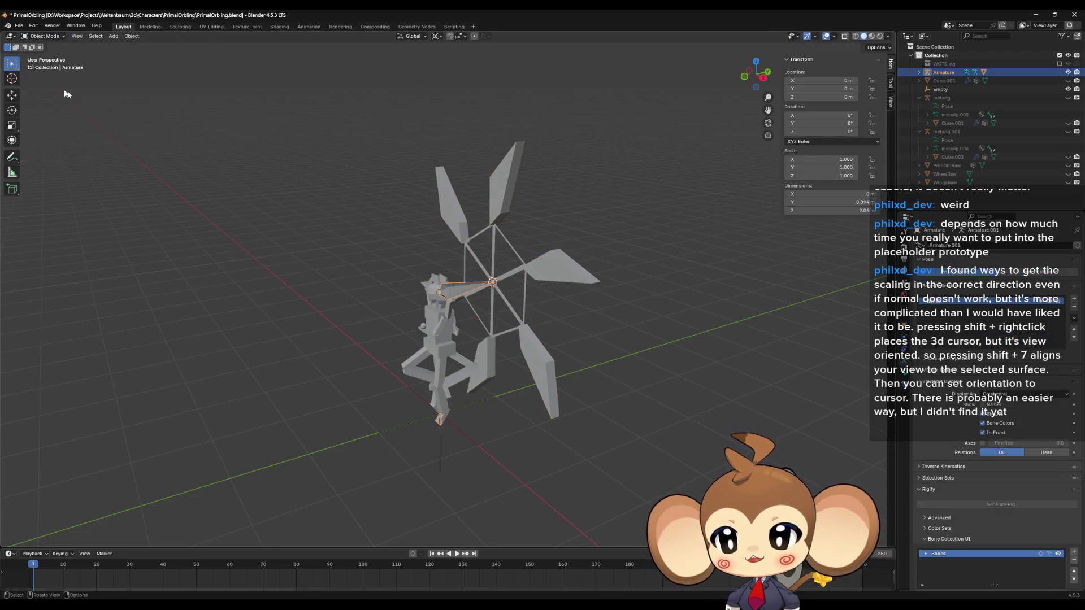
{"action": "left_click", "coordinate": [42, 37]}
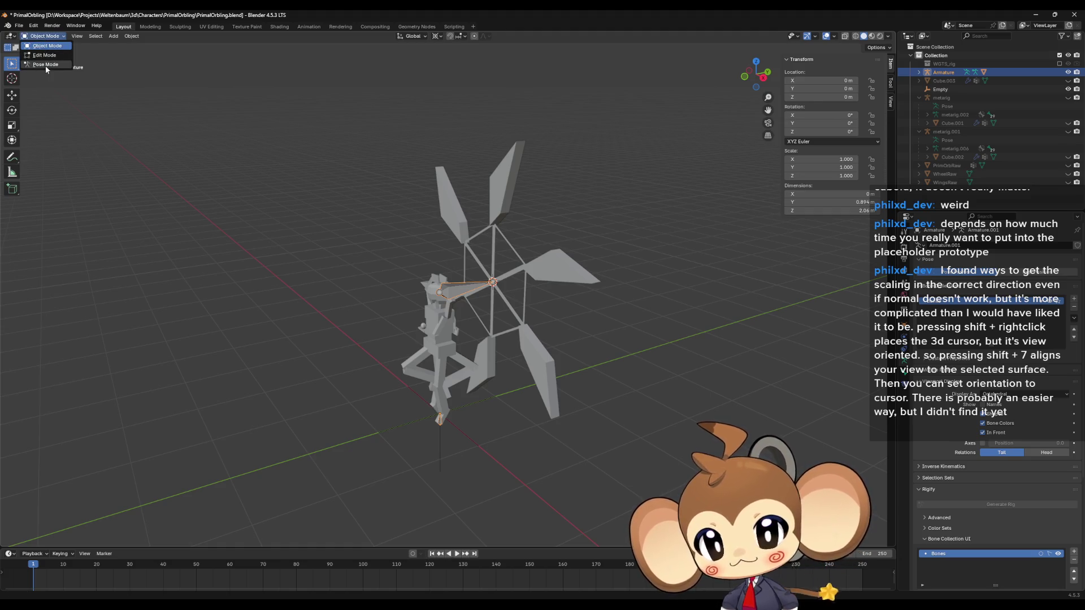
{"action": "left_click", "coordinate": [46, 64]}
Rotate the WheelRotator bone around Y to test-spin the wheel
{"action": "scroll", "coordinate": [508, 299], "scroll_direction": "up", "scroll_amount": 3}
{"action": "left_click", "coordinate": [481, 288]}
{"action": "scroll", "coordinate": [541, 316], "scroll_direction": "up", "scroll_amount": 3}
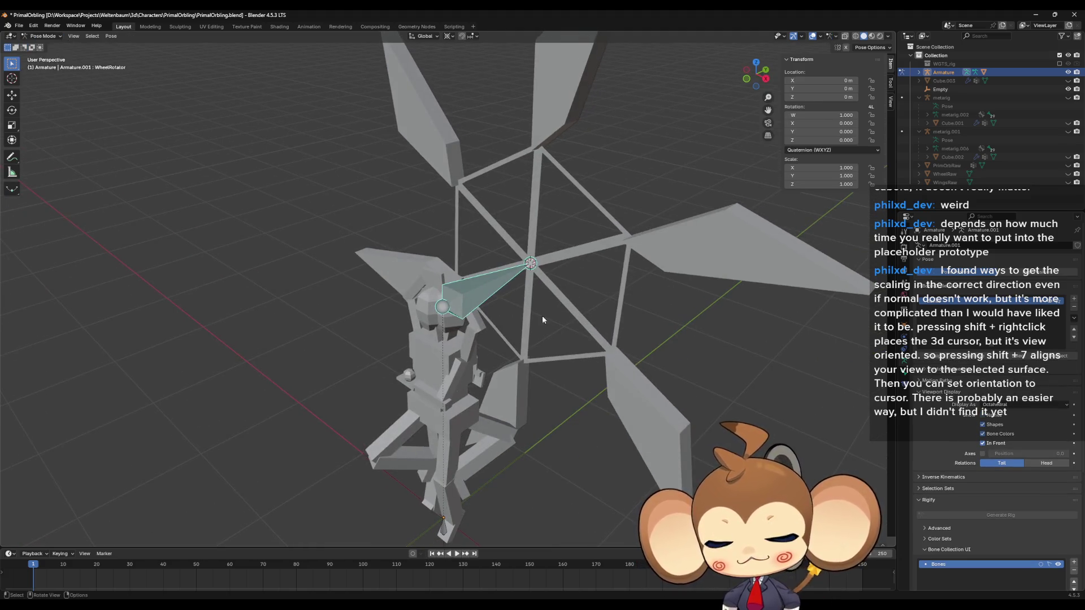
{"action": "key", "text": "r"}
{"action": "key", "text": "y"}
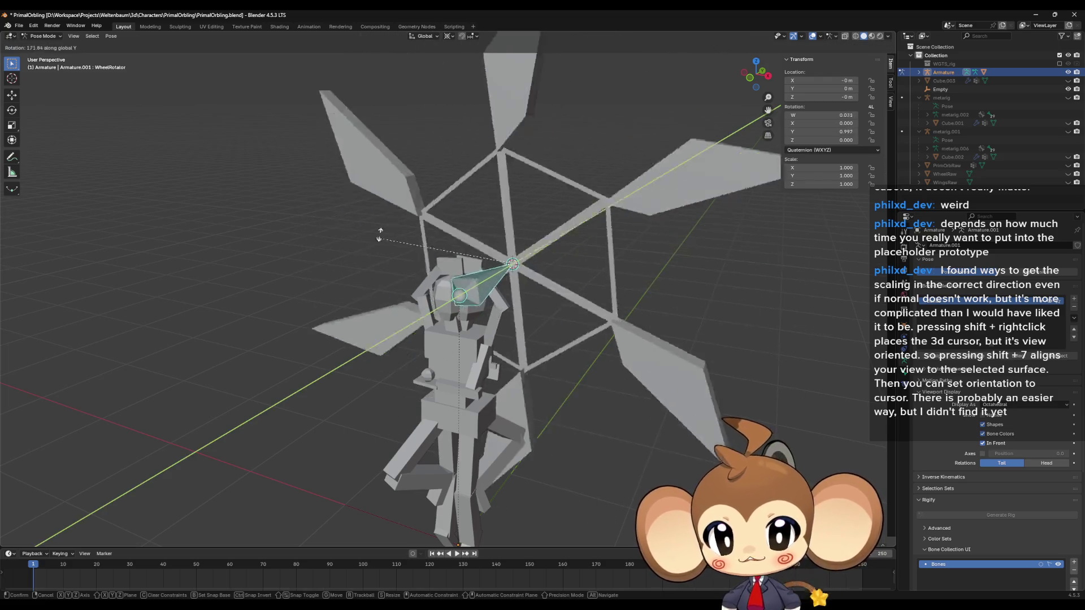
{"action": "left_click", "coordinate": [609, 383]}
Deselect the bone, return to Object Mode, and select the PrimOrb mesh
{"action": "key", "text": "Tab"}
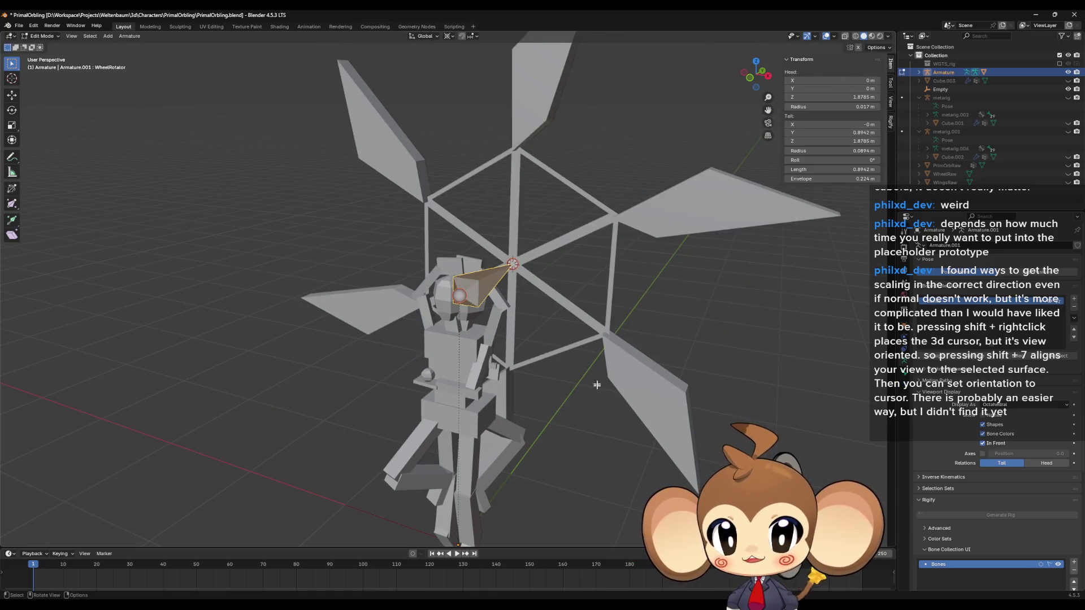
{"action": "left_click", "coordinate": [592, 315]}
{"action": "key", "text": "Tab"}
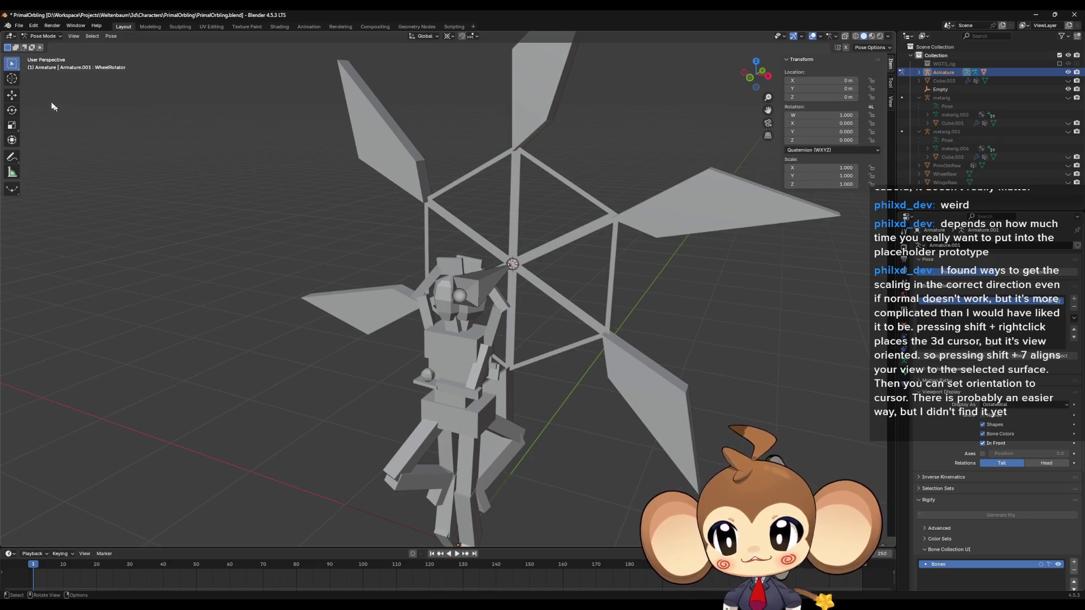
{"action": "key", "text": "ctrl+Tab"}
{"action": "left_click", "coordinate": [344, 170]}
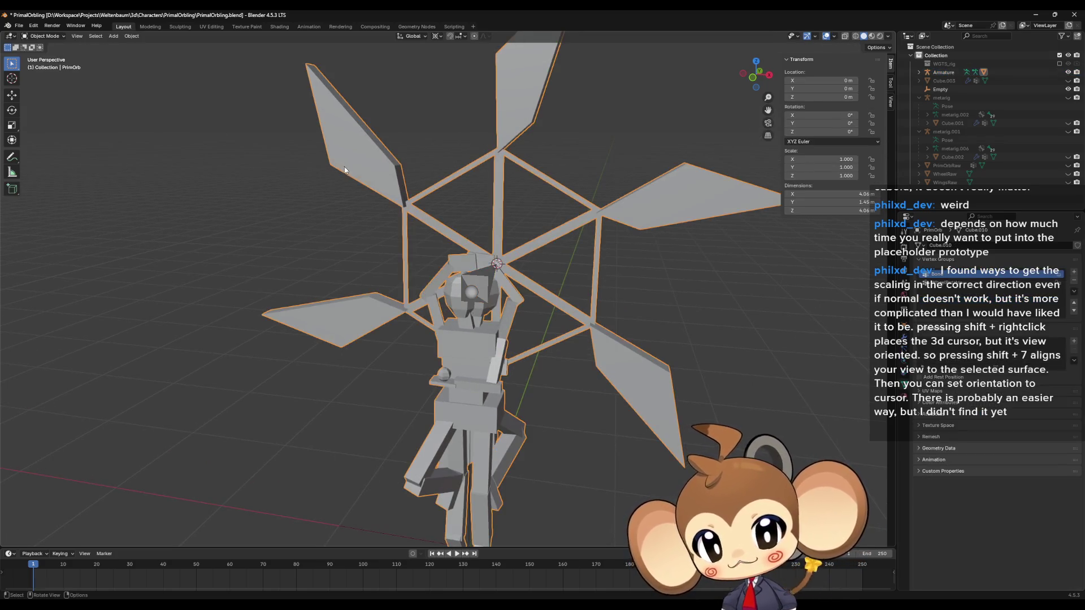
Edit PrimOrb and select the whole connected strut mesh, viewed from below
{"action": "key", "text": "Tab"}
{"action": "scroll", "coordinate": [373, 214], "scroll_direction": "down", "scroll_amount": 4}
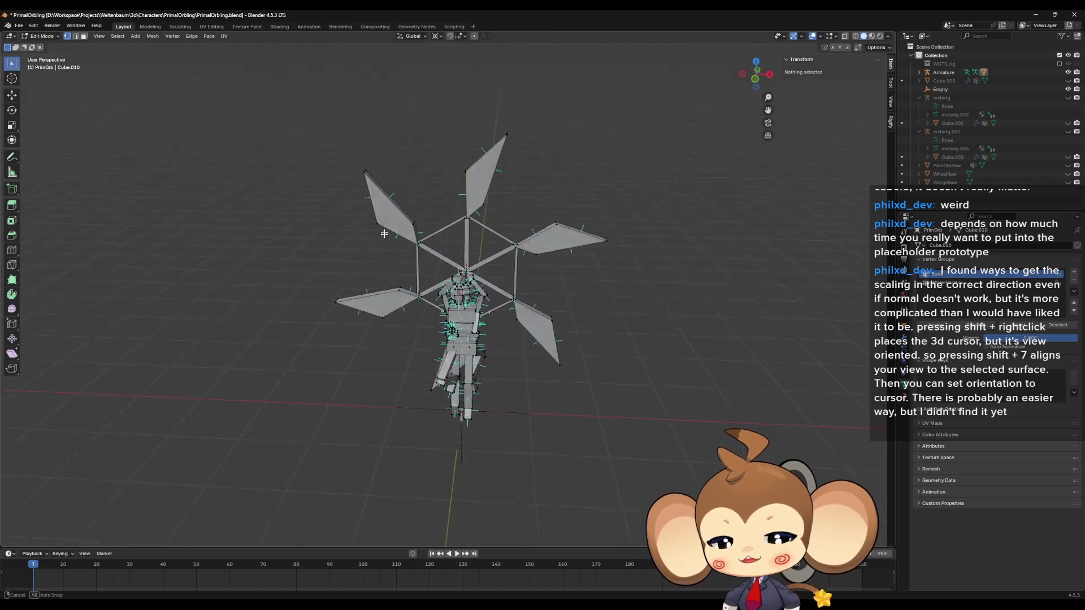
{"action": "left_click_drag", "start_coordinate": [384, 233], "coordinate": [508, 387]}
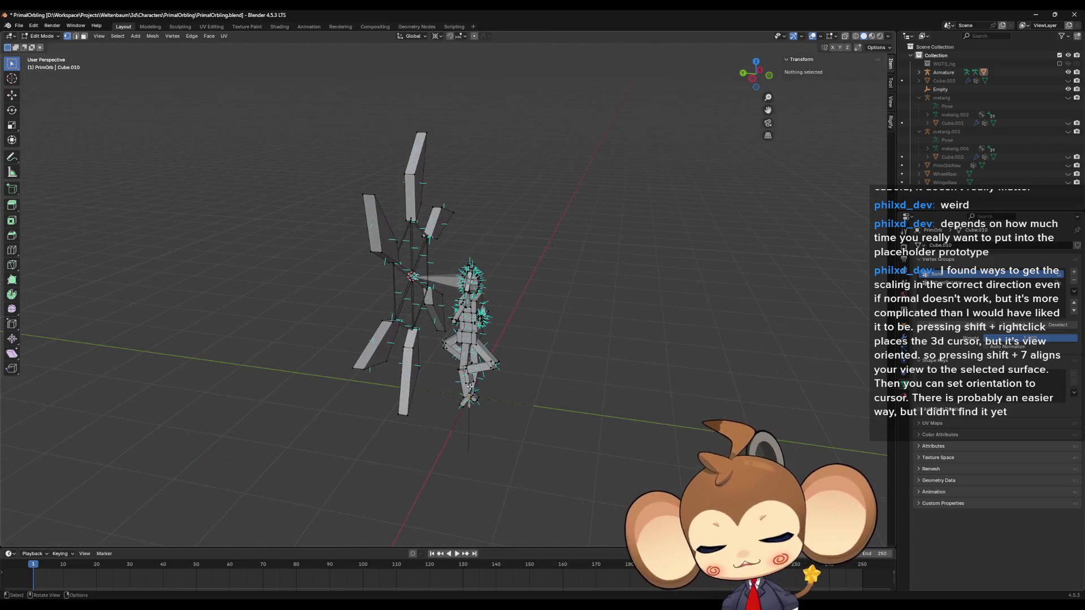
{"action": "scroll", "coordinate": [433, 374], "scroll_direction": "up", "scroll_amount": 3}
{"action": "mouse_move", "coordinate": [433, 373]}
{"action": "left_mouse_down"}
{"action": "mouse_move", "coordinate": [511, 400]}
{"action": "mouse_move", "coordinate": [516, 384]}
{"action": "mouse_move", "coordinate": [504, 383]}
{"action": "mouse_move", "coordinate": [443, 229]}
{"action": "left_mouse_up"}
{"action": "scroll", "coordinate": [515, 384], "scroll_direction": "up", "scroll_amount": 3}
{"action": "scroll", "coordinate": [488, 389], "scroll_direction": "up", "scroll_amount": 1}
{"action": "left_click", "coordinate": [418, 219]}
{"action": "key", "text": "ctrl+l"}
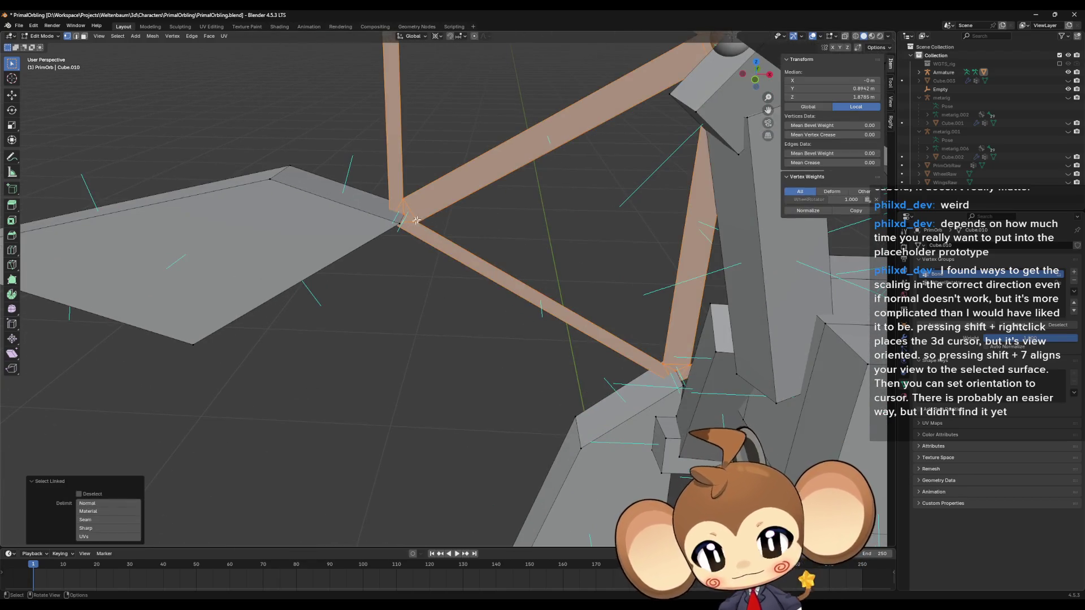
Select the hub and two corner vertices of one strut face, then split the 3D view side by side
{"action": "scroll", "coordinate": [456, 209], "scroll_direction": "up", "scroll_amount": 3}
{"action": "scroll", "coordinate": [405, 252], "scroll_direction": "down", "scroll_amount": 2}
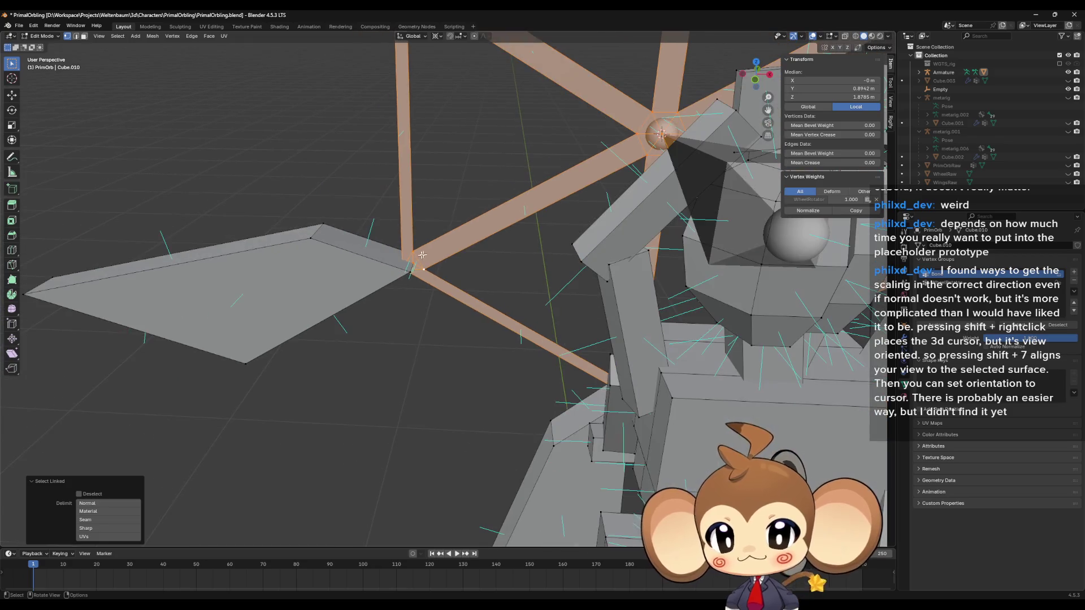
{"action": "scroll", "coordinate": [540, 261], "scroll_direction": "down", "scroll_amount": 8}
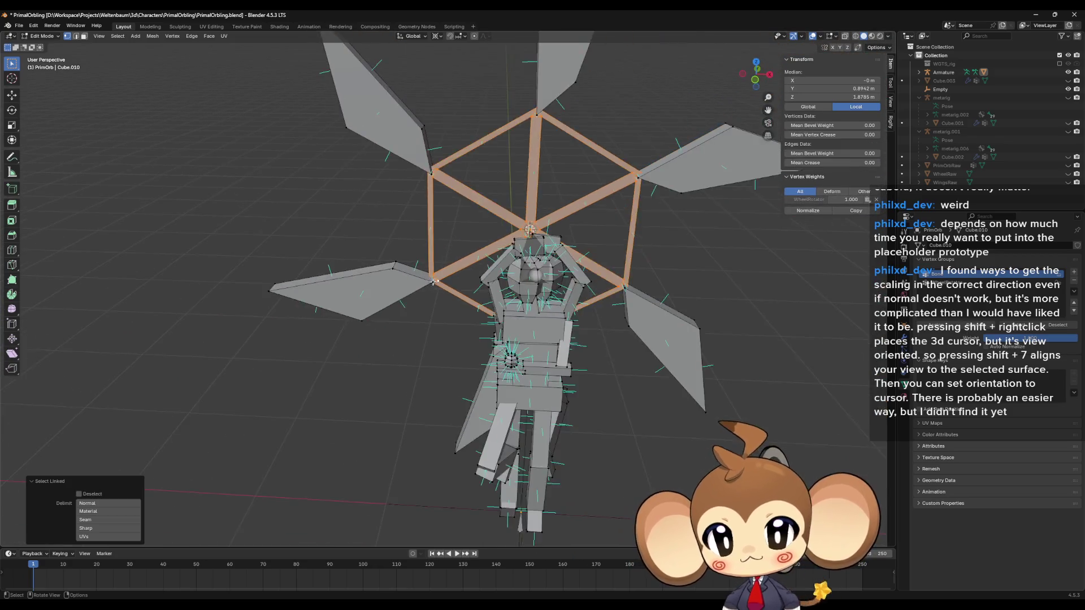
{"action": "scroll", "coordinate": [540, 261], "scroll_direction": "up", "scroll_amount": 8}
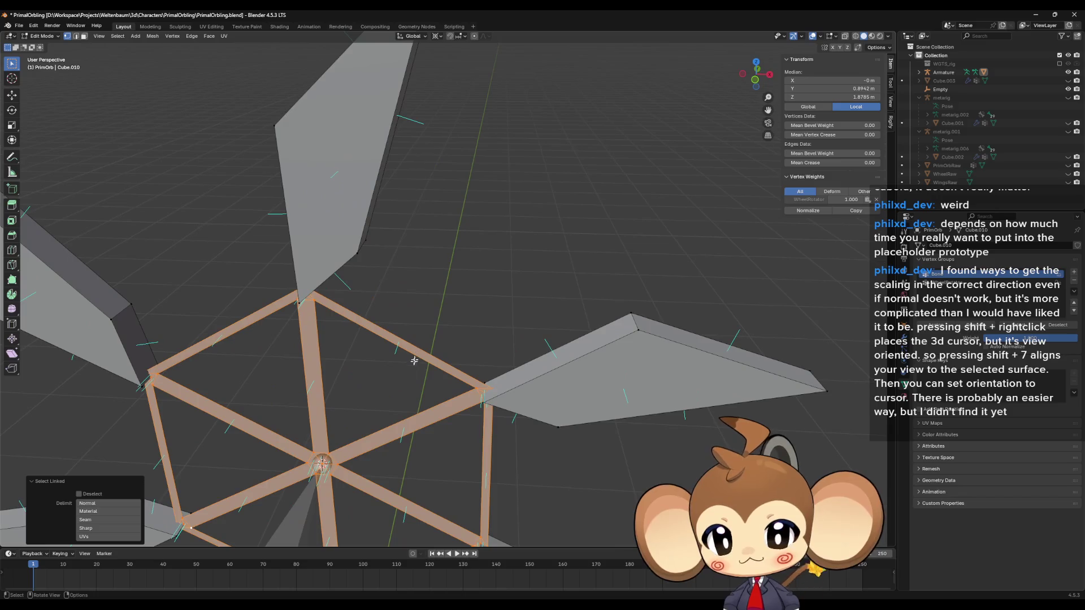
{"action": "left_click_drag", "start_coordinate": [371, 407], "coordinate": [519, 291]}
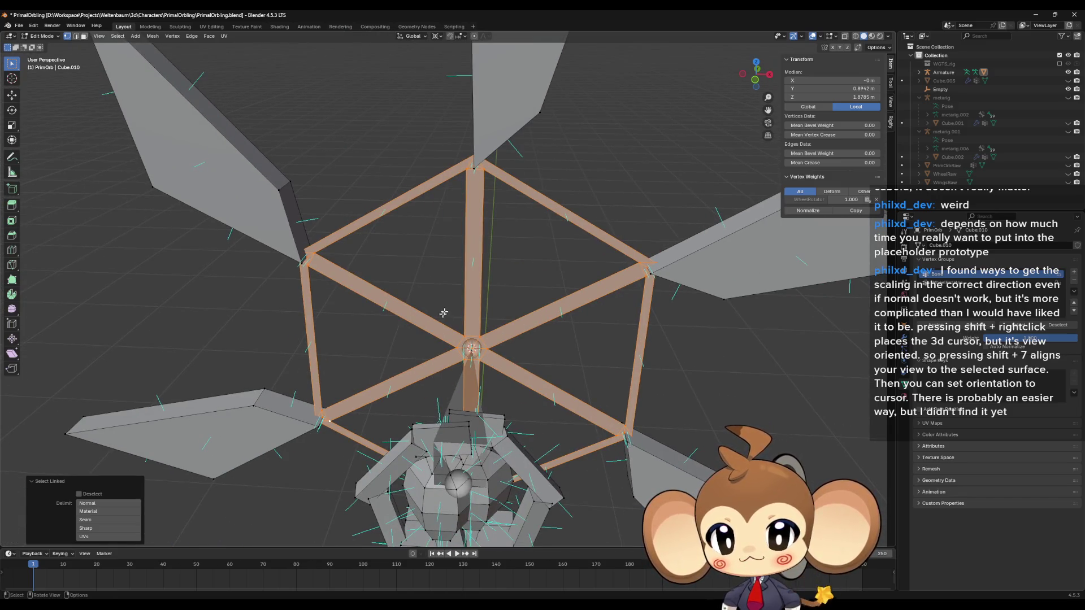
{"action": "left_click", "coordinate": [423, 325]}
{"action": "left_click", "coordinate": [463, 339]}
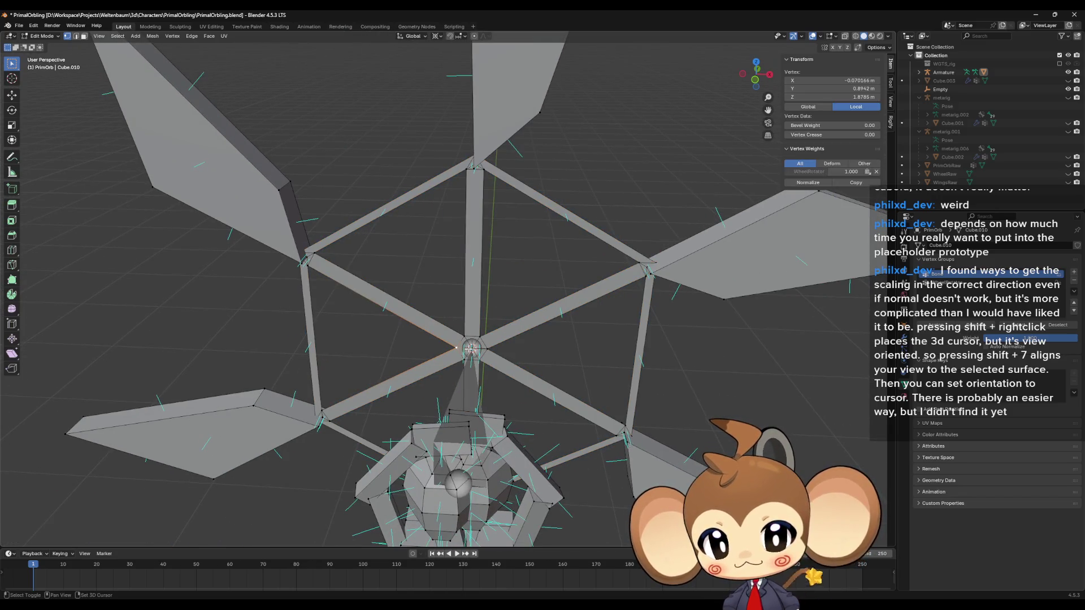
{"action": "left_click", "coordinate": [314, 254], "text": "shift"}
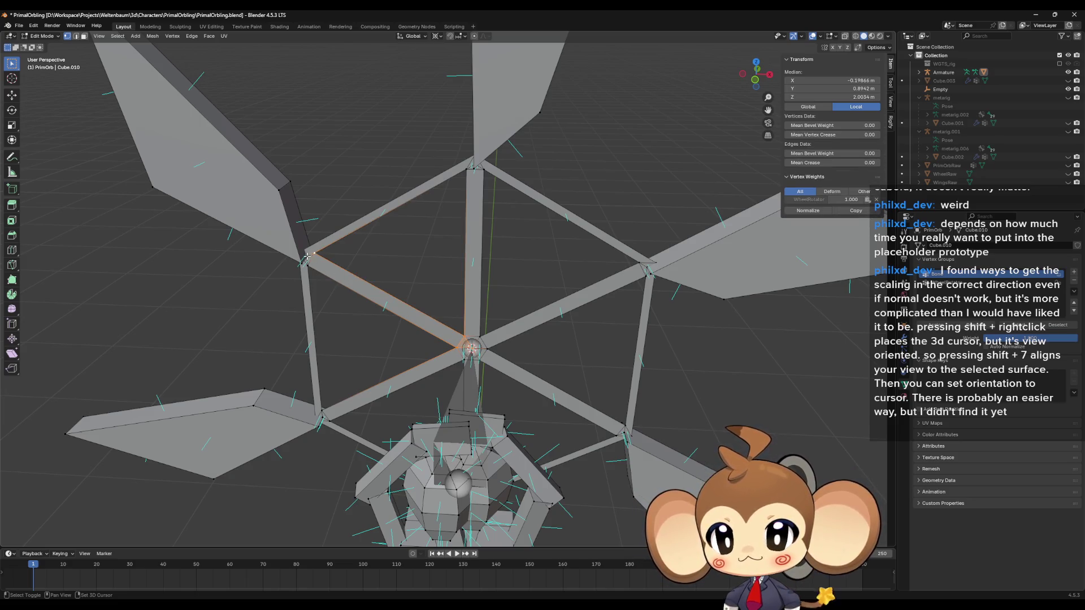
{"action": "left_click", "coordinate": [308, 264], "text": "shift"}
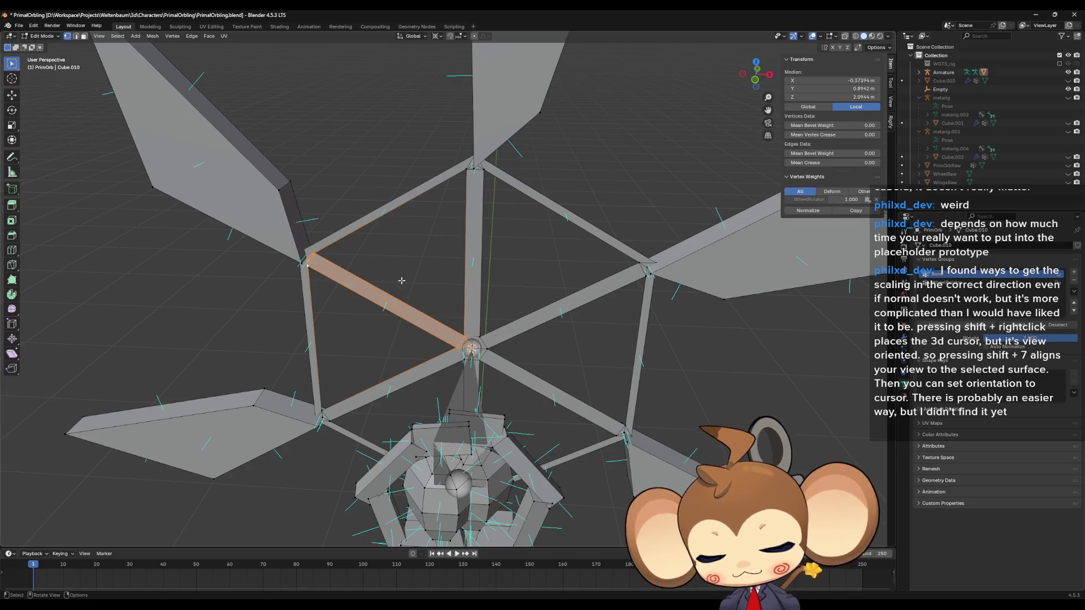
{"action": "mouse_move", "coordinate": [2, 546]}
{"action": "left_mouse_down"}
{"action": "mouse_move", "coordinate": [68, 424]}
{"action": "mouse_move", "coordinate": [360, 395]}
{"action": "left_mouse_up"}
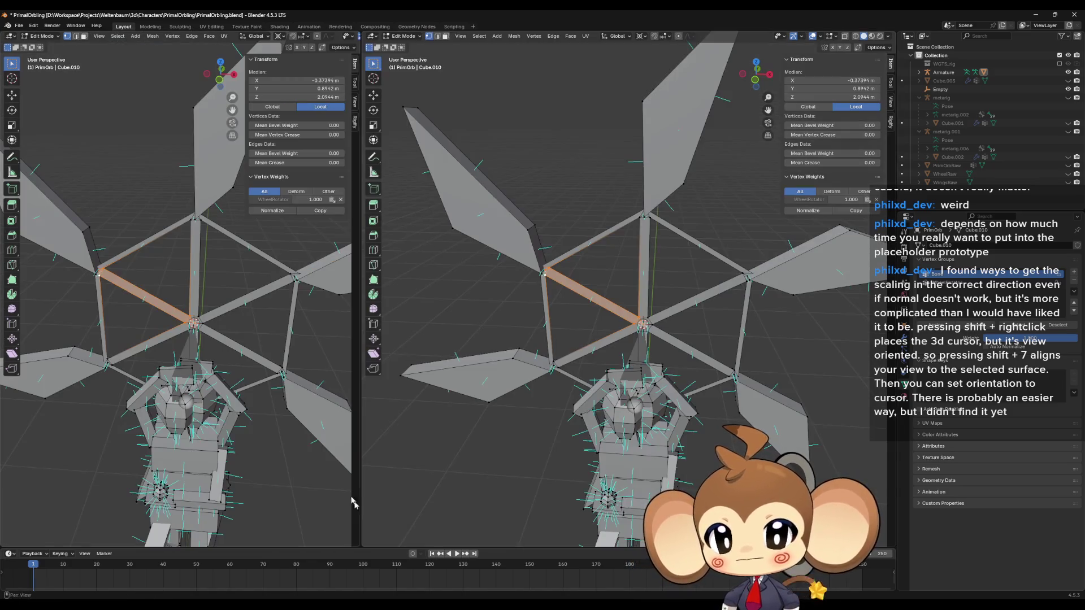
{"action": "left_click", "coordinate": [10, 37]}
Make the left area a UV Editor and unwrap the selected strut face
{"action": "left_click", "coordinate": [28, 75]}
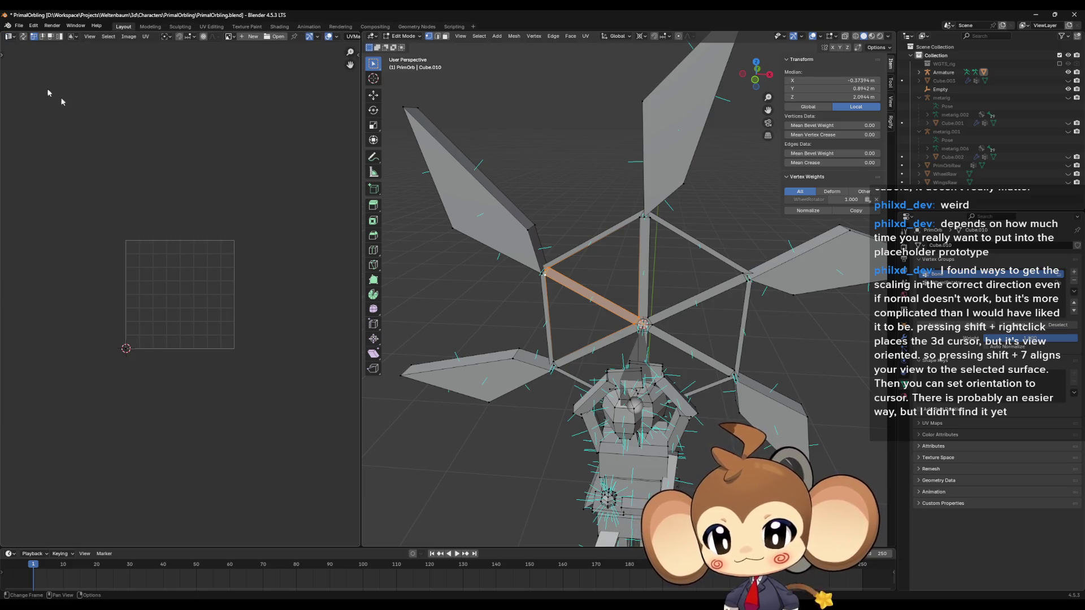
{"action": "key", "text": "u"}
{"action": "left_click", "coordinate": [584, 305]}
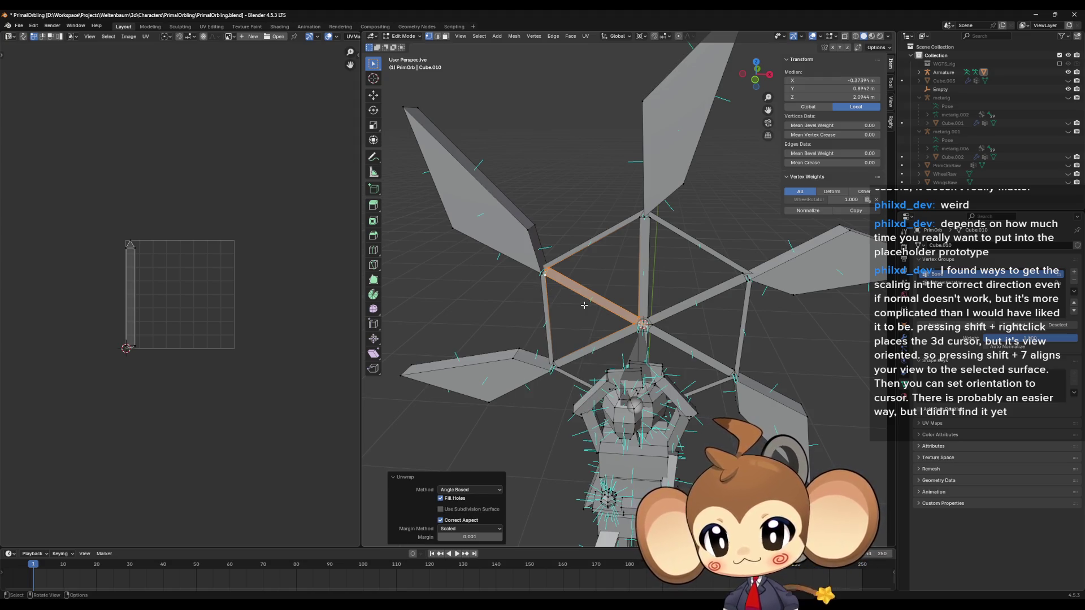
{"action": "scroll", "coordinate": [670, 363], "scroll_direction": "up", "scroll_amount": 5}
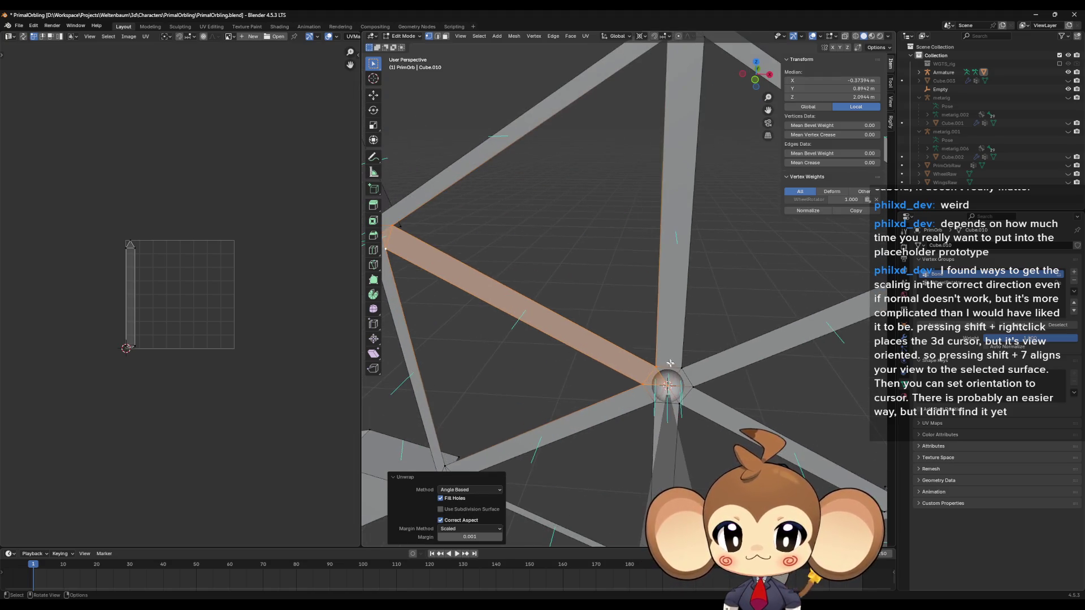
{"action": "scroll", "coordinate": [670, 380], "scroll_direction": "down", "scroll_amount": 2}
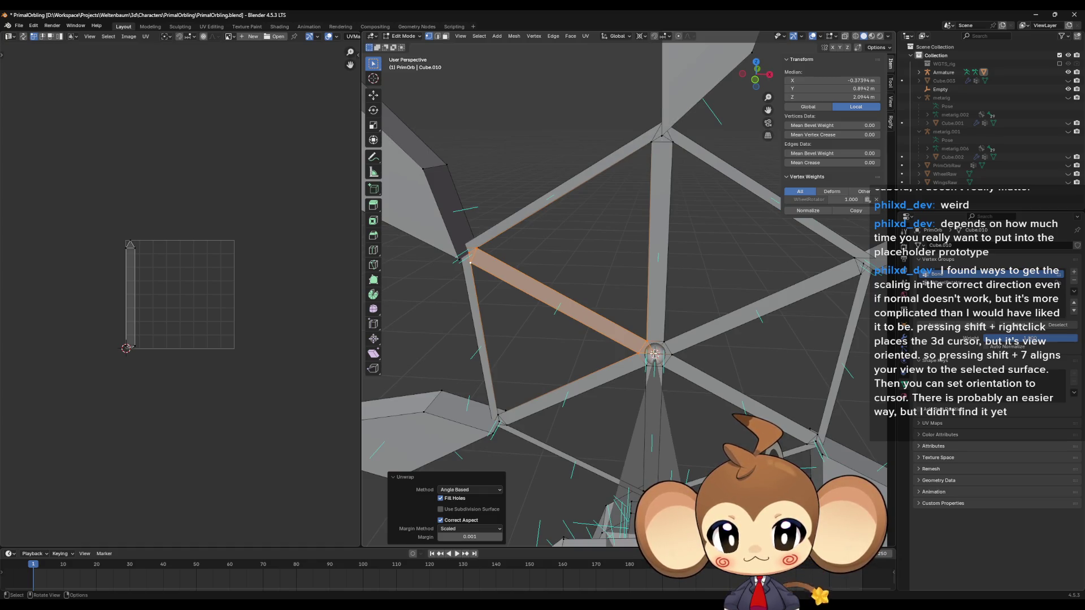
Unwrap the vertical strut face and slide its UV strip right along X
{"action": "left_click", "coordinate": [655, 353]}
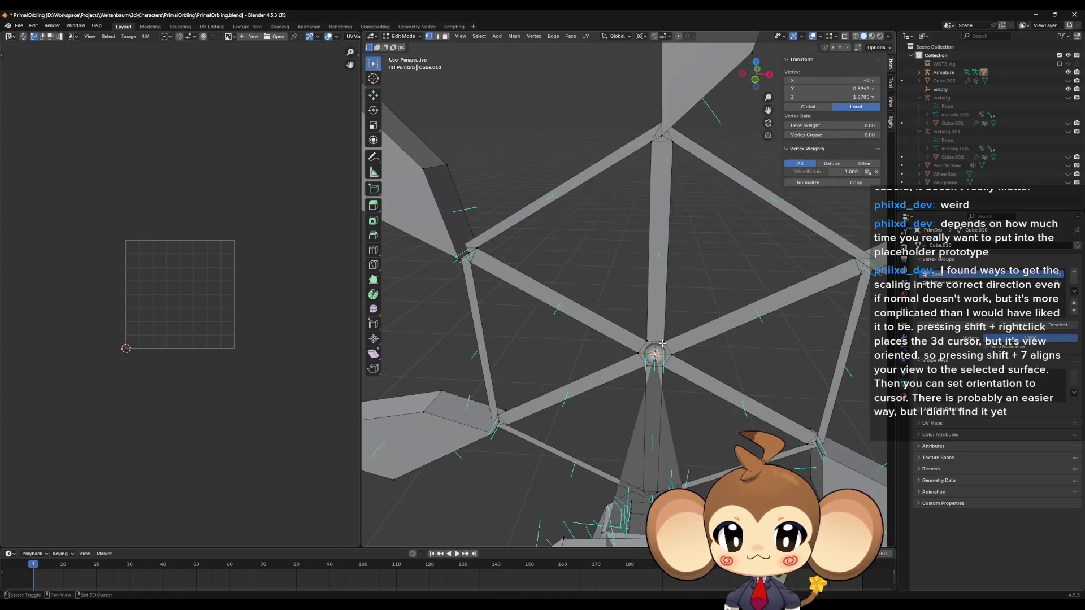
{"action": "left_click", "coordinate": [655, 224], "text": "shift"}
{"action": "left_click", "coordinate": [662, 137], "text": "shift"}
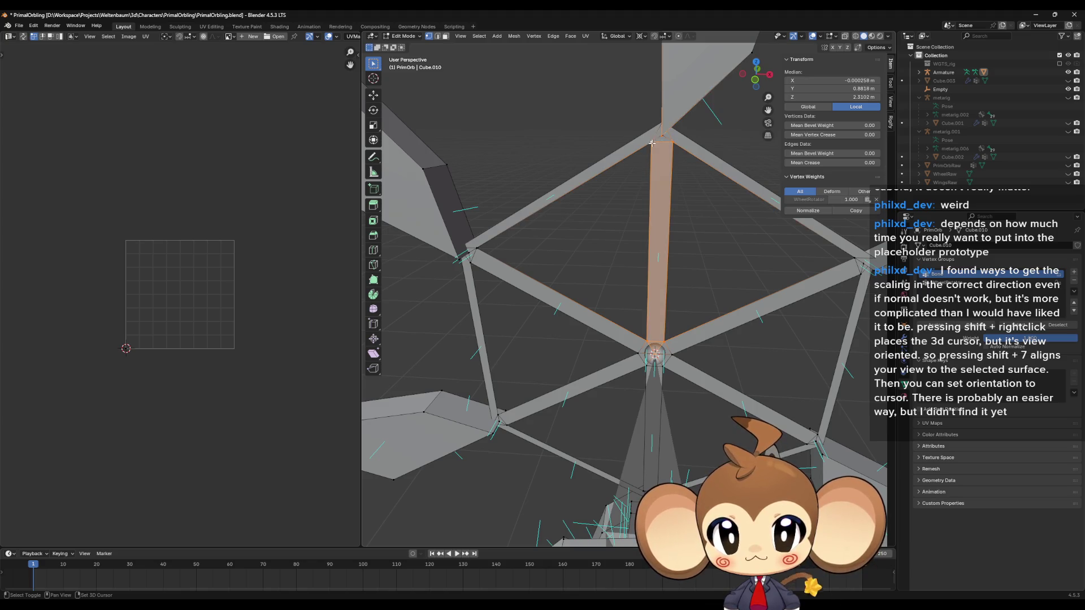
{"action": "left_click_drag", "start_coordinate": [686, 178], "coordinate": [672, 226]}
{"action": "key", "text": "ctrl+z"}
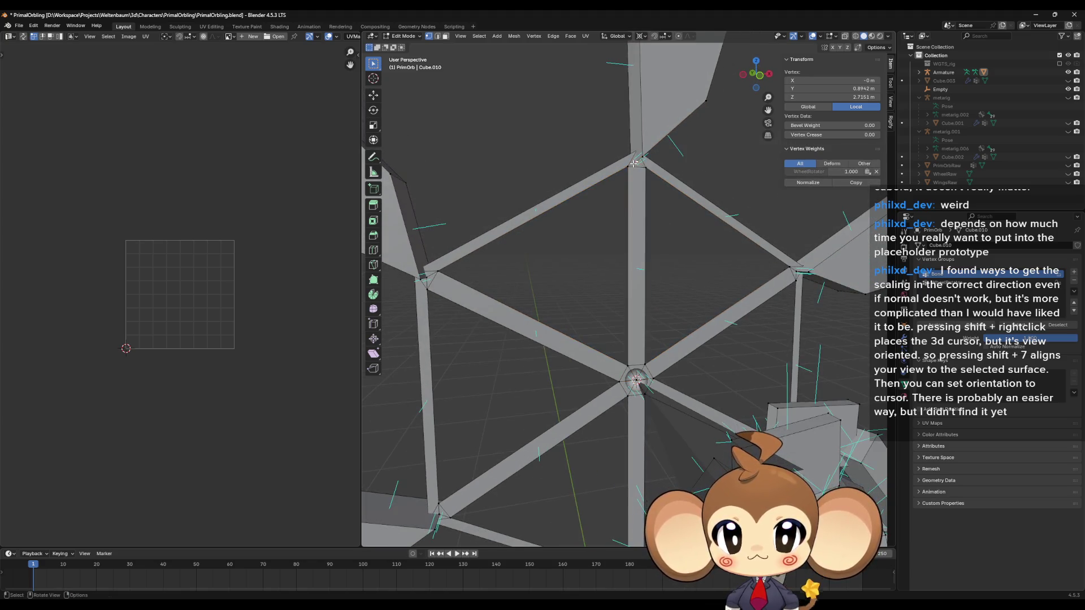
{"action": "left_click", "coordinate": [643, 365], "text": "shift"}
{"action": "key", "text": "u"}
{"action": "left_click", "coordinate": [649, 367]}
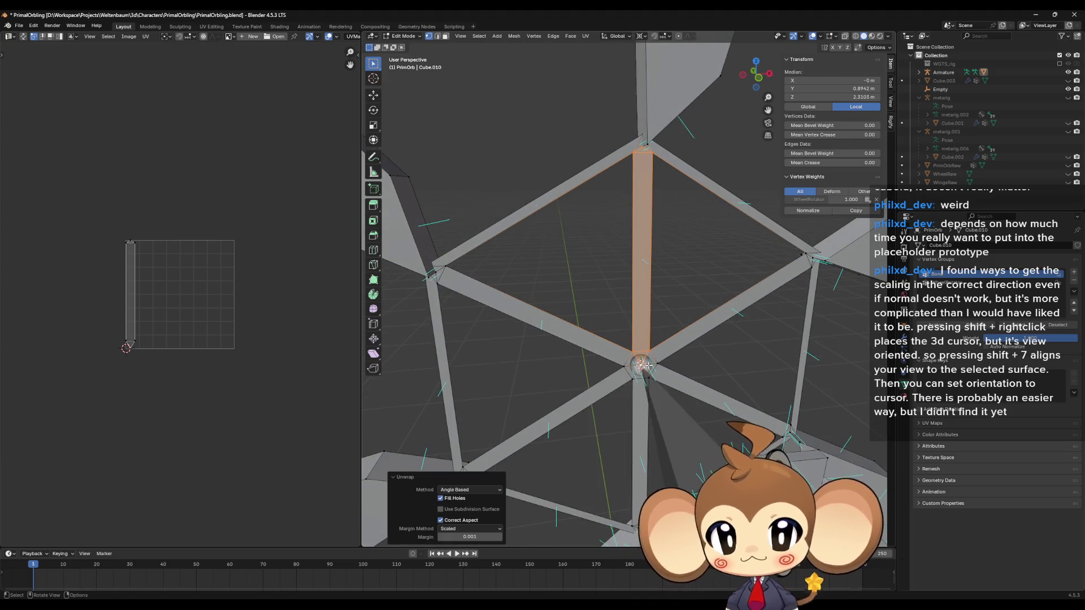
{"action": "key", "text": "a"}
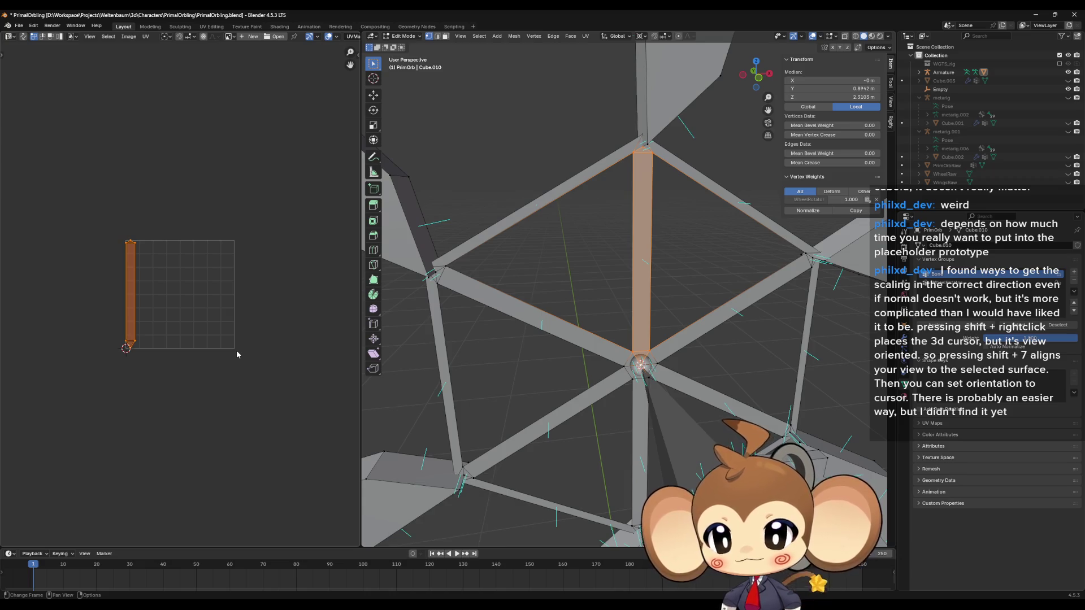
{"action": "key", "text": "g"}
{"action": "key", "text": "x"}
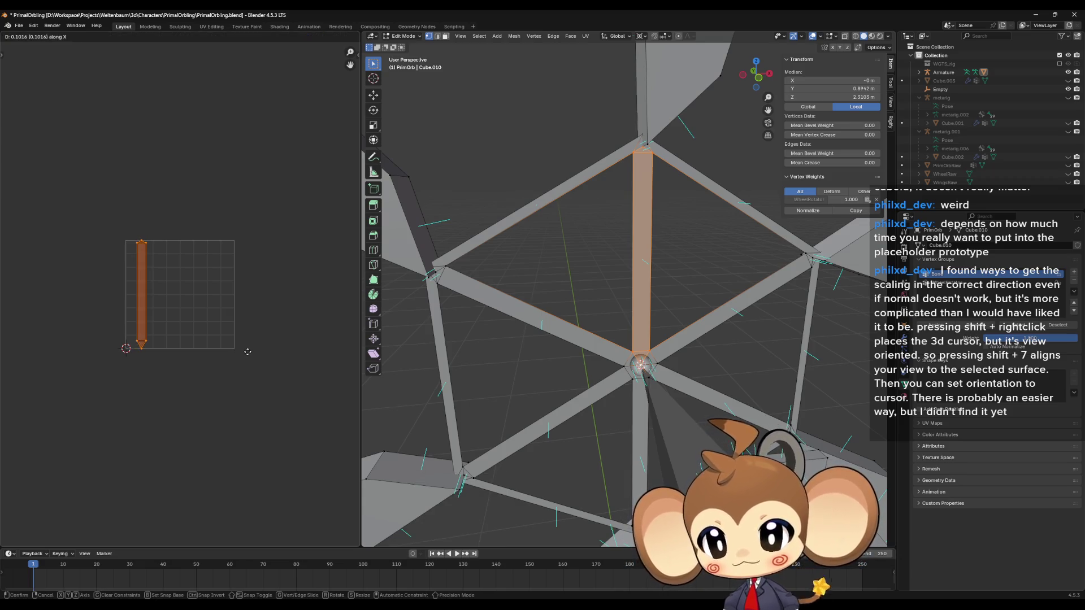
{"action": "left_click", "coordinate": [248, 351]}
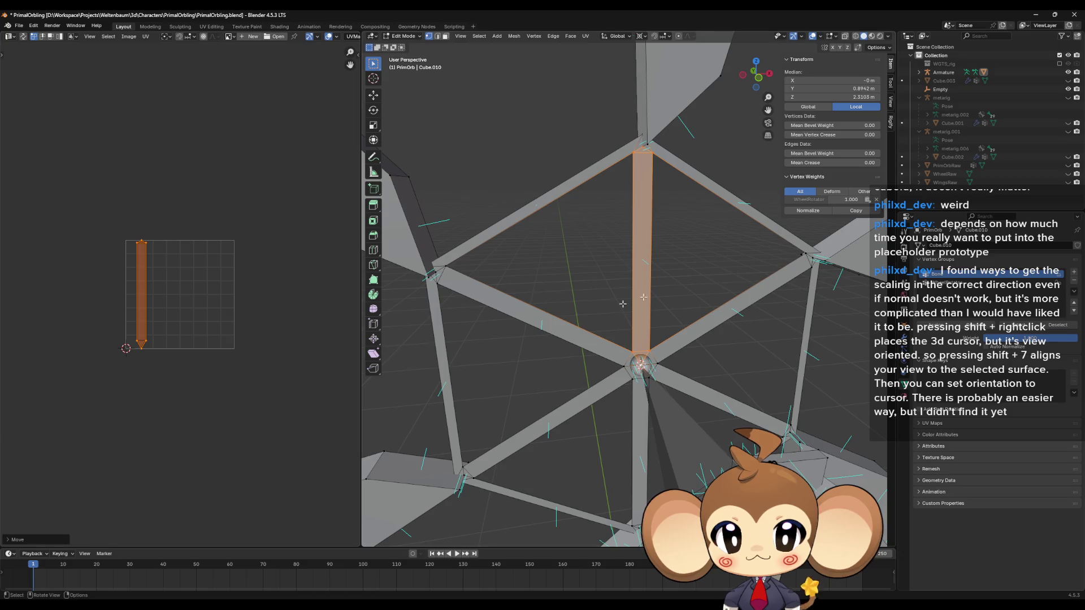
Unwrap the spoke from the right hexagon corner to the hub and shift its strip horizontally
{"action": "left_click", "coordinate": [803, 255]}
{"action": "left_click", "coordinate": [812, 266], "text": "shift"}
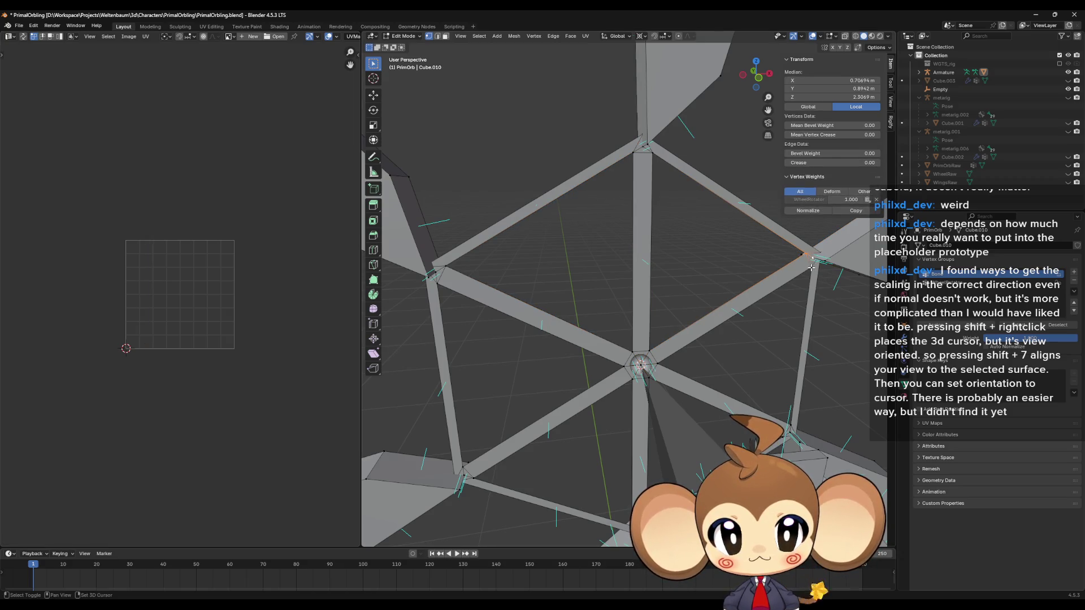
{"action": "left_click", "coordinate": [812, 267], "text": "shift"}
{"action": "left_click", "coordinate": [656, 364], "text": "shift"}
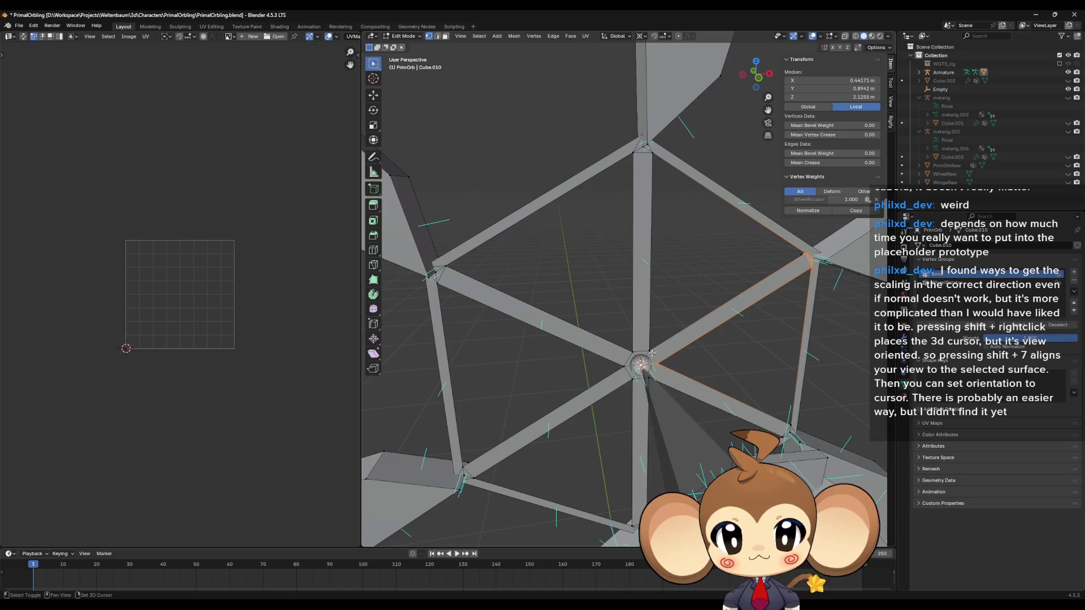
{"action": "left_click", "coordinate": [660, 361], "text": "shift"}
{"action": "key", "text": "u"}
{"action": "left_click", "coordinate": [656, 364]}
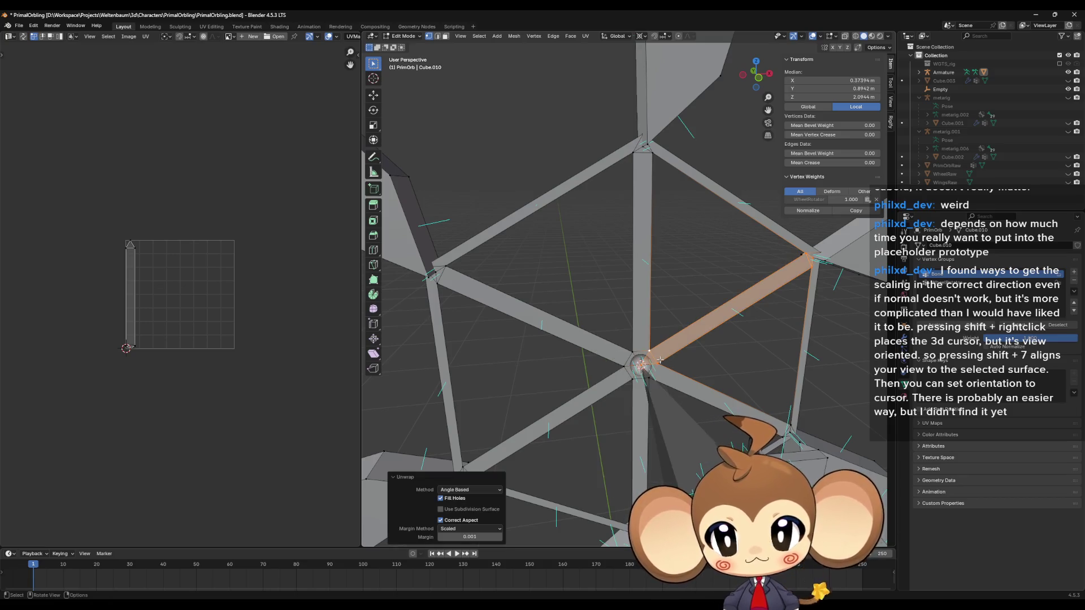
{"action": "key", "text": "g"}
{"action": "key", "text": "x"}
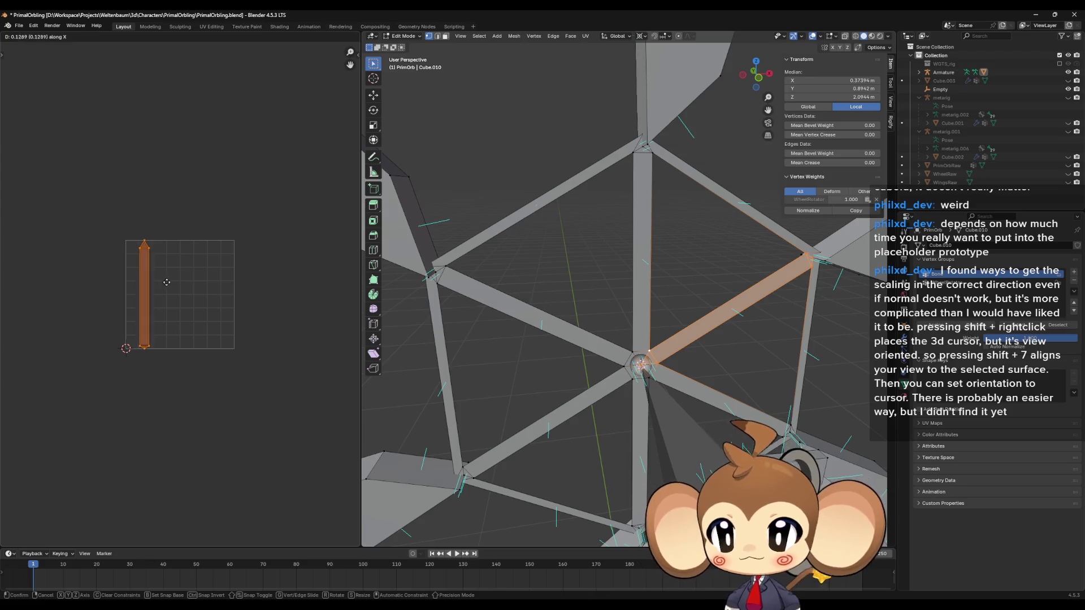
{"action": "left_click", "coordinate": [170, 283]}
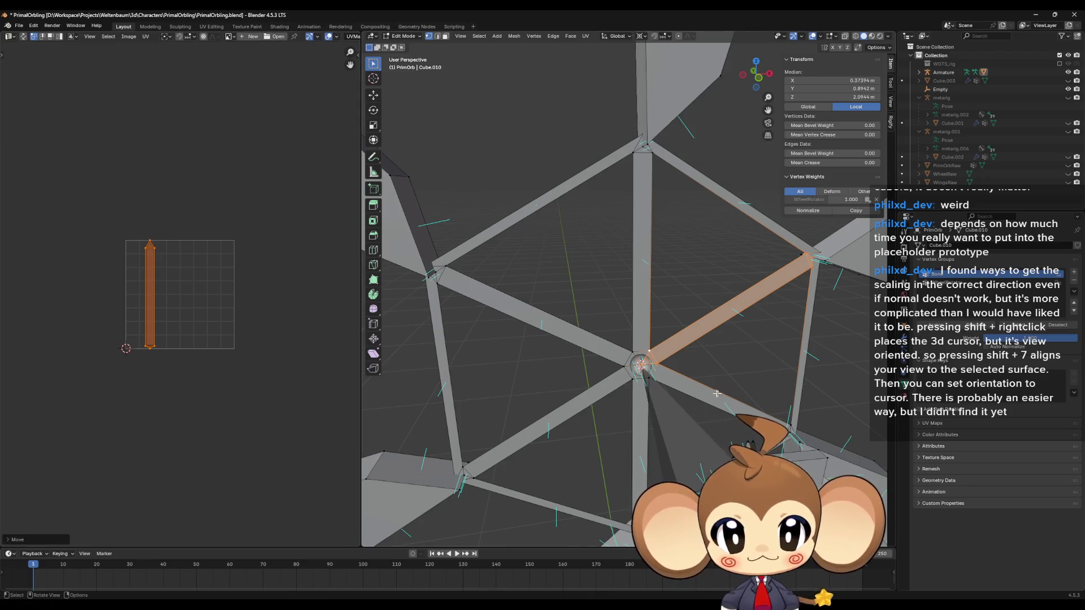
Select the next spoke face between the hub and the lower-right corner
{"action": "left_click", "coordinate": [670, 381]}
{"action": "left_click", "coordinate": [673, 373], "text": "shift"}
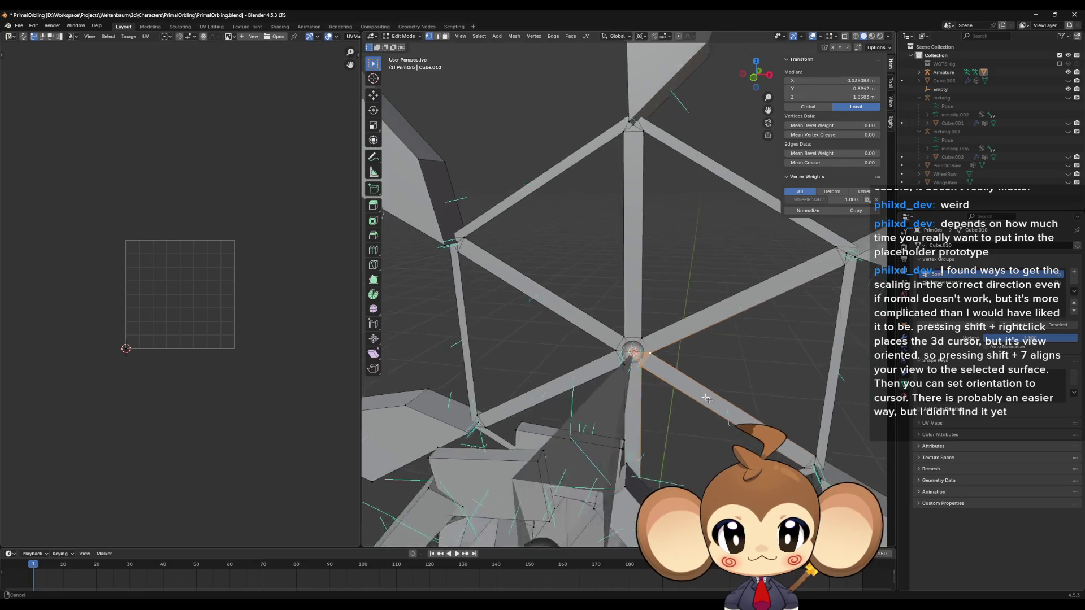
{"action": "left_click", "coordinate": [692, 407], "text": "shift"}
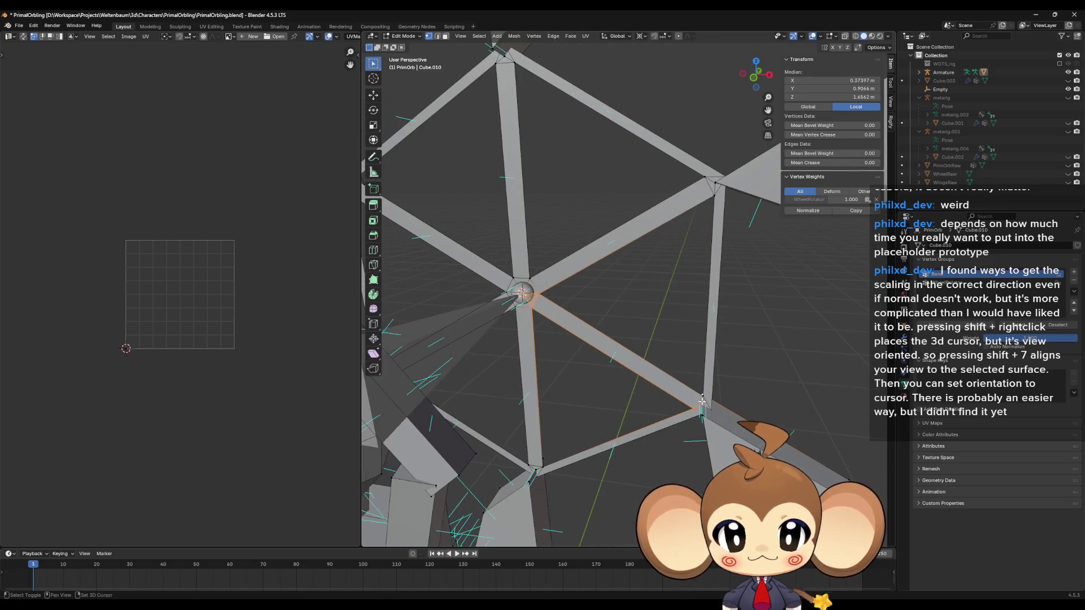
{"action": "left_click", "coordinate": [701, 399], "text": "shift"}
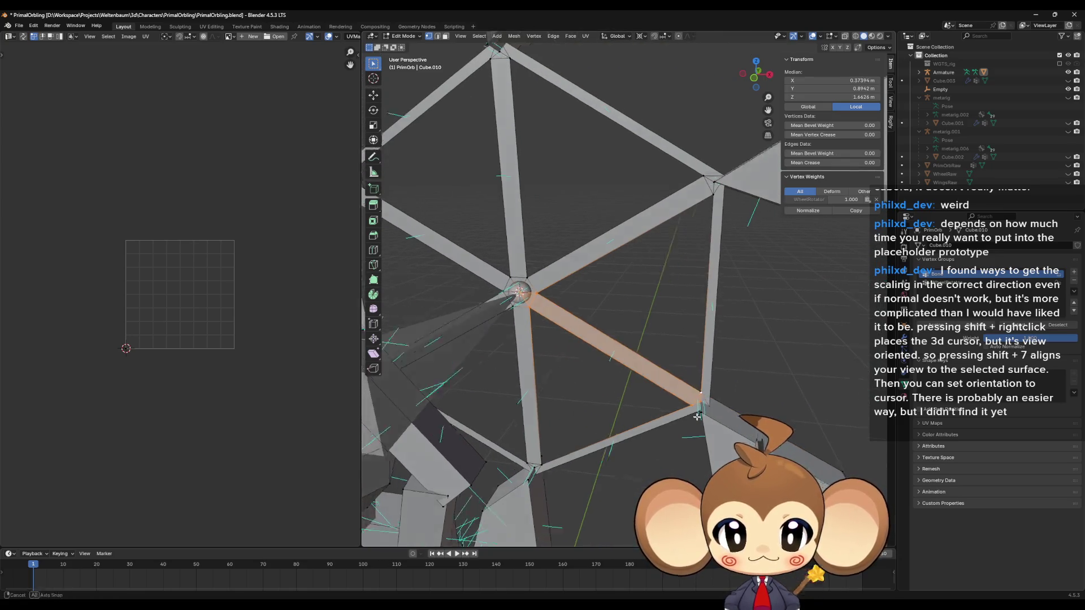
Unwrap the lower-right spoke and move its UV island right along X
{"action": "key", "text": "u"}
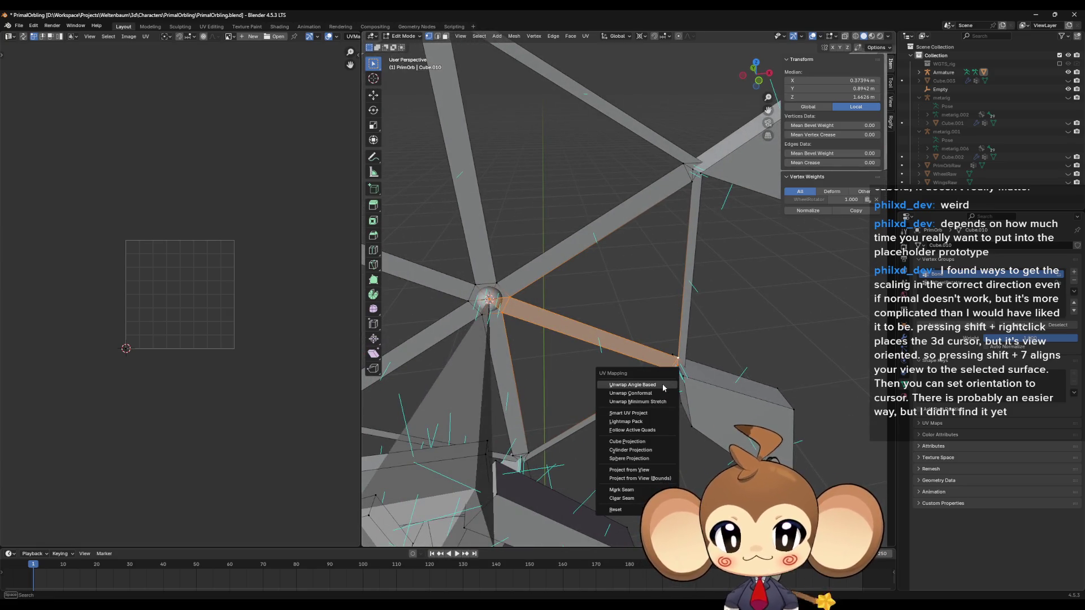
{"action": "left_click", "coordinate": [664, 386]}
{"action": "key", "text": "a"}
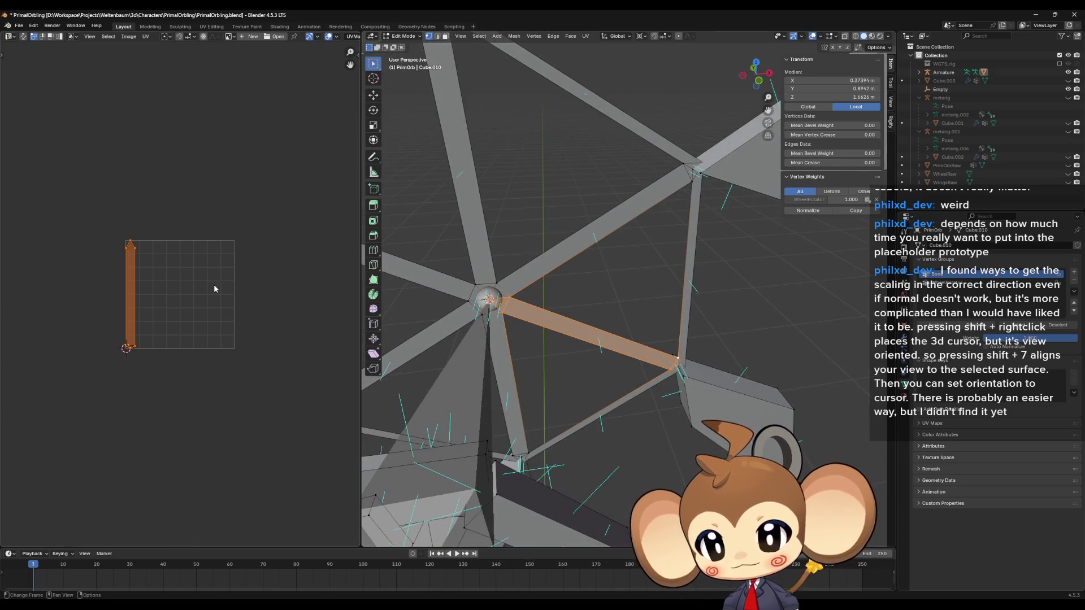
{"action": "key", "text": "g"}
{"action": "key", "text": "x"}
{"action": "left_click", "coordinate": [246, 289]}
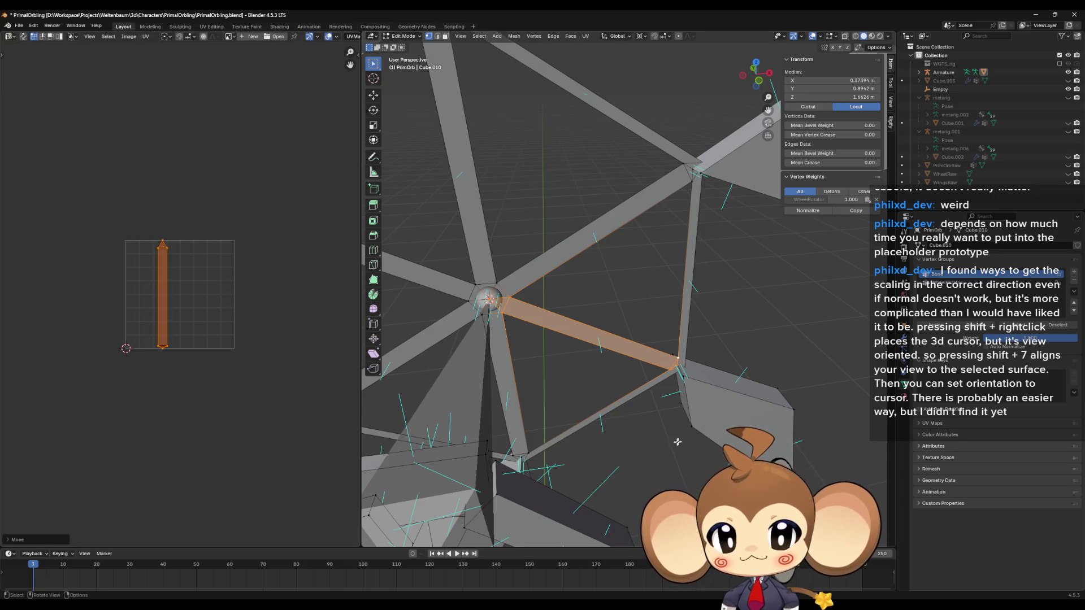
Unwrap the downward spoke and move its island to the right
{"action": "left_click", "coordinate": [548, 422]}
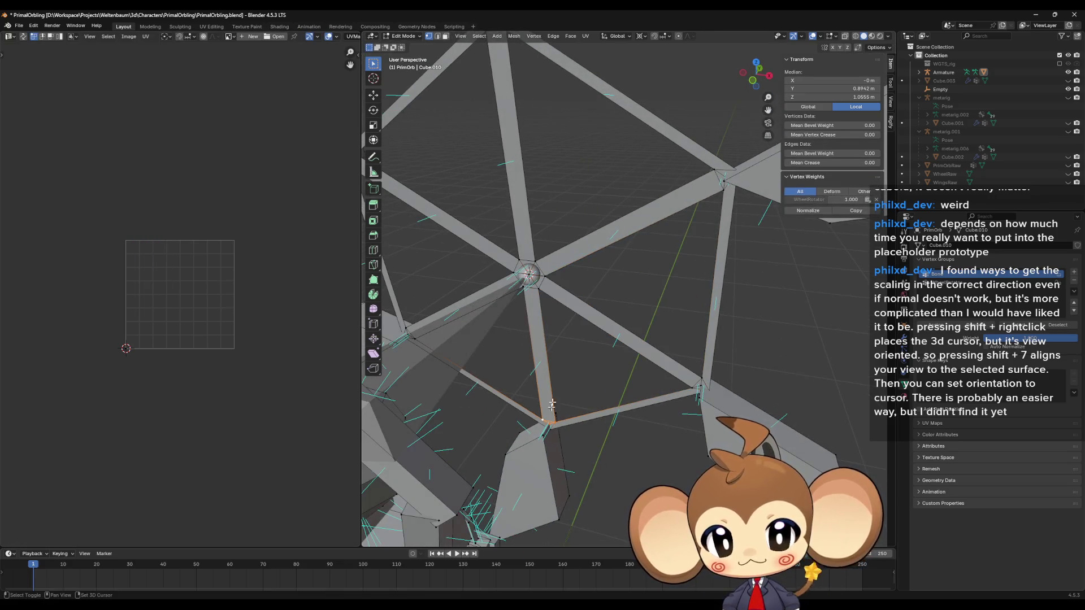
{"action": "left_click", "coordinate": [532, 291], "text": "shift"}
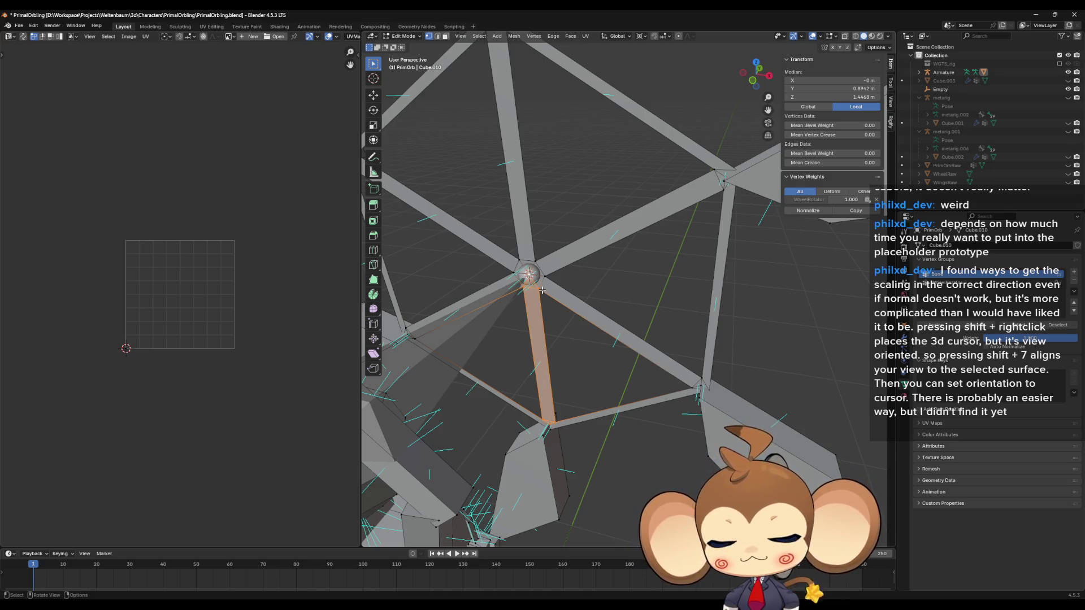
{"action": "key", "text": "u"}
{"action": "left_click", "coordinate": [542, 290]}
{"action": "key", "text": "a"}
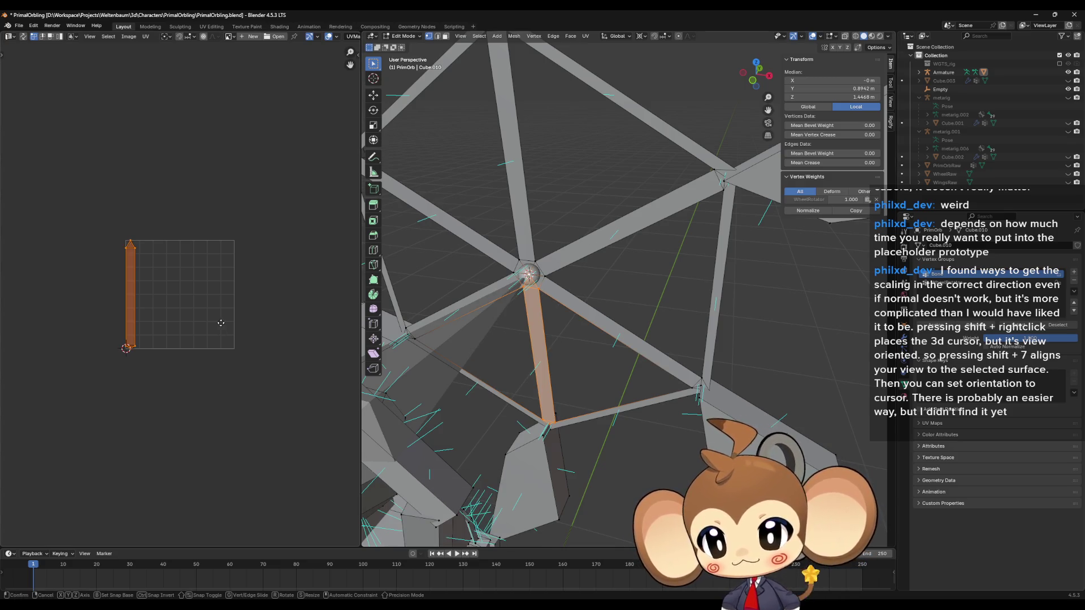
{"action": "key", "text": "g"}
{"action": "left_click", "coordinate": [263, 325]}
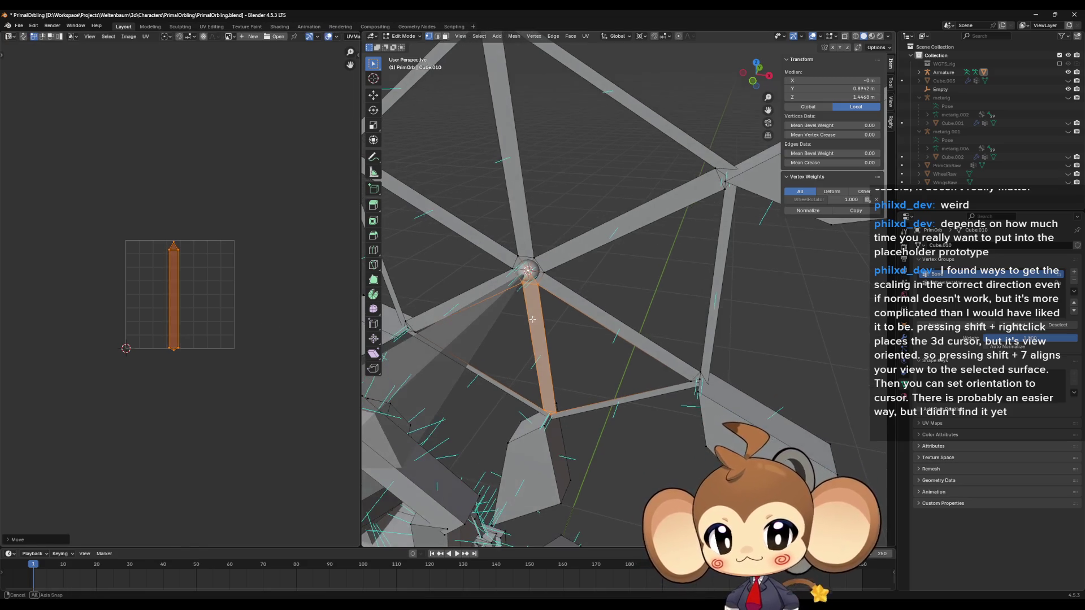
Unwrap the lower-left spoke, drag its island right, and reframe the hub view
{"action": "left_click", "coordinate": [473, 319]}
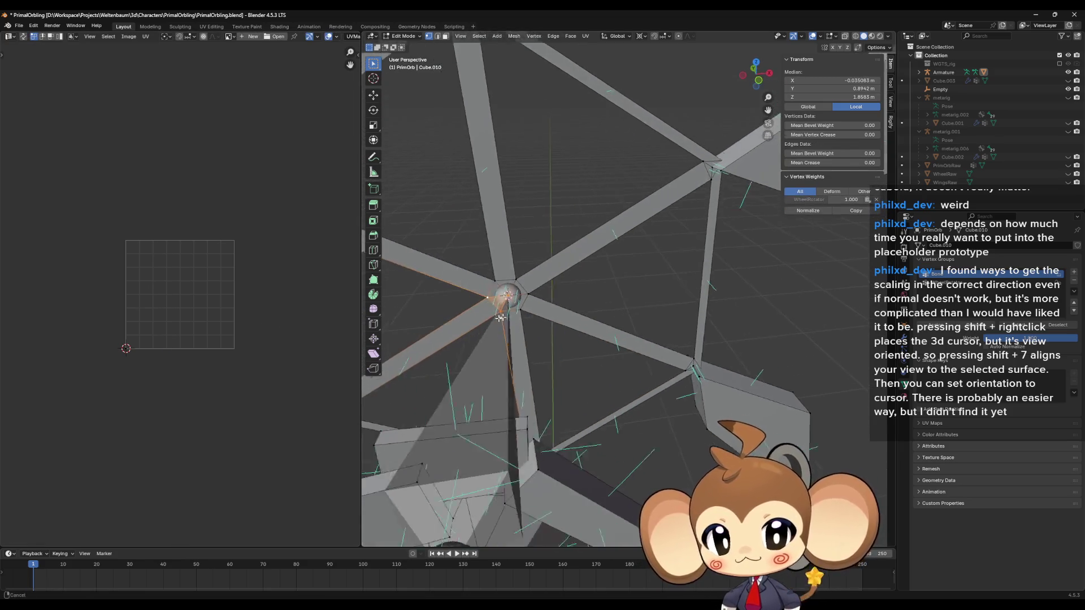
{"action": "left_click", "coordinate": [476, 393], "text": "shift"}
{"action": "left_click", "coordinate": [475, 392], "text": "shift"}
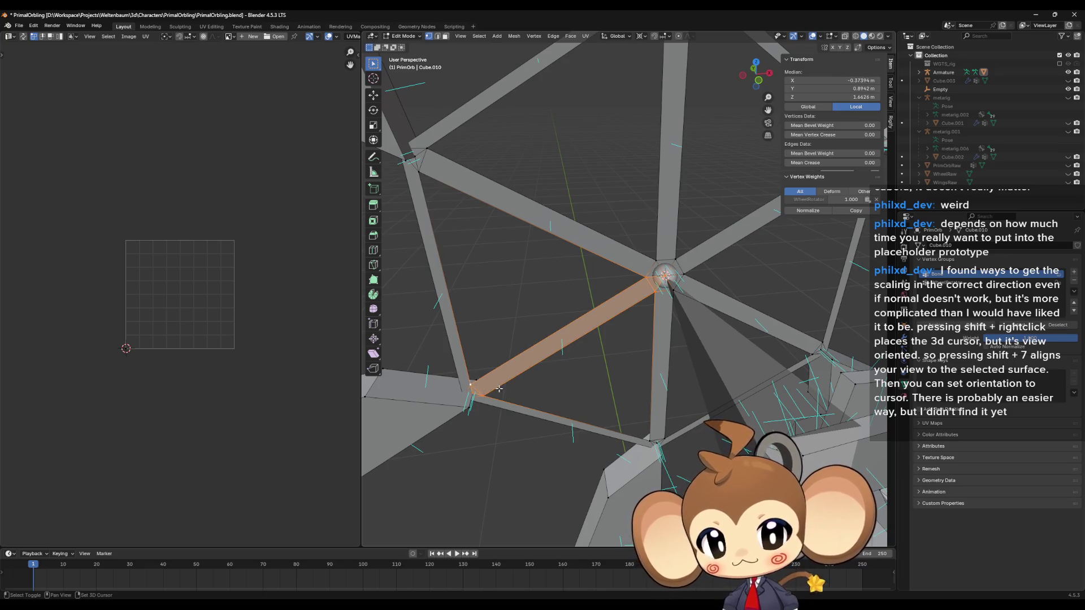
{"action": "key", "text": "u"}
{"action": "left_click", "coordinate": [497, 394]}
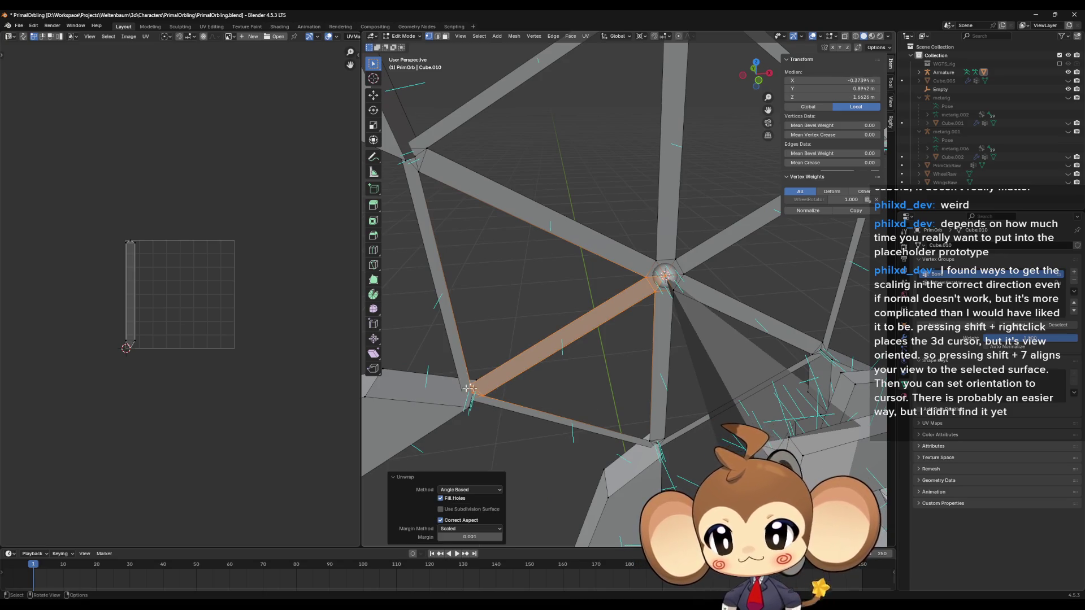
{"action": "left_click_drag", "start_coordinate": [131, 293], "coordinate": [189, 294]}
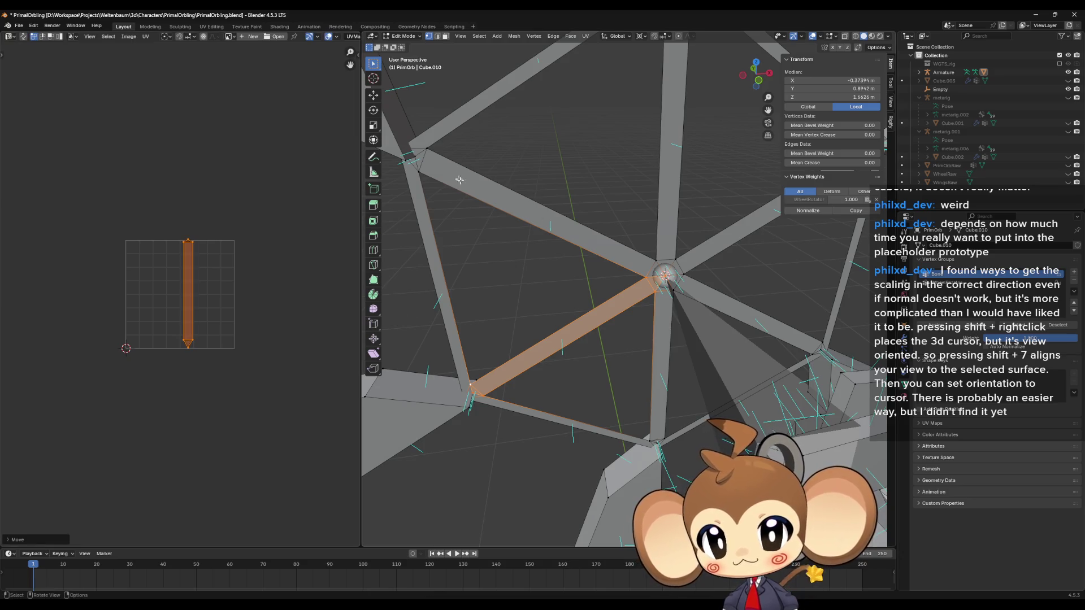
{"action": "left_click_drag", "start_coordinate": [395, 316], "coordinate": [523, 282]}
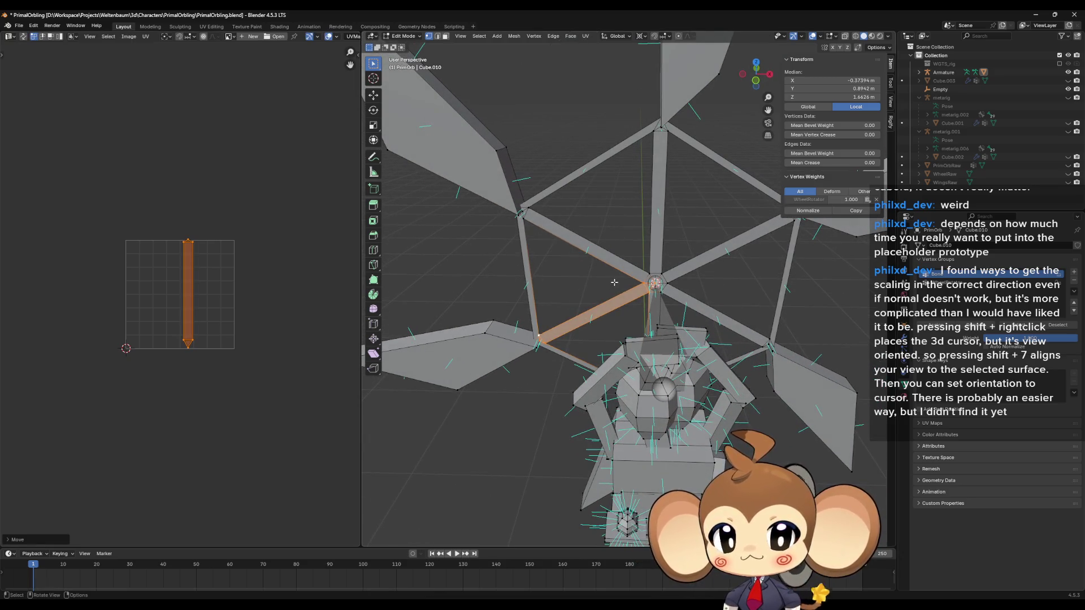
{"action": "scroll", "coordinate": [536, 322], "scroll_direction": "up", "scroll_amount": 3}
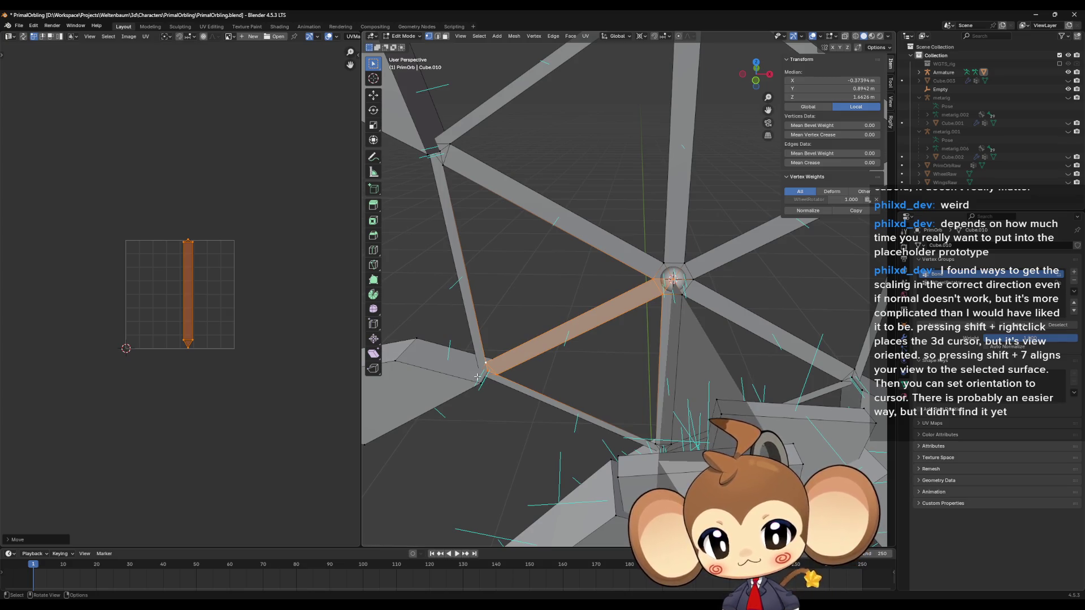
{"action": "mouse_move", "coordinate": [477, 377]}
{"action": "left_mouse_down"}
{"action": "mouse_move", "coordinate": [561, 427]}
{"action": "mouse_move", "coordinate": [553, 197]}
{"action": "left_mouse_up"}
Hide the finished spoke, the lower-left spoke, and the upper and lower wing faces to clear the view
{"action": "key", "text": "h"}
{"action": "left_click", "coordinate": [556, 428]}
{"action": "key", "text": "h"}
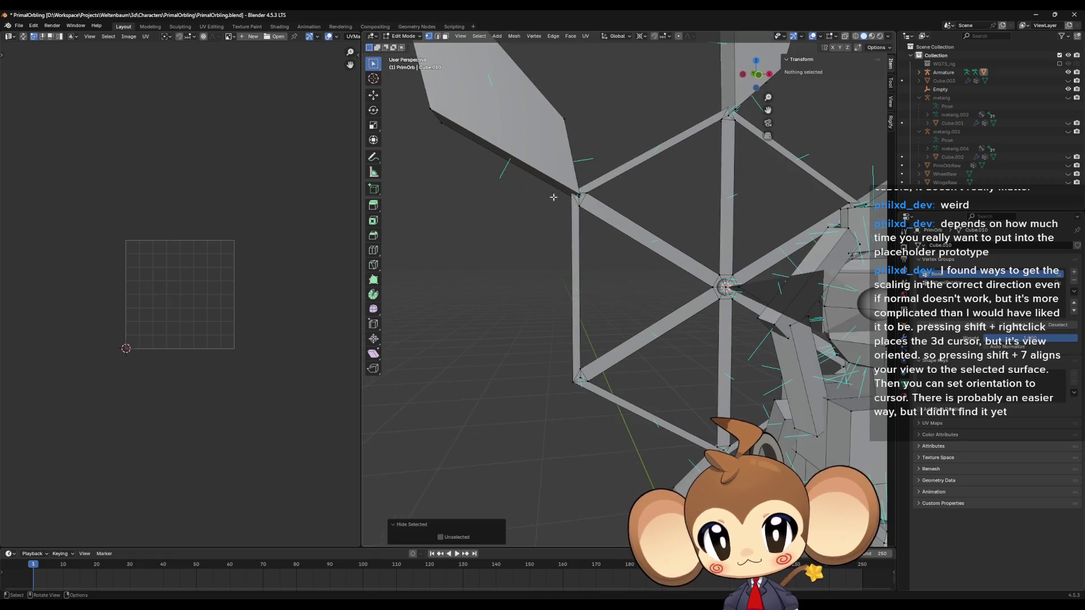
{"action": "scroll", "coordinate": [580, 190], "scroll_direction": "down", "scroll_amount": 6}
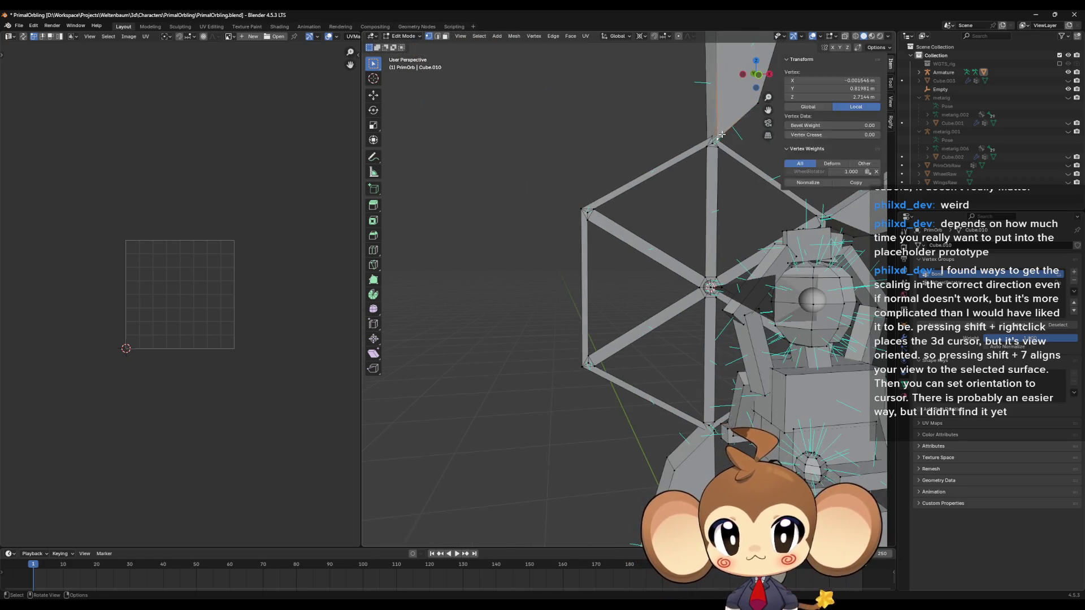
{"action": "left_click_drag", "start_coordinate": [766, 194], "coordinate": [774, 248]}
{"action": "left_click", "coordinate": [775, 248]}
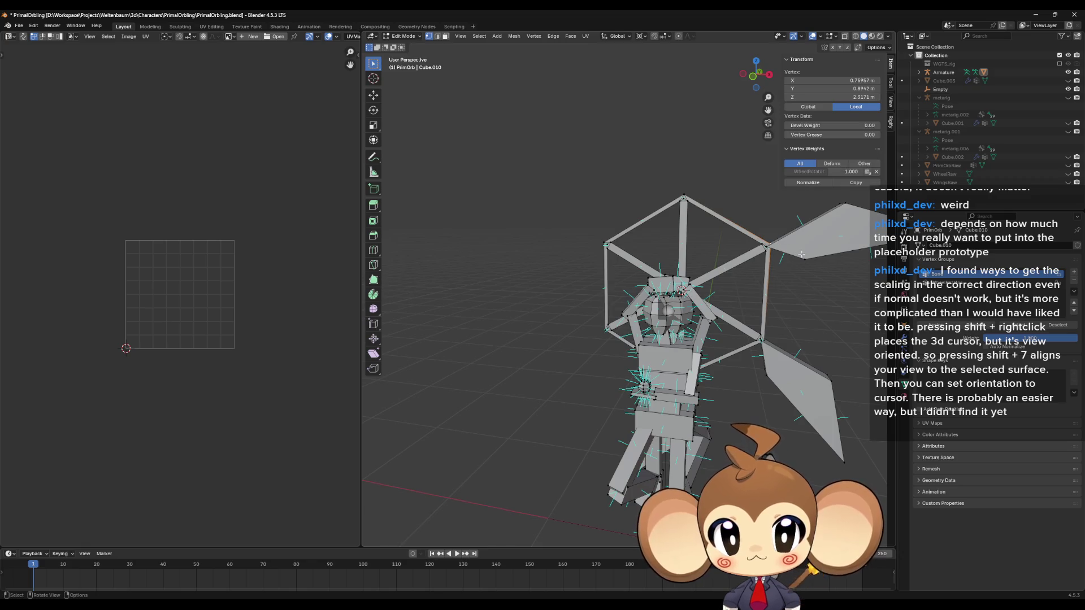
{"action": "left_click", "coordinate": [802, 255]}
{"action": "key", "text": "h"}
{"action": "left_click", "coordinate": [830, 379]}
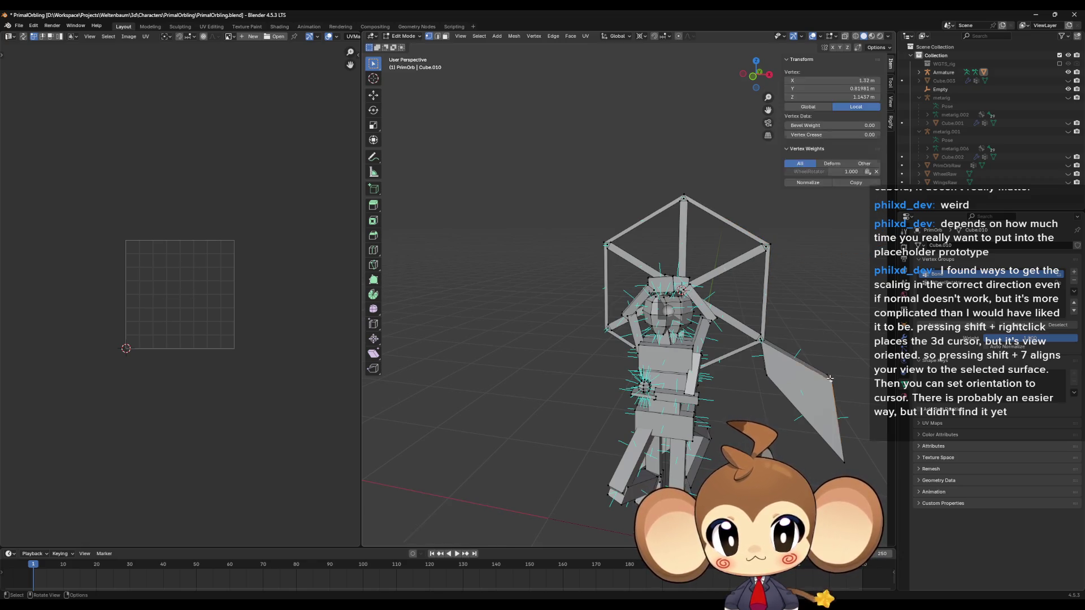
{"action": "key", "text": "h"}
{"action": "left_click_drag", "start_coordinate": [829, 378], "coordinate": [651, 454]}
{"action": "key", "text": "h"}
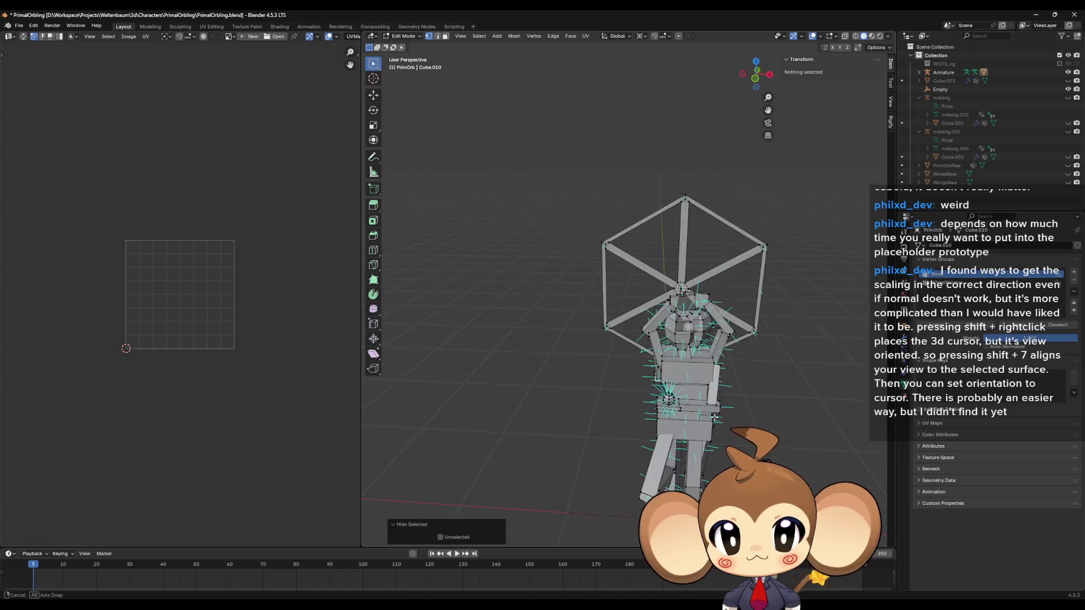
{"action": "scroll", "coordinate": [577, 407], "scroll_direction": "up", "scroll_amount": 5}
Select the left vertical strut edges, discarding an accidental connected-rim selection
{"action": "left_click", "coordinate": [564, 394]}
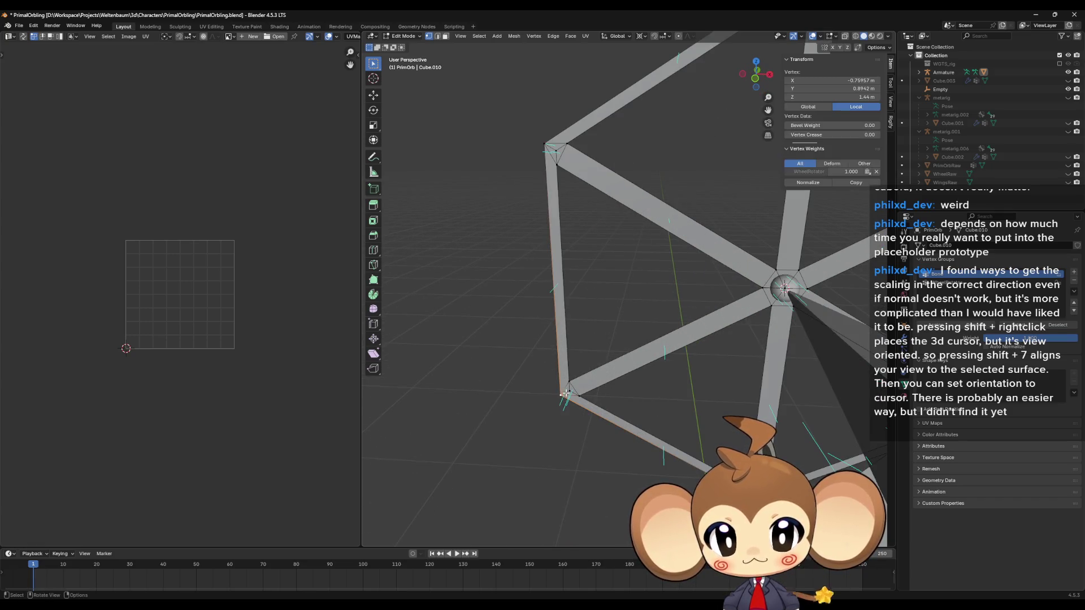
{"action": "key", "text": "a"}
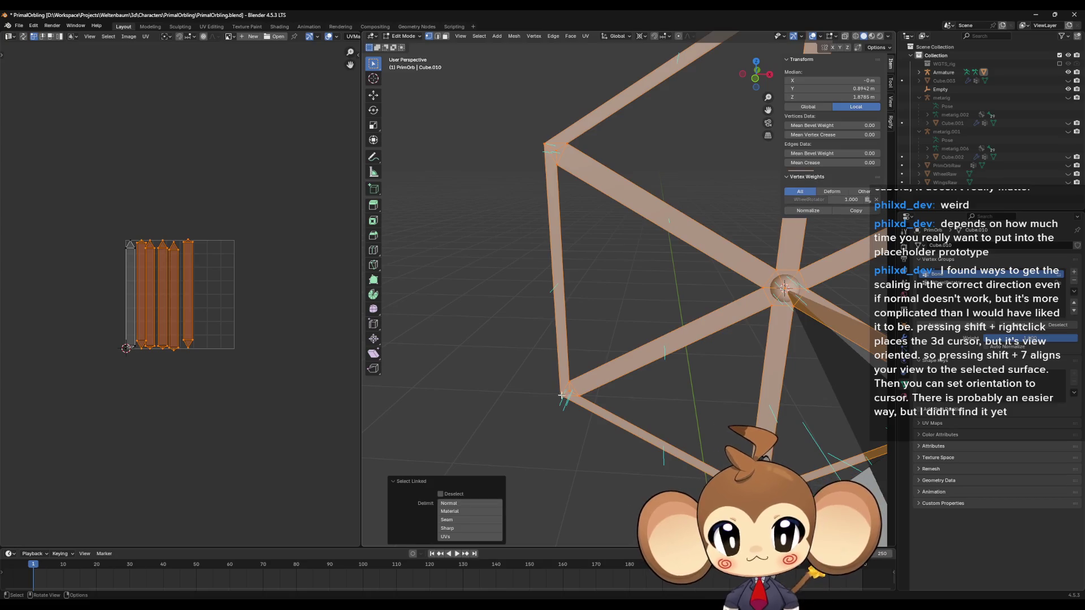
{"action": "key", "text": "ctrl+z"}
{"action": "left_click", "coordinate": [558, 162], "text": "shift"}
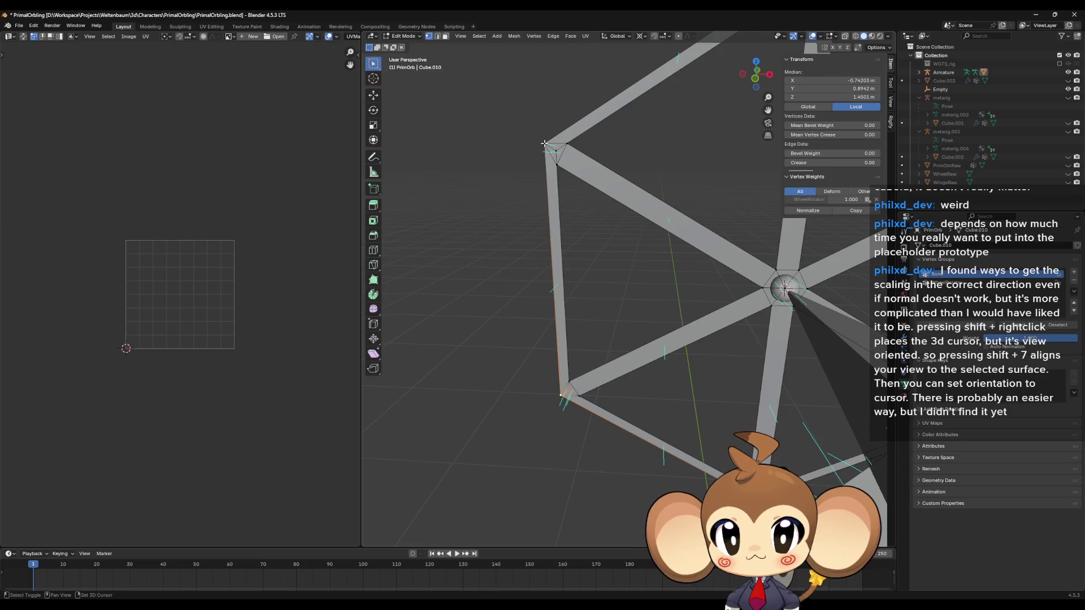
{"action": "left_click", "coordinate": [544, 143], "text": "shift"}
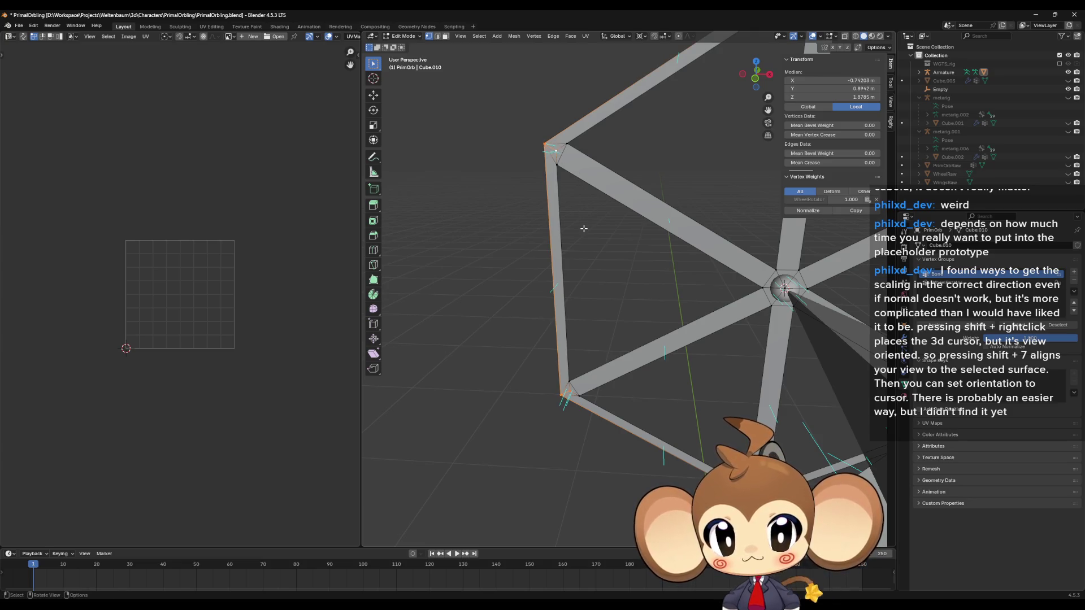
{"action": "left_click", "coordinate": [557, 321], "text": "shift"}
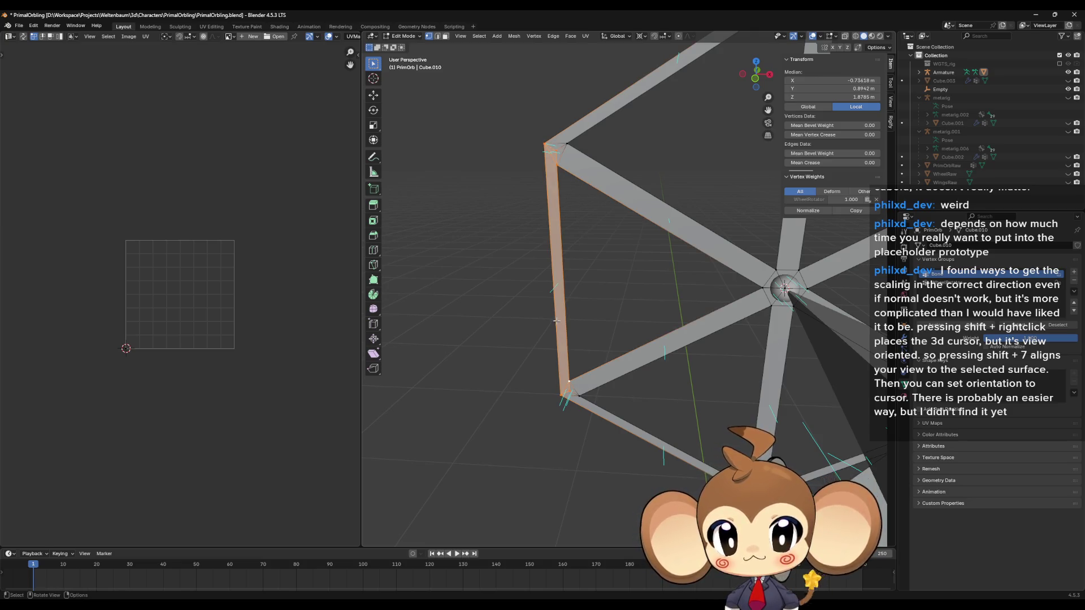
Unwrap the selected left strut with Angle Based unwrapping
{"action": "key", "text": "u"}
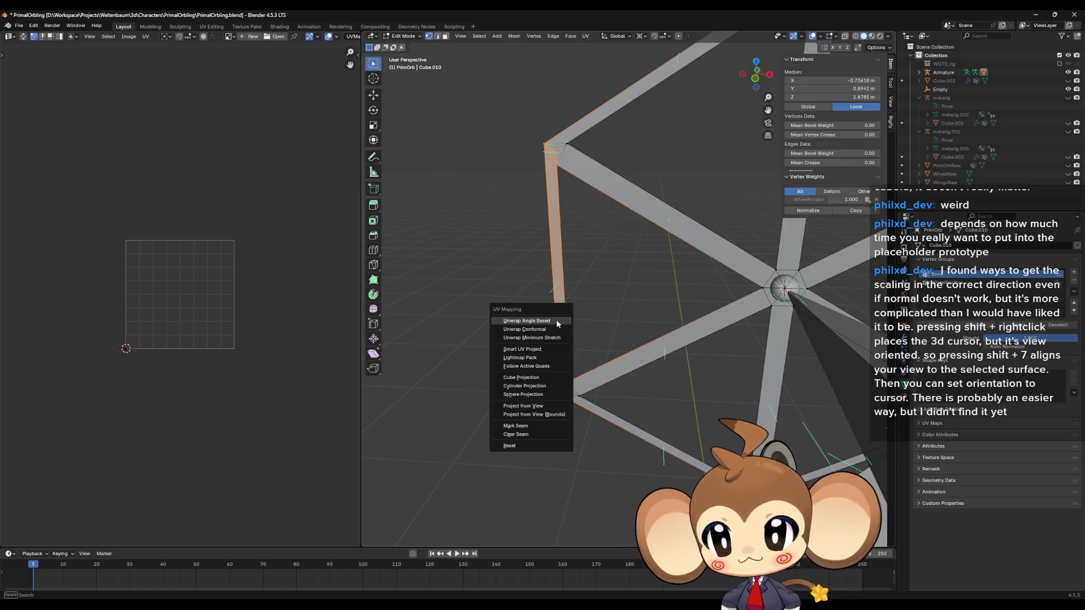
{"action": "left_click", "coordinate": [558, 322]}
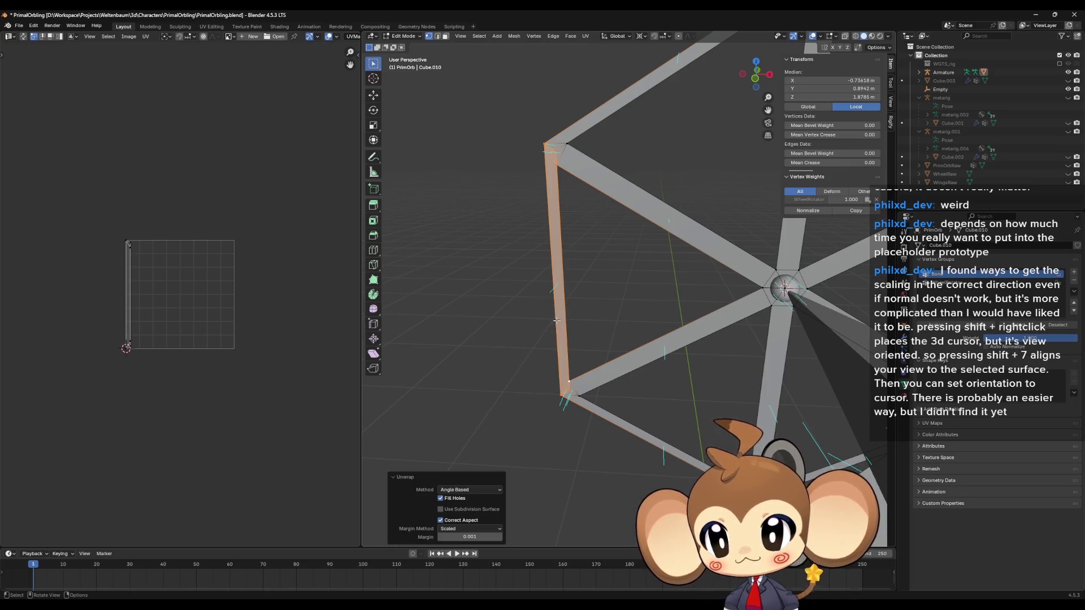
{"action": "key", "text": "shift+KP_7"}
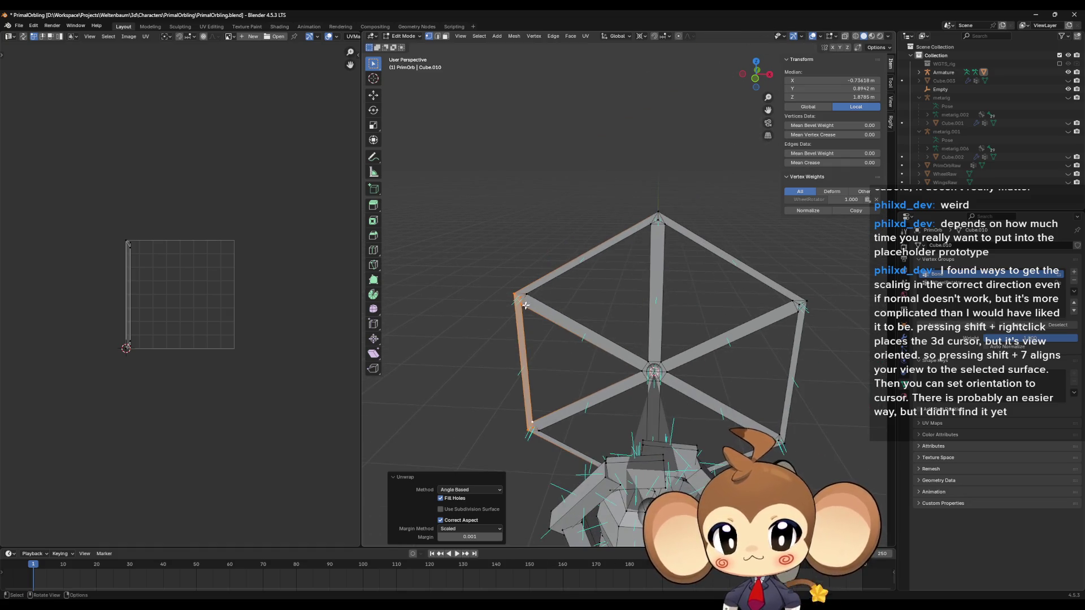
{"action": "scroll", "coordinate": [456, 304], "scroll_direction": "up", "scroll_amount": 3}
Unwrap the upper-left strut and move its strip island above the UV grid
{"action": "left_click", "coordinate": [456, 304]}
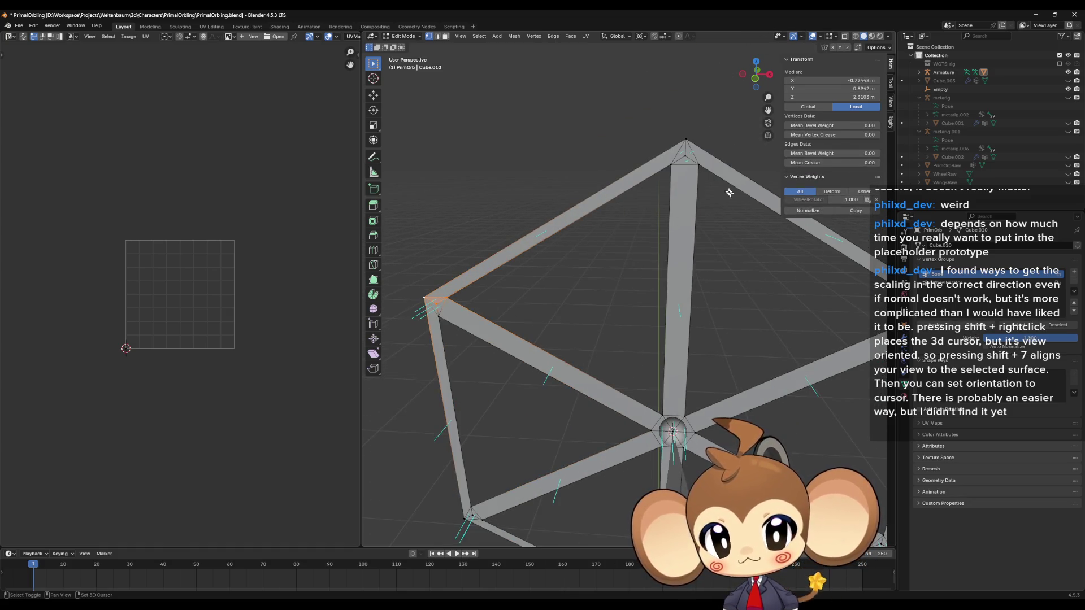
{"action": "left_click", "coordinate": [684, 150], "text": "shift"}
{"action": "key", "text": "u"}
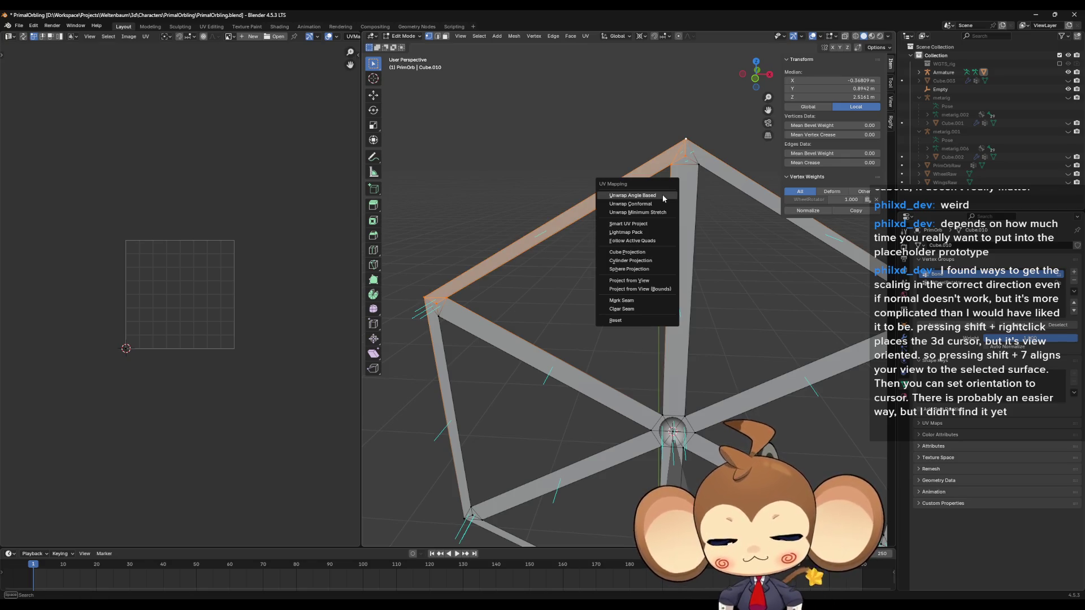
{"action": "left_click", "coordinate": [662, 195]}
{"action": "key", "text": "a"}
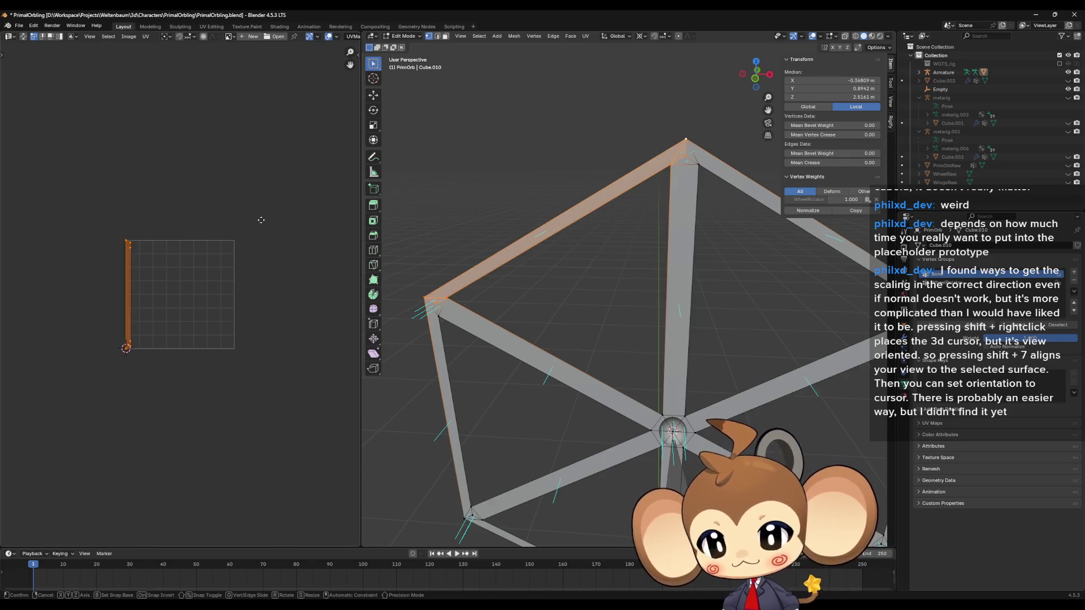
{"action": "key", "text": "g"}
{"action": "left_click", "coordinate": [302, 120]}
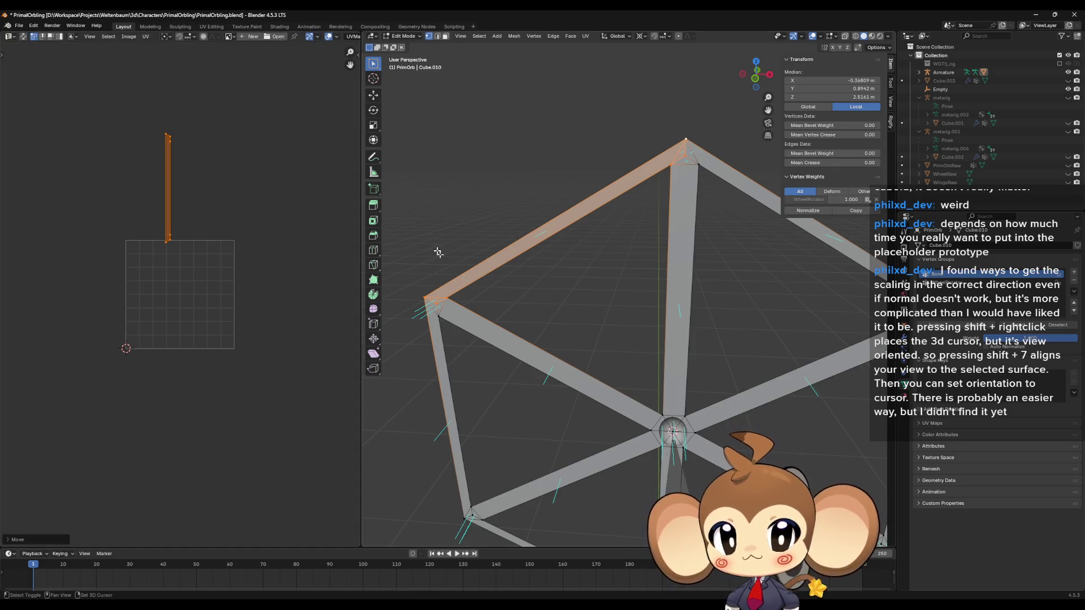
Unwrap the upper-right strut, move its island right of the grid, and select the top-right edge
{"action": "key", "text": "shift+KP_7"}
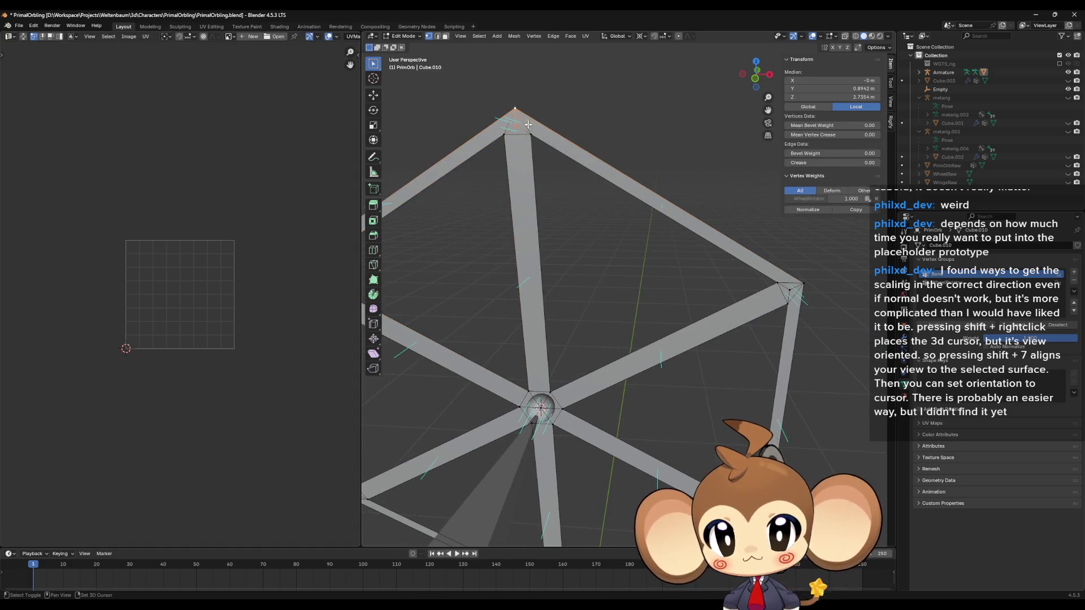
{"action": "left_click", "coordinate": [770, 256]}
{"action": "left_click", "coordinate": [778, 284], "text": "shift"}
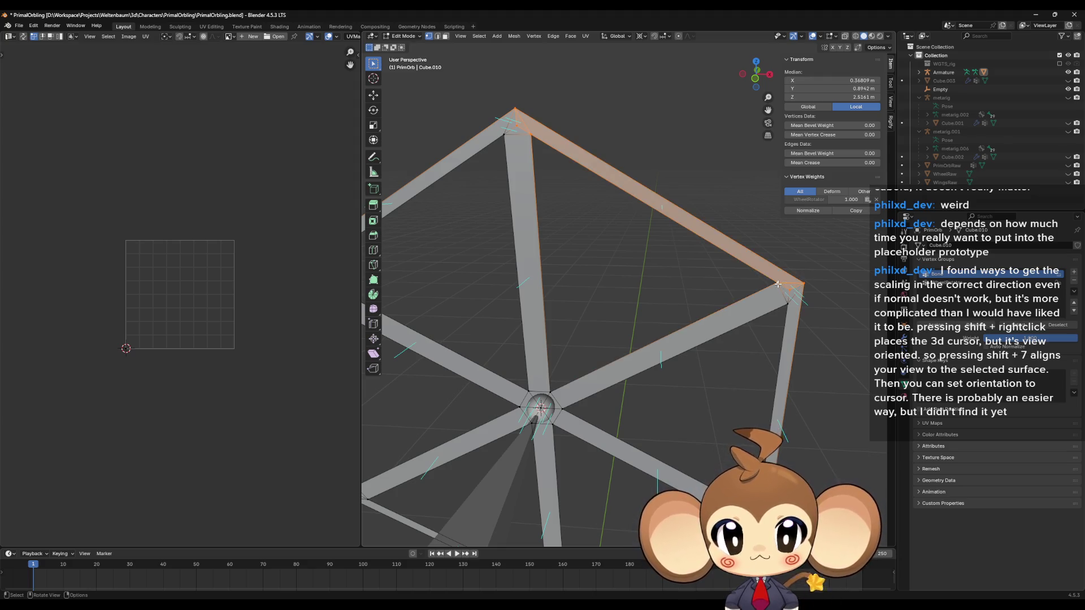
{"action": "key", "text": "u"}
{"action": "left_click", "coordinate": [638, 291]}
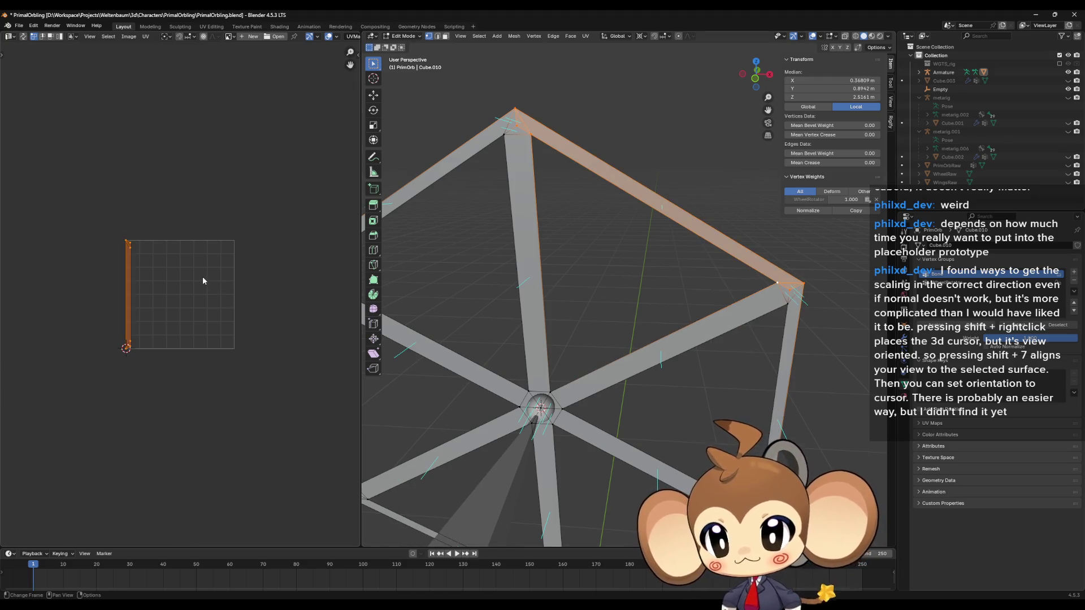
{"action": "key", "text": "g"}
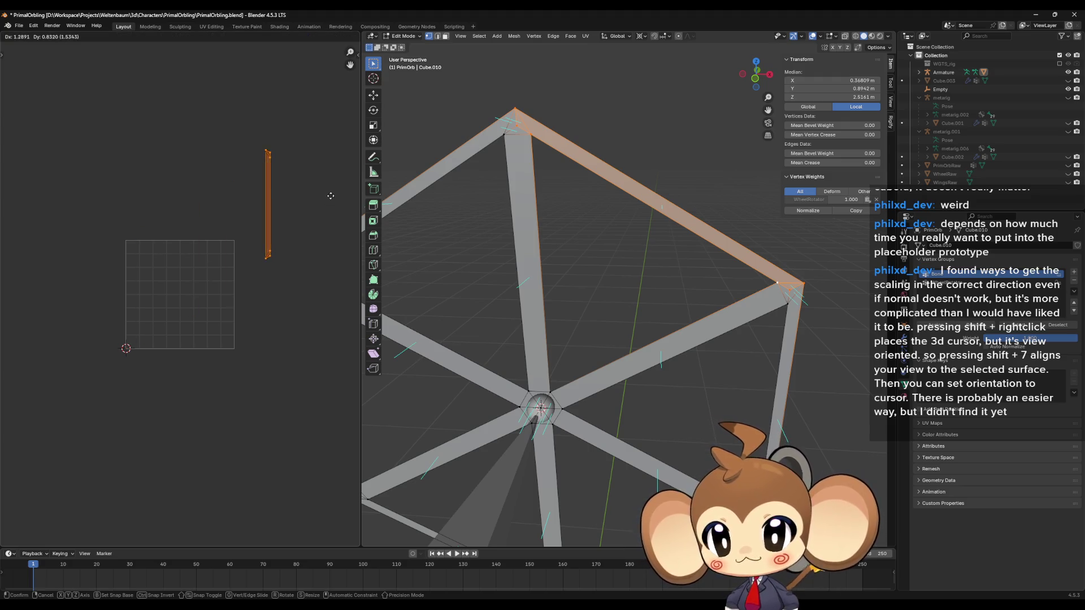
{"action": "left_click", "coordinate": [332, 193]}
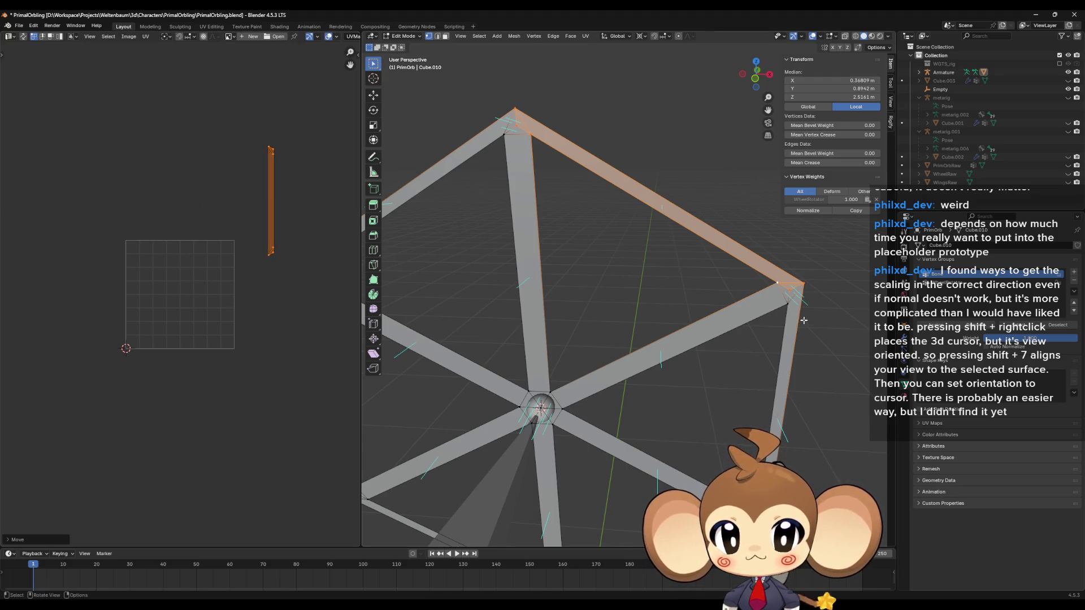
{"action": "left_click", "coordinate": [800, 285]}
{"action": "scroll", "coordinate": [800, 284], "scroll_direction": "down", "scroll_amount": 4}
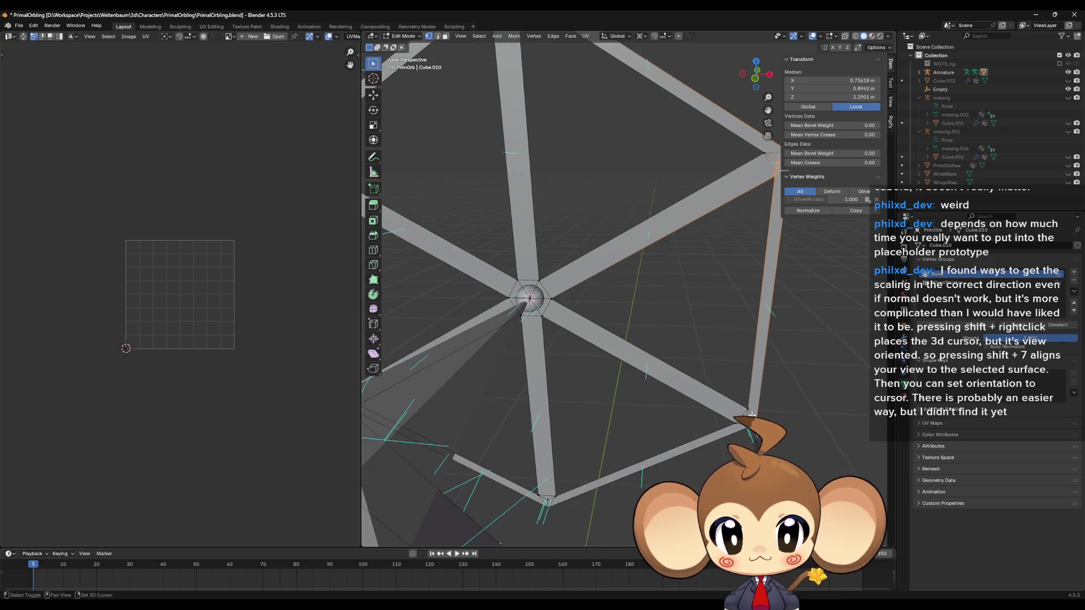
Unwrap the right vertical strut and place its island right of the UV grid
{"action": "left_click", "coordinate": [757, 423], "text": "shift"}
{"action": "left_click", "coordinate": [735, 427], "text": "shift"}
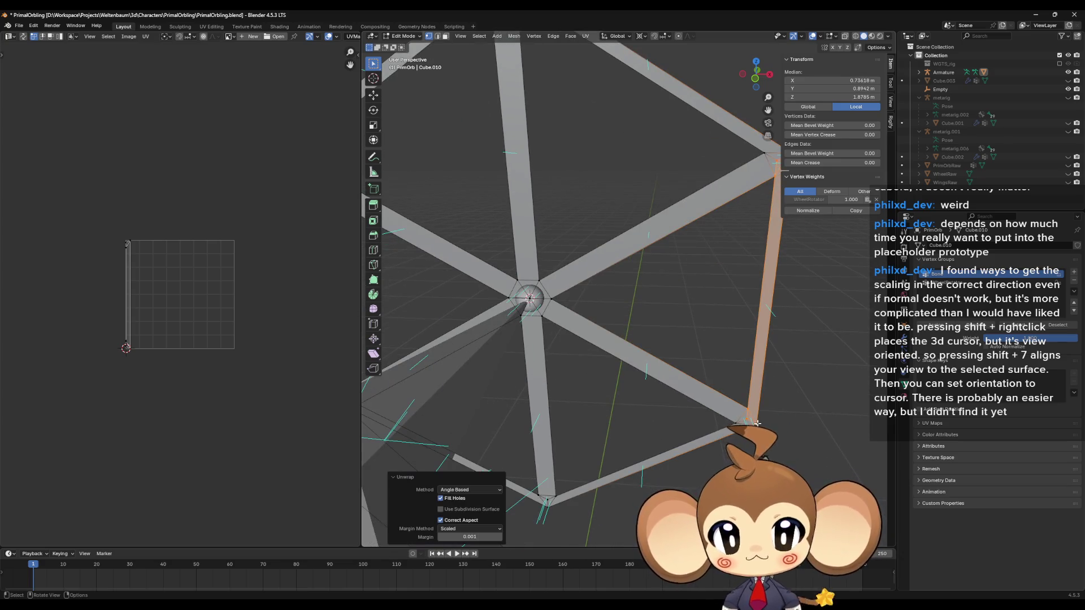
{"action": "key", "text": "g"}
{"action": "left_click", "coordinate": [359, 326]}
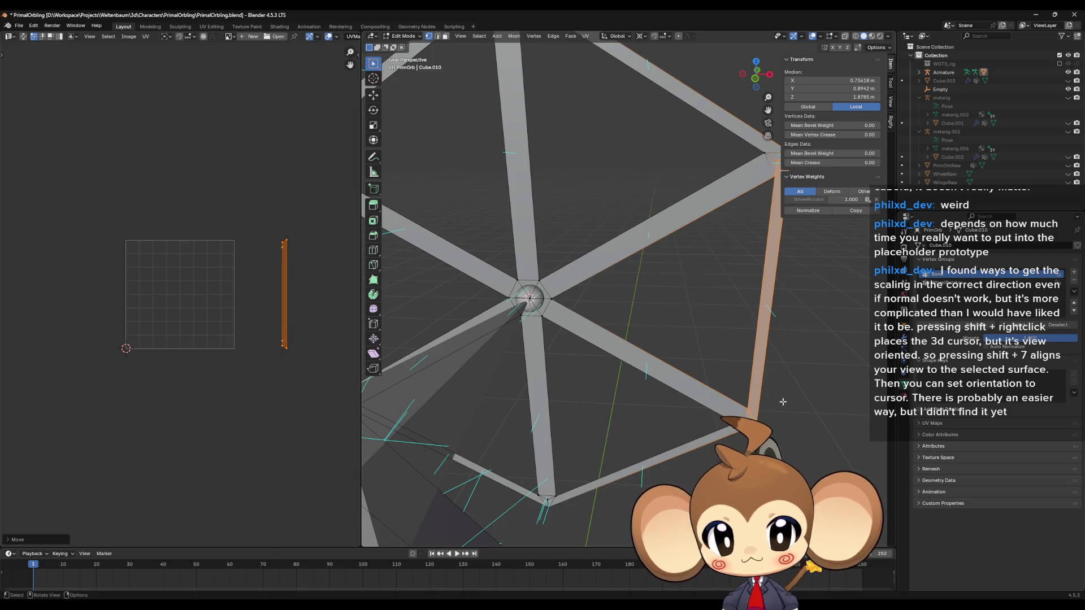
Unwrap the lower diagonal strut and drop its island below-right of the grid
{"action": "left_click", "coordinate": [713, 435]}
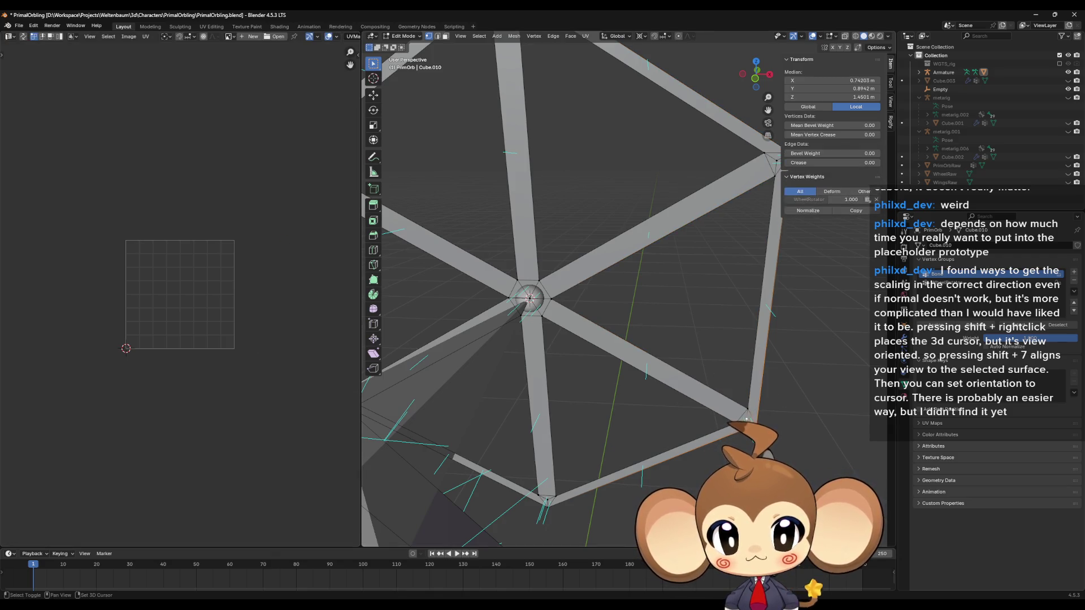
{"action": "left_click", "coordinate": [556, 498], "text": "shift"}
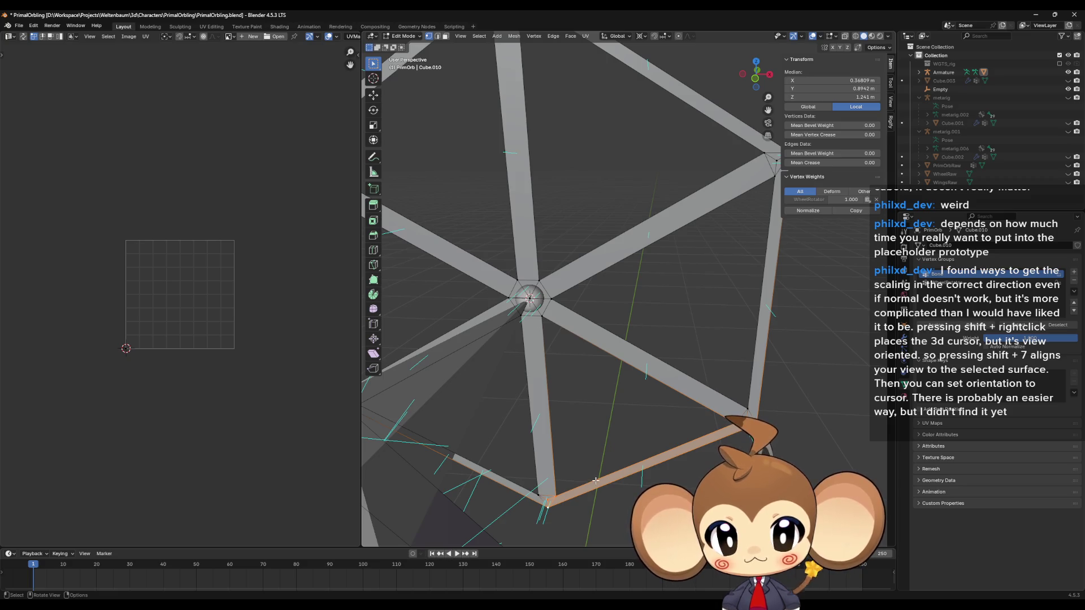
{"action": "left_click_drag", "start_coordinate": [596, 481], "coordinate": [614, 468]}
{"action": "key", "text": "u"}
{"action": "left_click", "coordinate": [615, 464]}
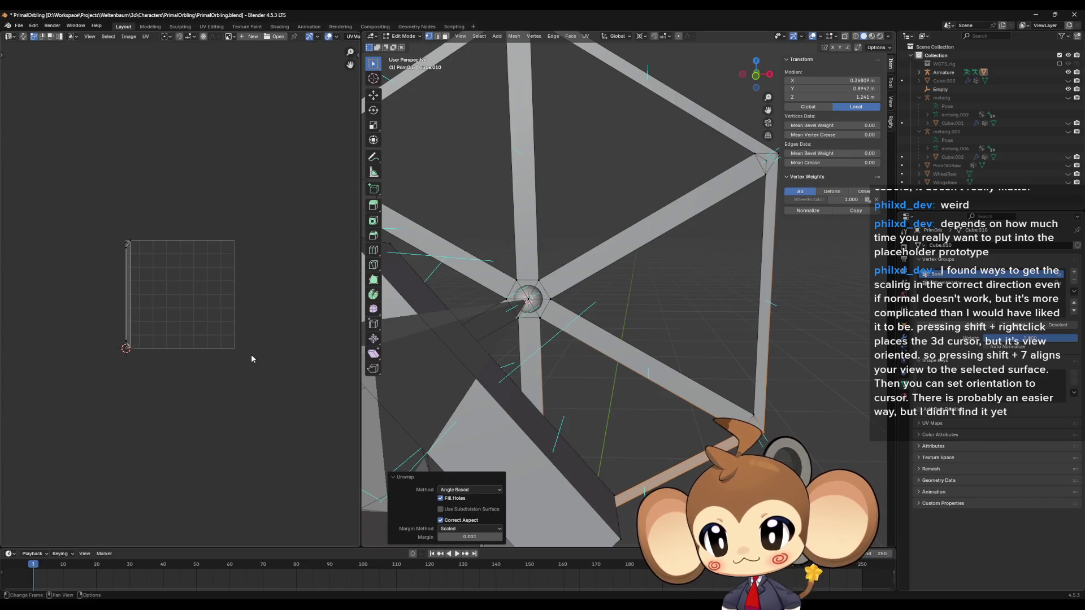
{"action": "key", "text": "g"}
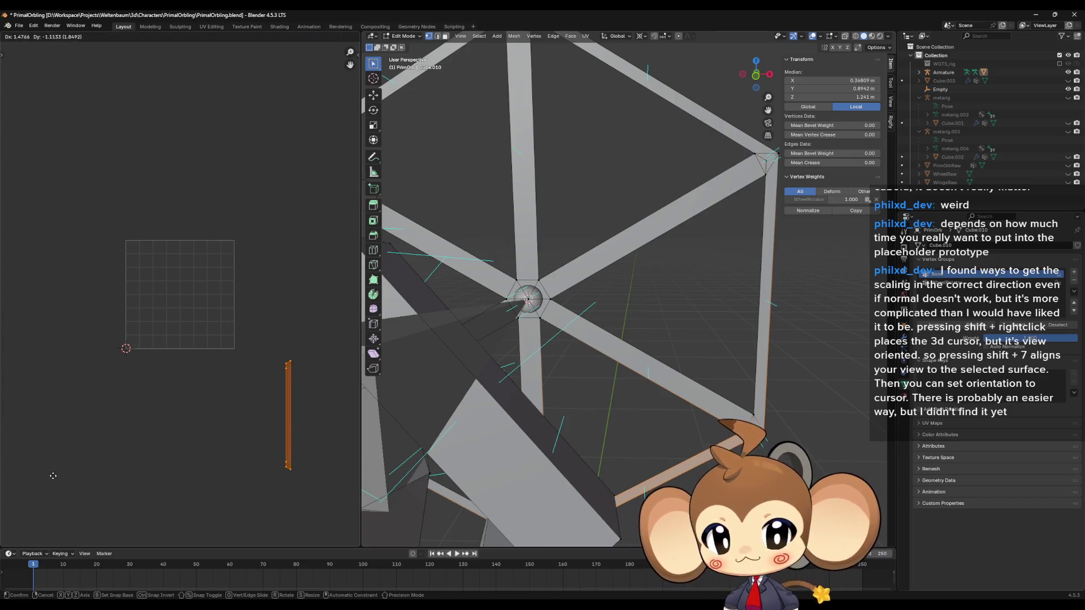
{"action": "left_click", "coordinate": [52, 477]}
{"action": "scroll", "coordinate": [457, 486], "scroll_direction": "down", "scroll_amount": 2}
Unwrap the bottom strut, move its island below the grid, then Ctrl+L select the whole wheel
{"action": "mouse_move", "coordinate": [462, 500]}
{"action": "left_mouse_down"}
{"action": "mouse_move", "coordinate": [641, 459]}
{"action": "mouse_move", "coordinate": [554, 375]}
{"action": "left_mouse_up"}
{"action": "left_click", "coordinate": [553, 375], "text": "shift"}
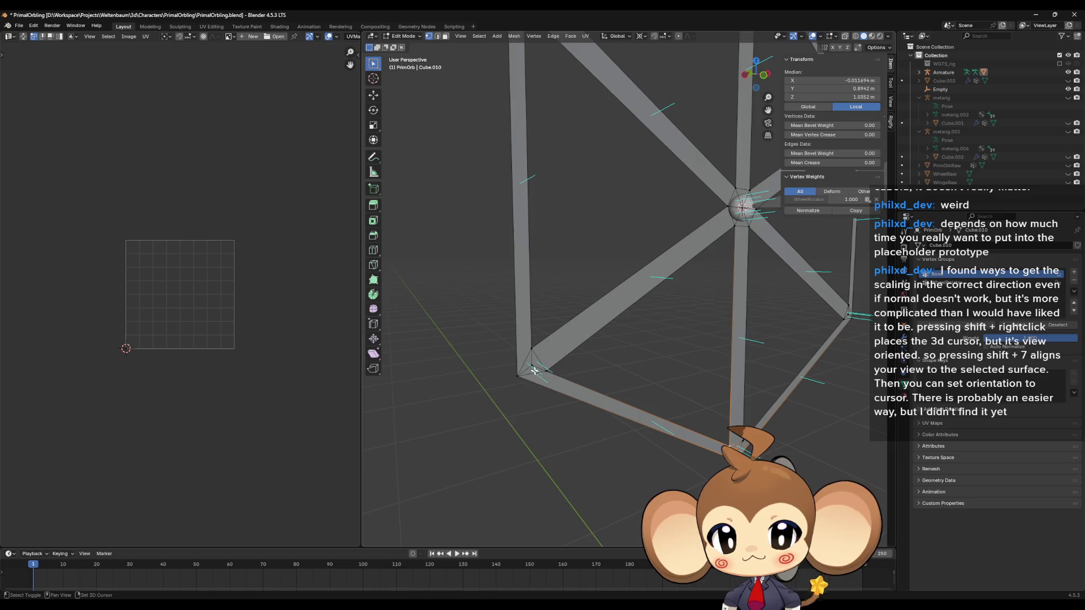
{"action": "left_click", "coordinate": [535, 370], "text": "alt+shift"}
{"action": "left_click", "coordinate": [556, 387], "text": "alt+shift"}
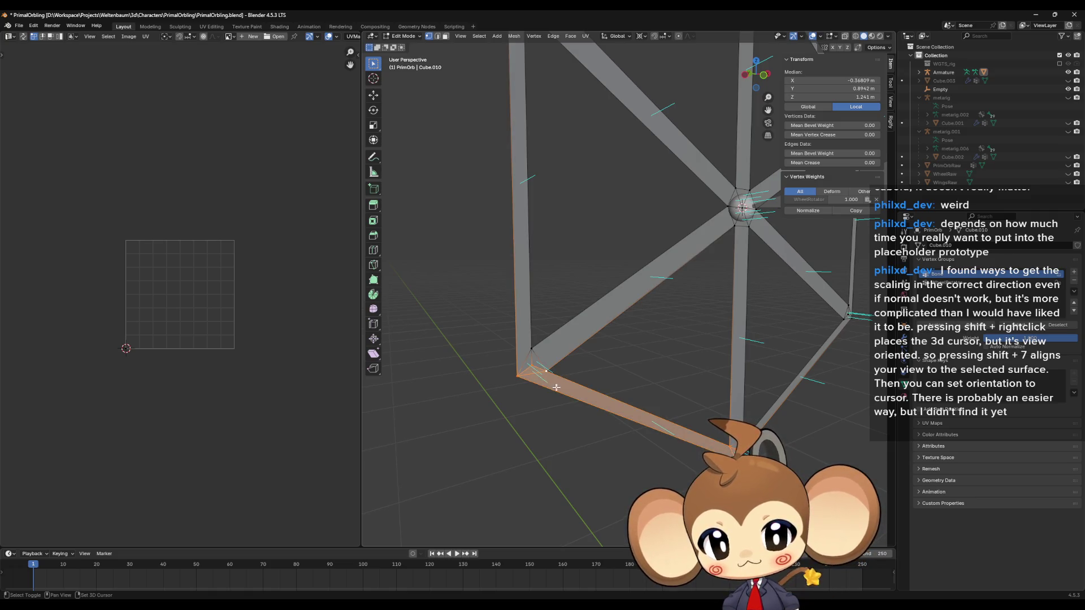
{"action": "key", "text": "u"}
{"action": "left_click", "coordinate": [553, 389]}
{"action": "key", "text": "a"}
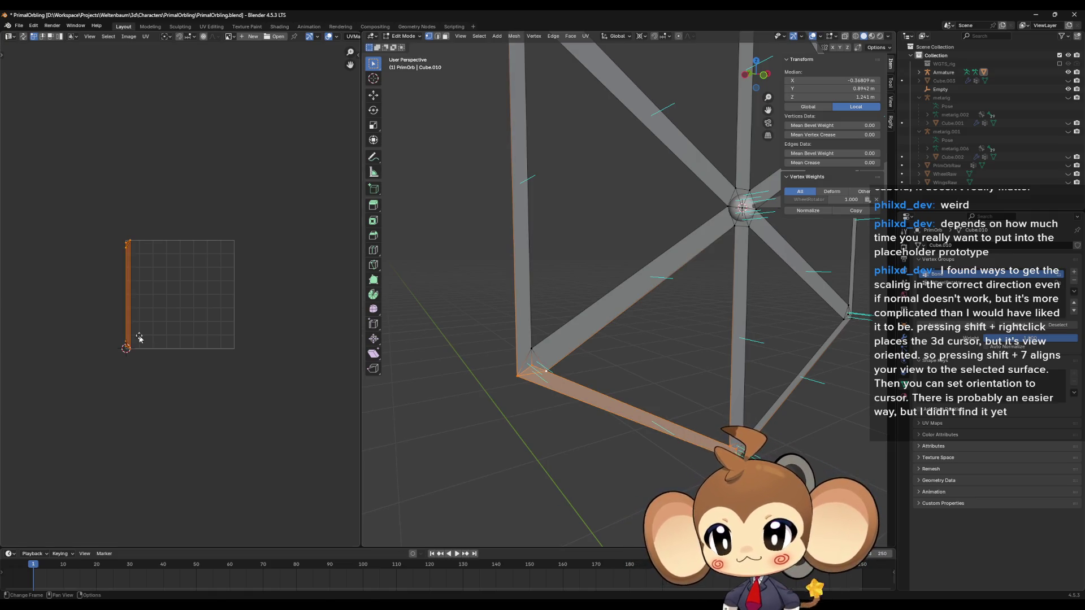
{"action": "key", "text": "g"}
{"action": "left_click", "coordinate": [146, 480]}
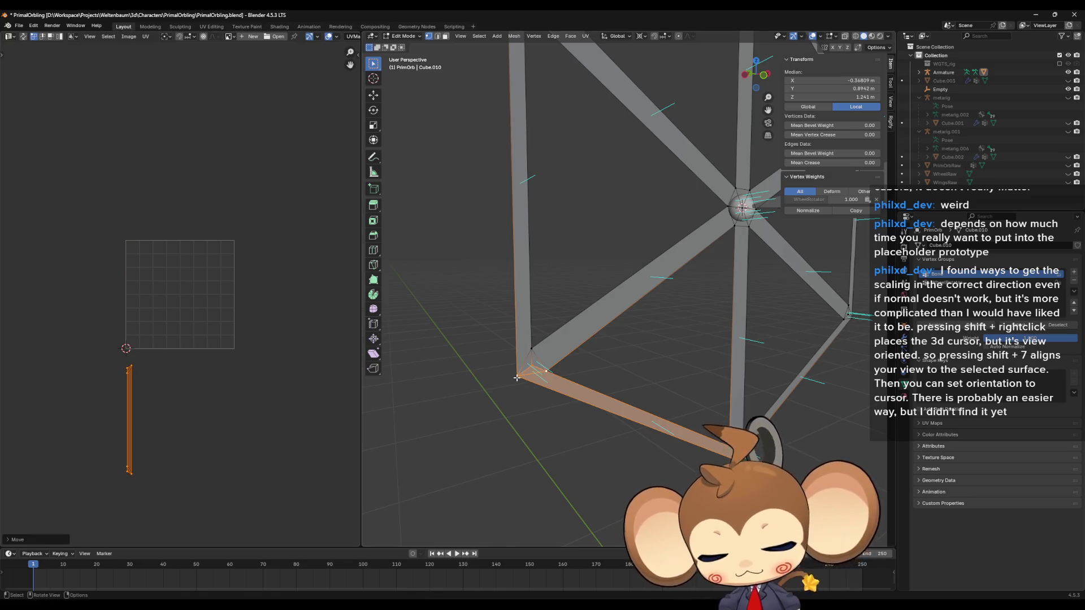
{"action": "key", "text": "ctrl+l"}
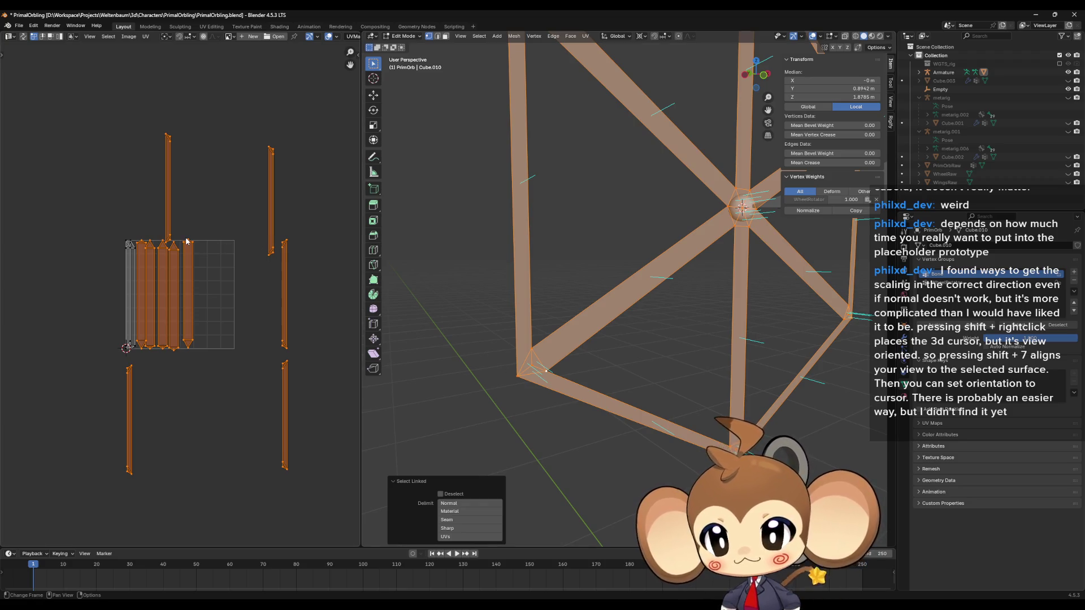
Select the wide wheel islands with L and slide them right along X
{"action": "left_click_drag", "start_coordinate": [565, 254], "coordinate": [559, 279]}
{"action": "scroll", "coordinate": [192, 321], "scroll_direction": "up", "scroll_amount": 4}
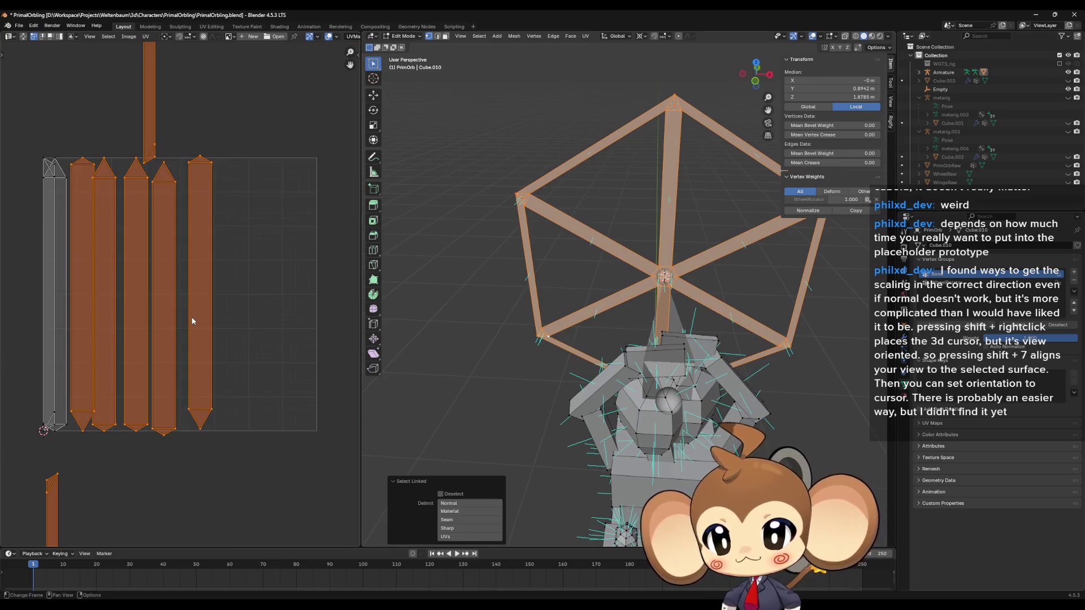
{"action": "left_click", "coordinate": [256, 313]}
{"action": "key", "text": "l"}
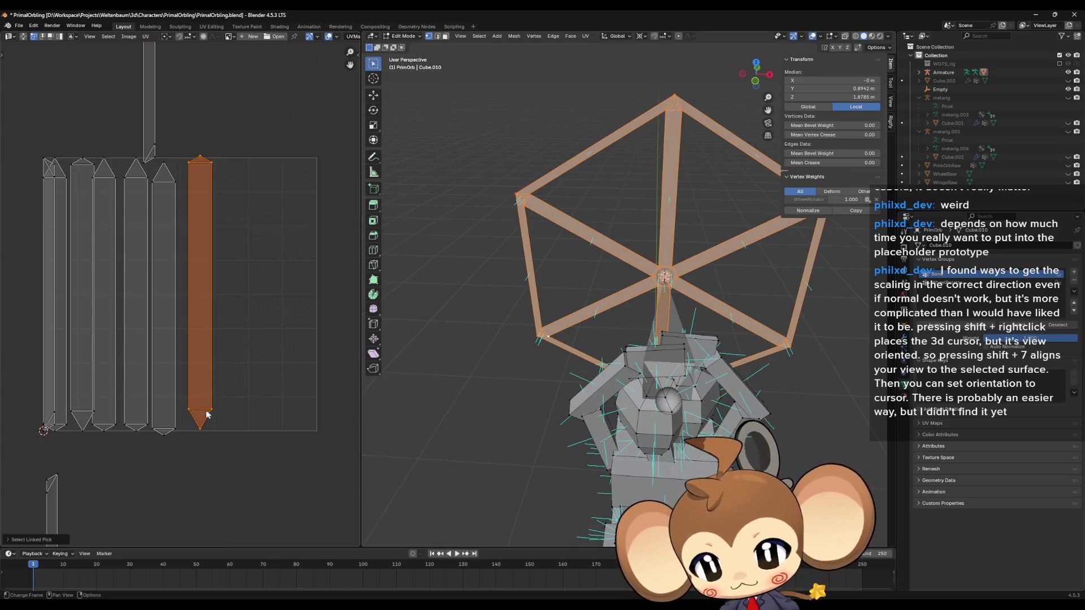
{"action": "key", "text": "l"}
{"action": "key", "text": "l"}
{"action": "key", "text": "l"}
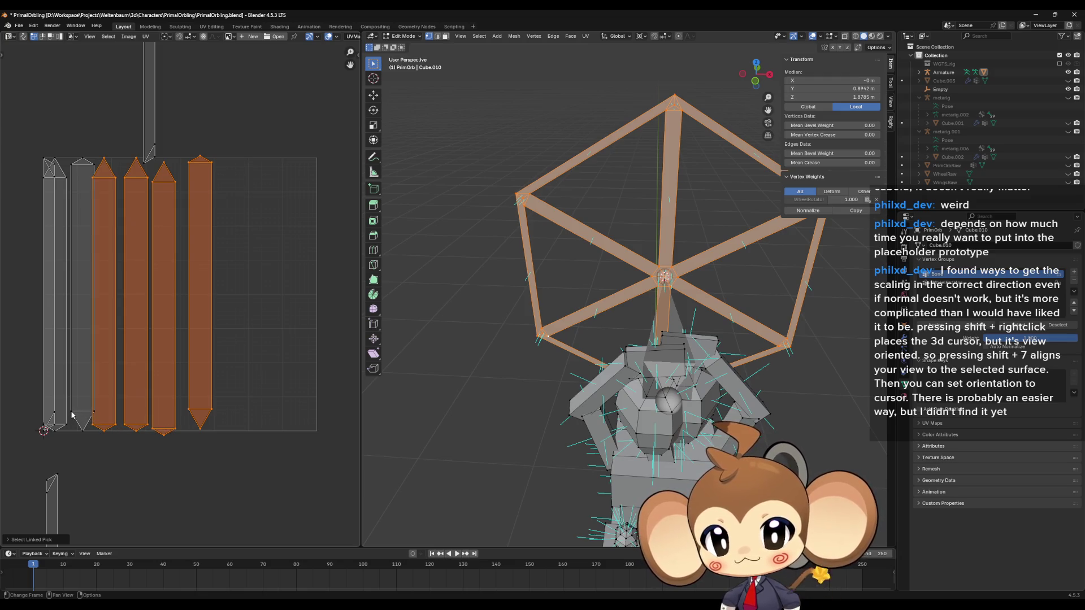
{"action": "key", "text": "l"}
{"action": "key", "text": "l"}
{"action": "key", "text": "g"}
{"action": "key", "text": "x"}
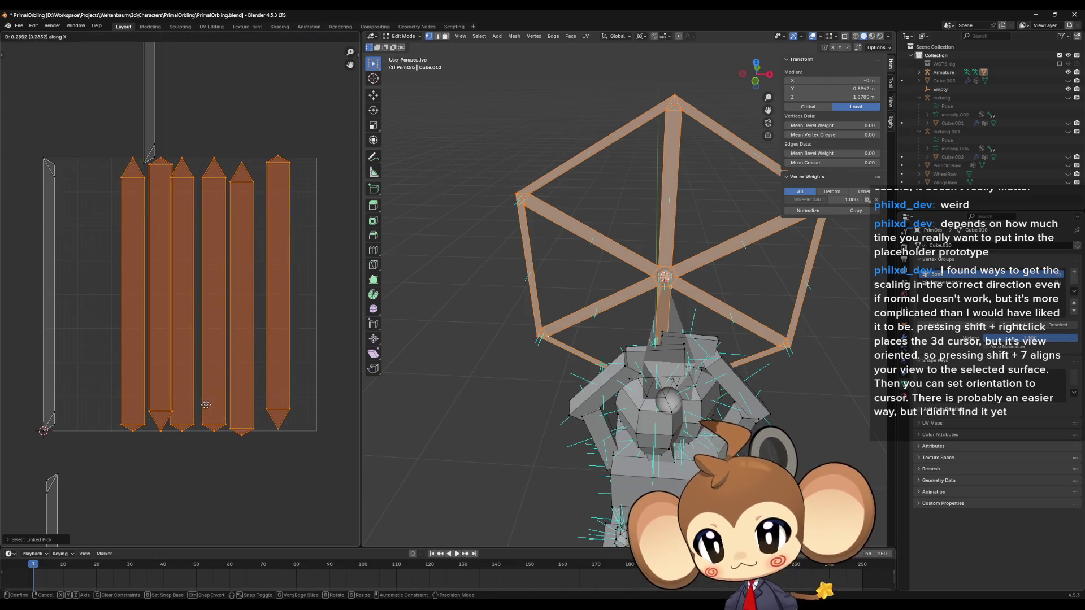
{"action": "left_click", "coordinate": [252, 414]}
Try moving and shrinking the tall thin strip into the grid, undo it, then select the left-edge strip
{"action": "scroll", "coordinate": [159, 315], "scroll_direction": "down", "scroll_amount": 3}
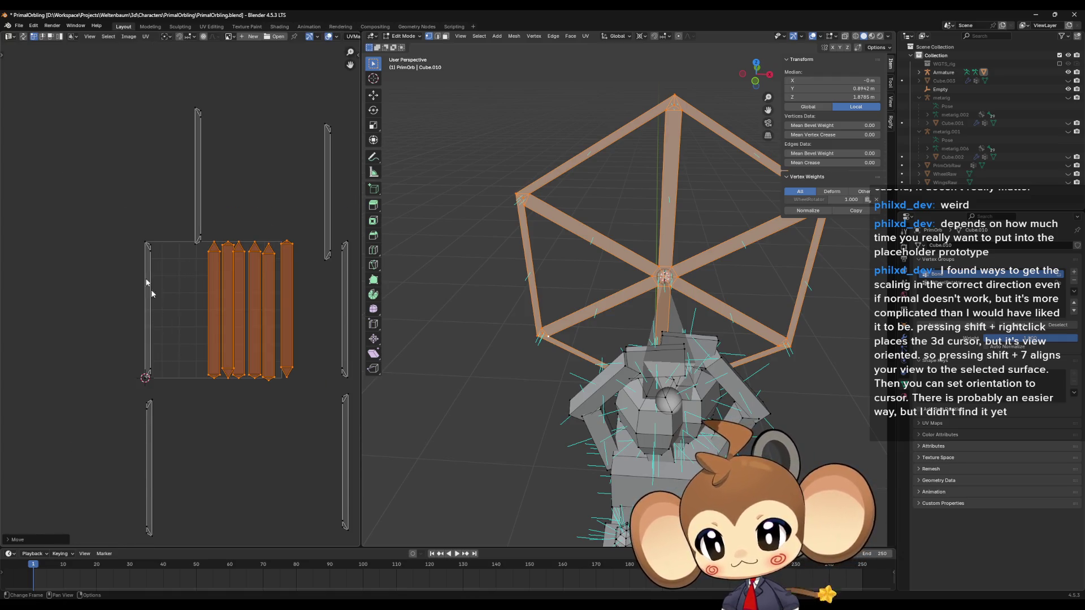
{"action": "left_click_drag", "start_coordinate": [110, 220], "coordinate": [169, 401]}
{"action": "scroll", "coordinate": [178, 380], "scroll_direction": "up", "scroll_amount": 1}
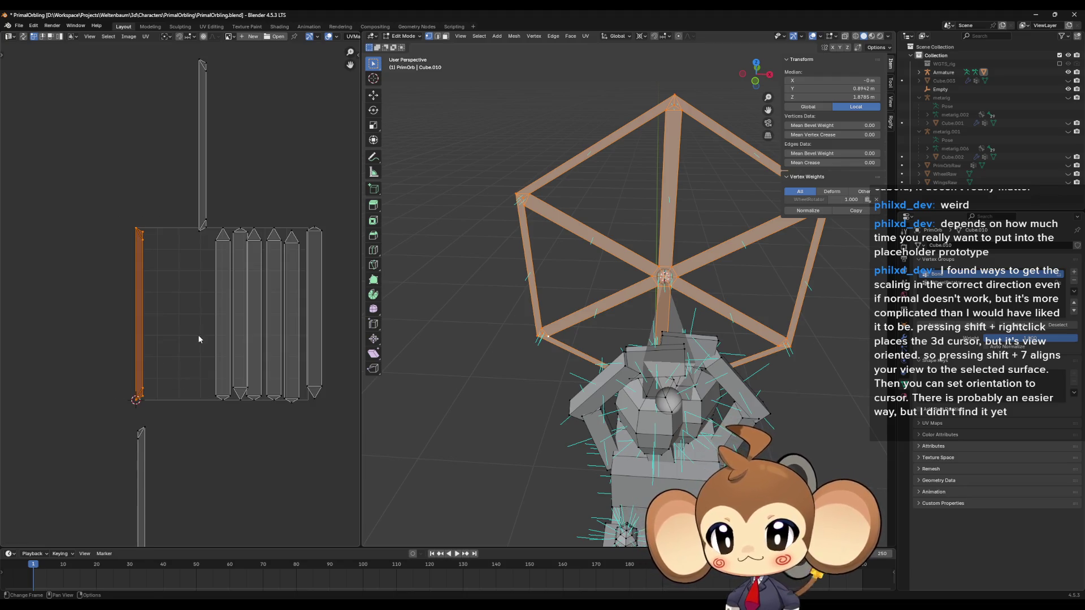
{"action": "left_click_drag", "start_coordinate": [198, 340], "coordinate": [161, 353]}
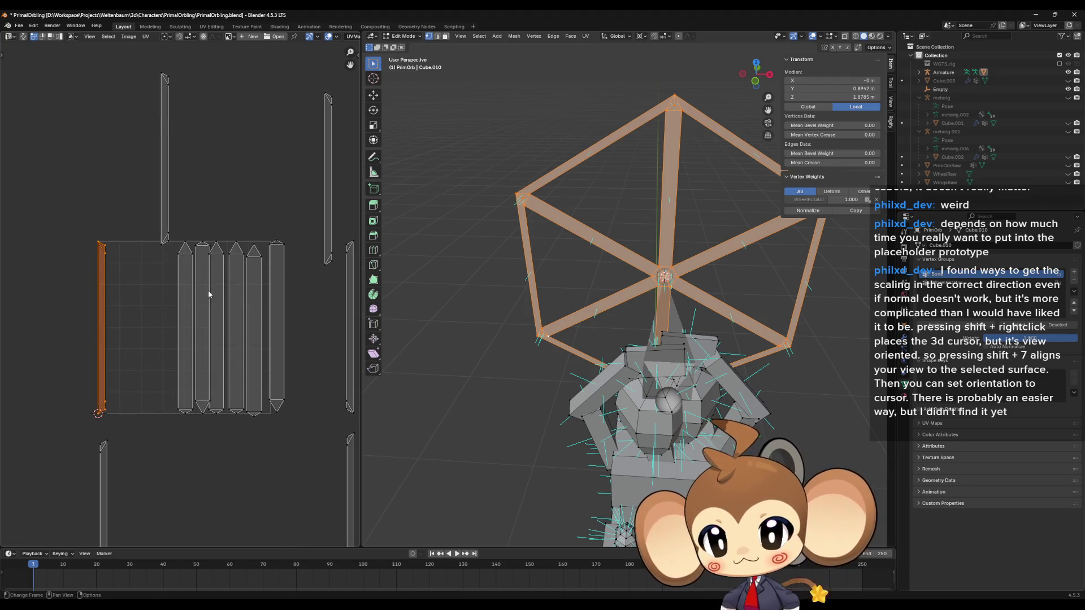
{"action": "scroll", "coordinate": [208, 290], "scroll_direction": "down", "scroll_amount": 1}
{"action": "left_click", "coordinate": [294, 138]}
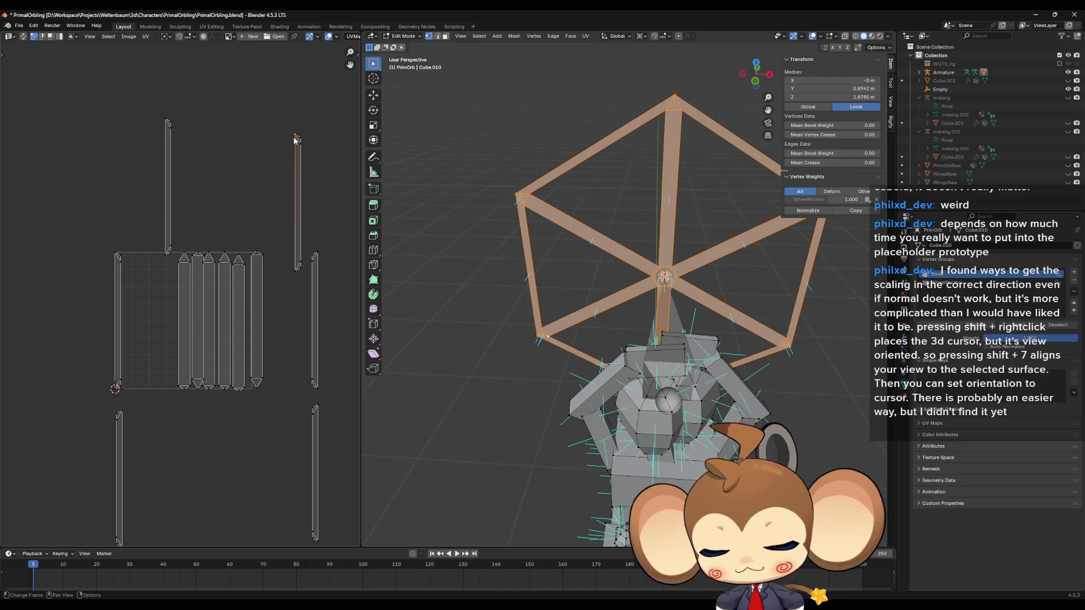
{"action": "key", "text": "l"}
{"action": "key", "text": "g"}
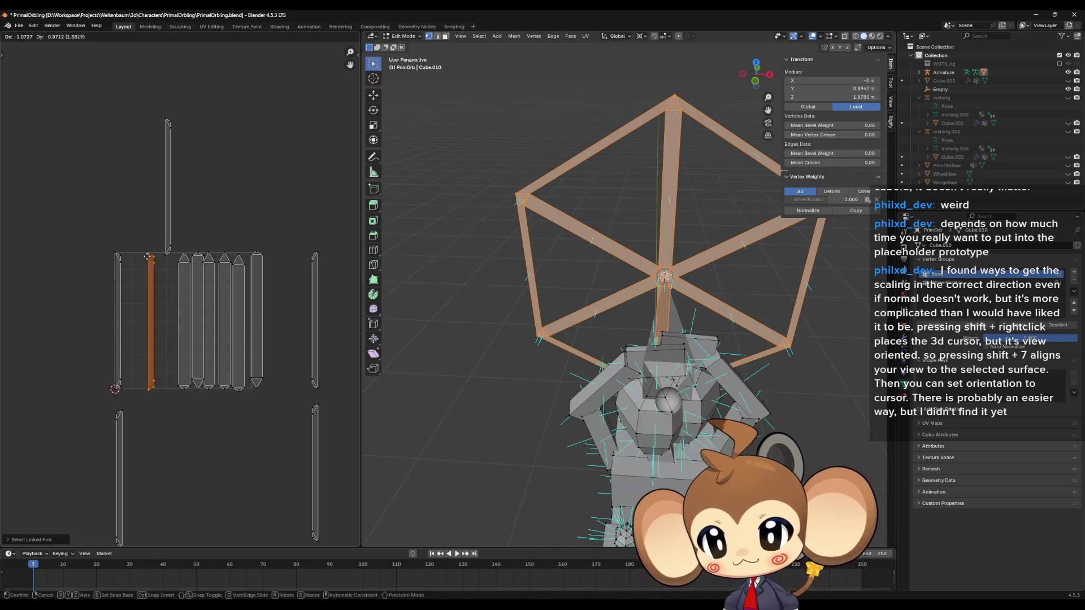
{"action": "left_click", "coordinate": [148, 259]}
{"action": "key", "text": "s"}
{"action": "left_click", "coordinate": [245, 310]}
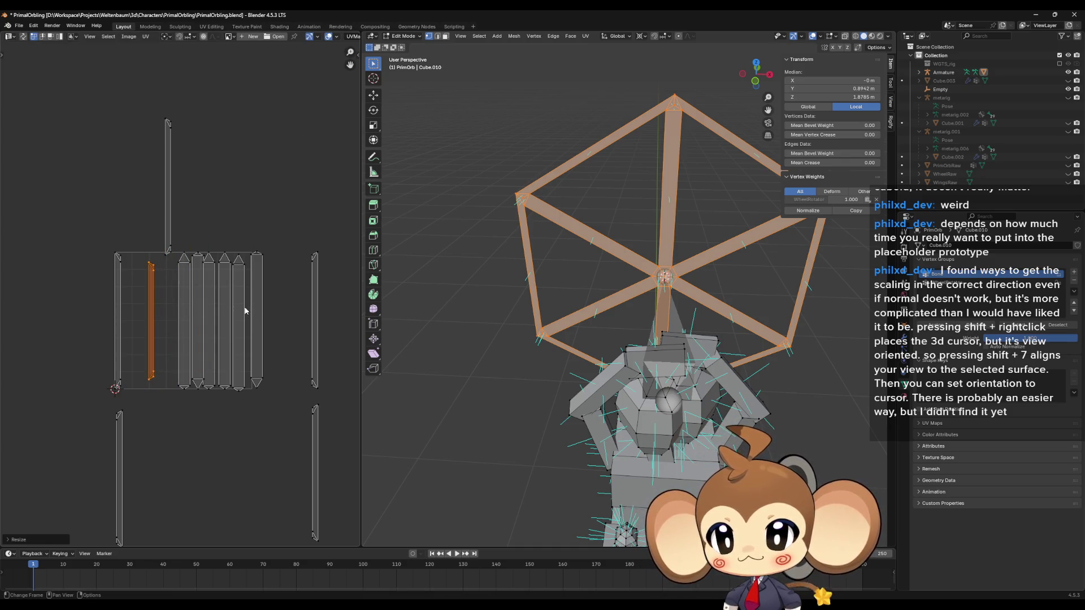
{"action": "key", "text": "ctrl+z"}
{"action": "key", "text": "ctrl+z"}
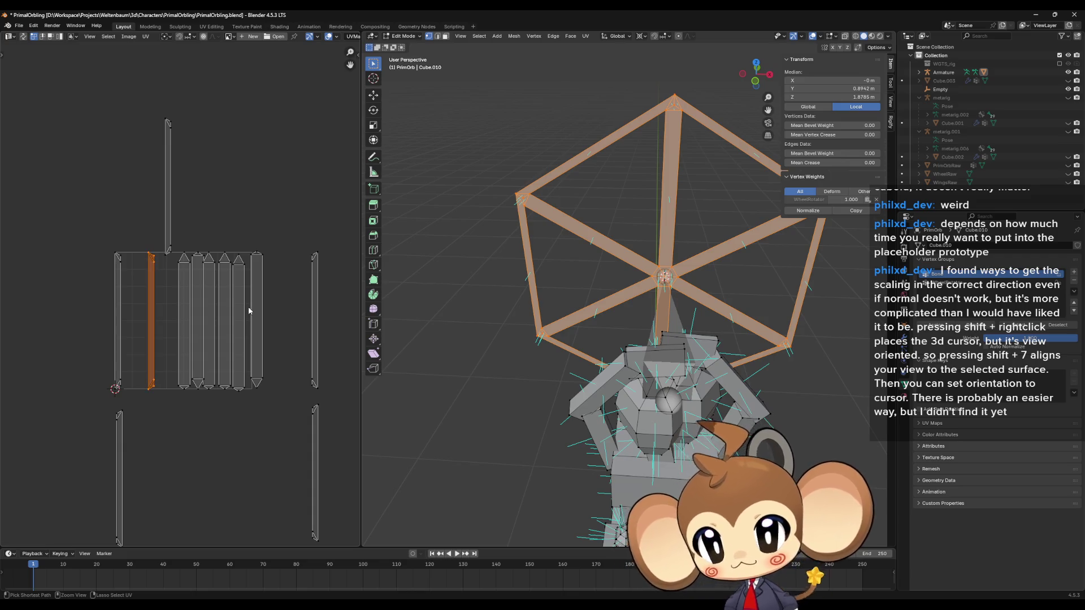
{"action": "left_click", "coordinate": [118, 387]}
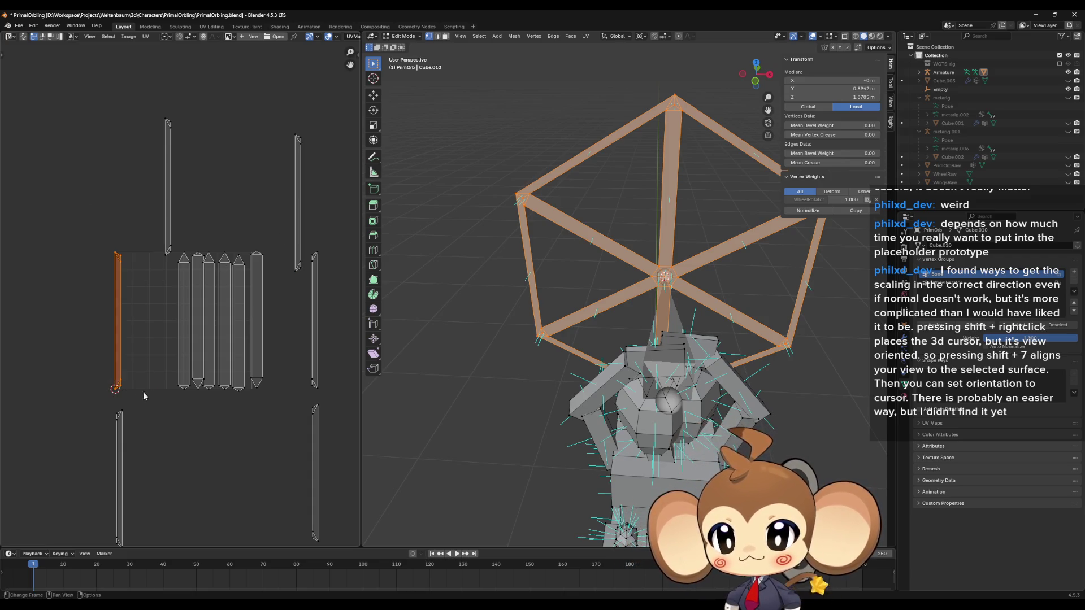
{"action": "scroll", "coordinate": [130, 370], "scroll_direction": "down", "scroll_amount": 1}
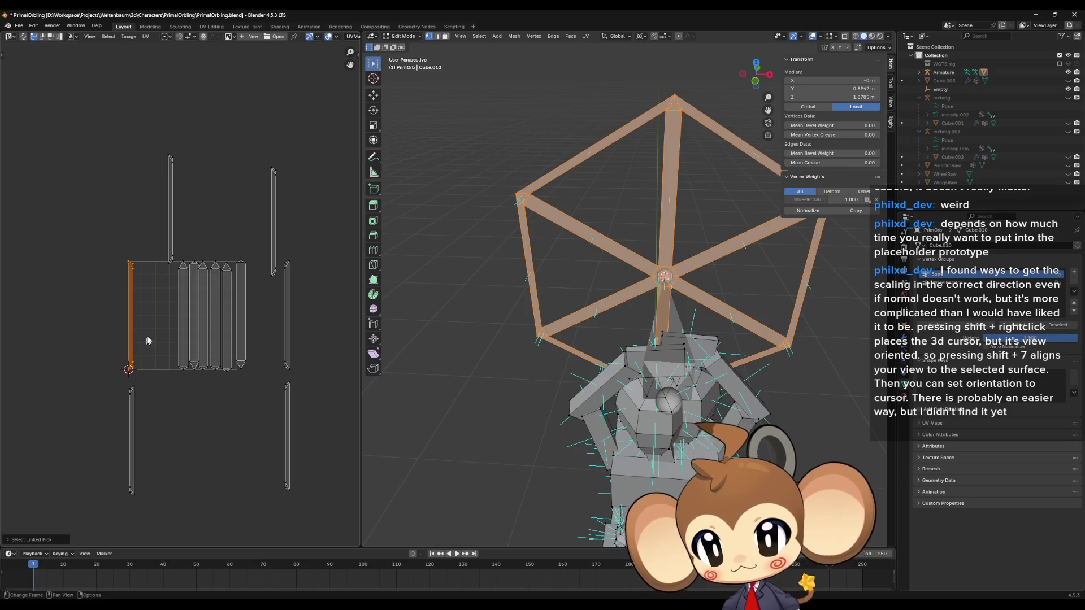
Scale all UV islands down together, then clear the selection
{"action": "key", "text": "a"}
{"action": "key", "text": "s"}
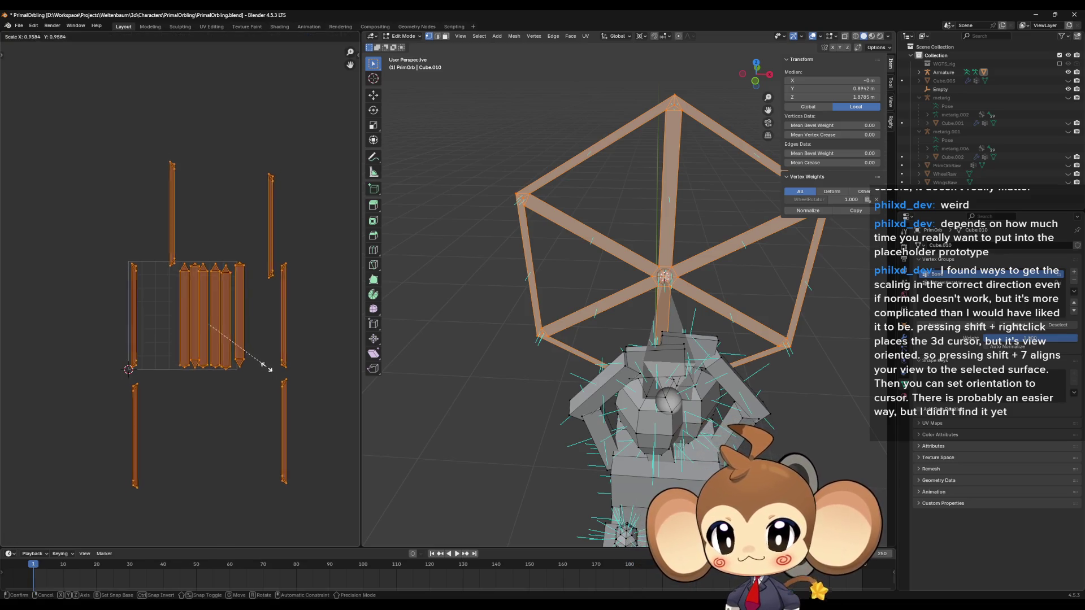
{"action": "left_click", "coordinate": [249, 365]}
{"action": "scroll", "coordinate": [170, 384], "scroll_direction": "up", "scroll_amount": 1}
{"action": "left_click", "coordinate": [184, 403]}
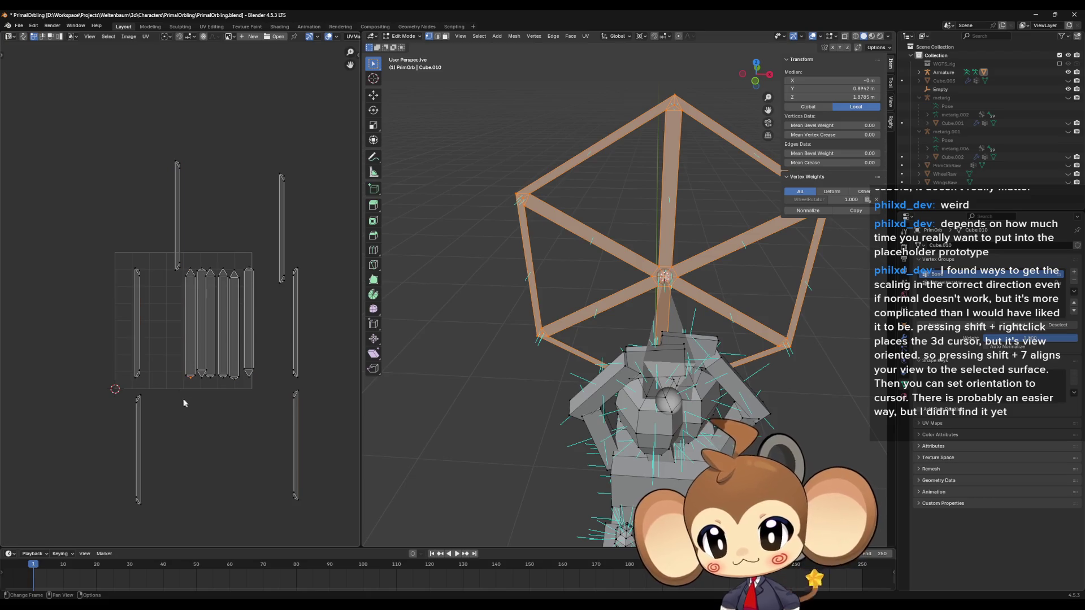
Shift the left thin strip further left and stack the upper-right and lower-right strips onto it
{"action": "left_click_drag", "start_coordinate": [110, 254], "coordinate": [161, 394]}
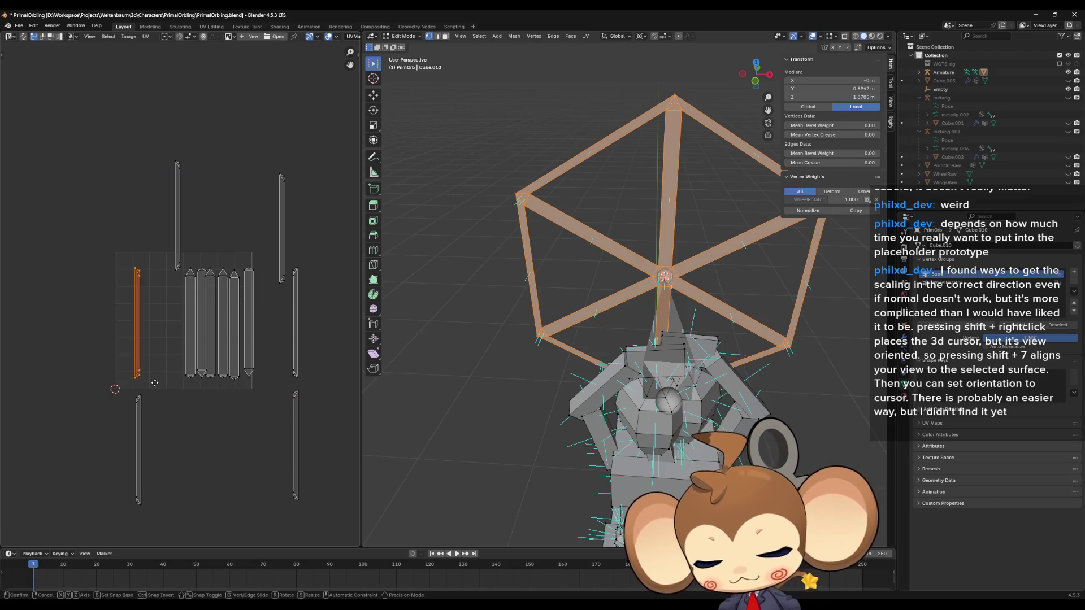
{"action": "key", "text": "g"}
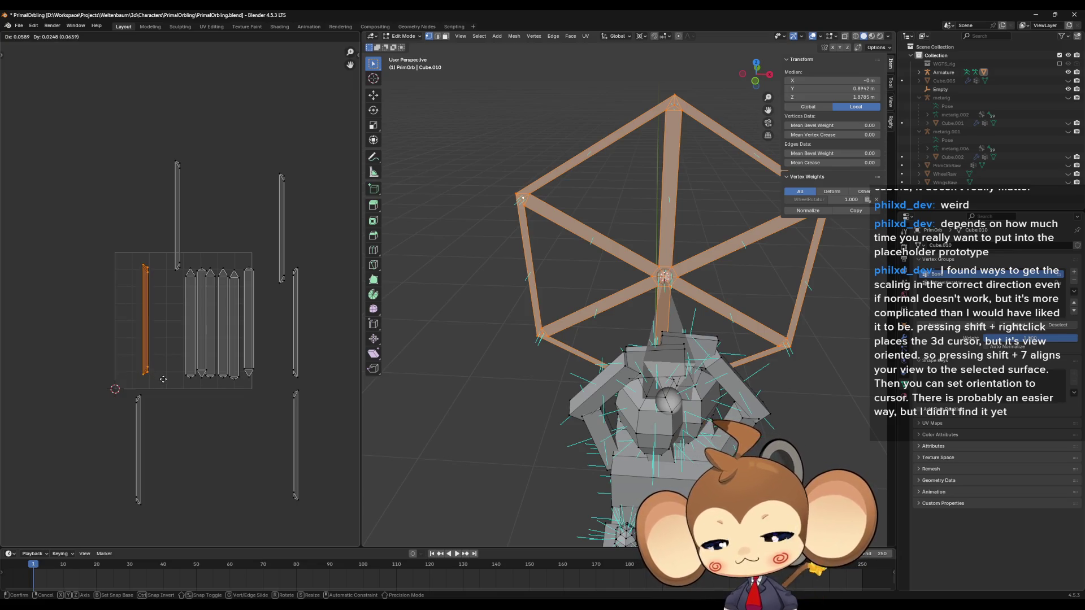
{"action": "left_click", "coordinate": [164, 380]}
{"action": "left_click_drag", "start_coordinate": [273, 159], "coordinate": [289, 295]}
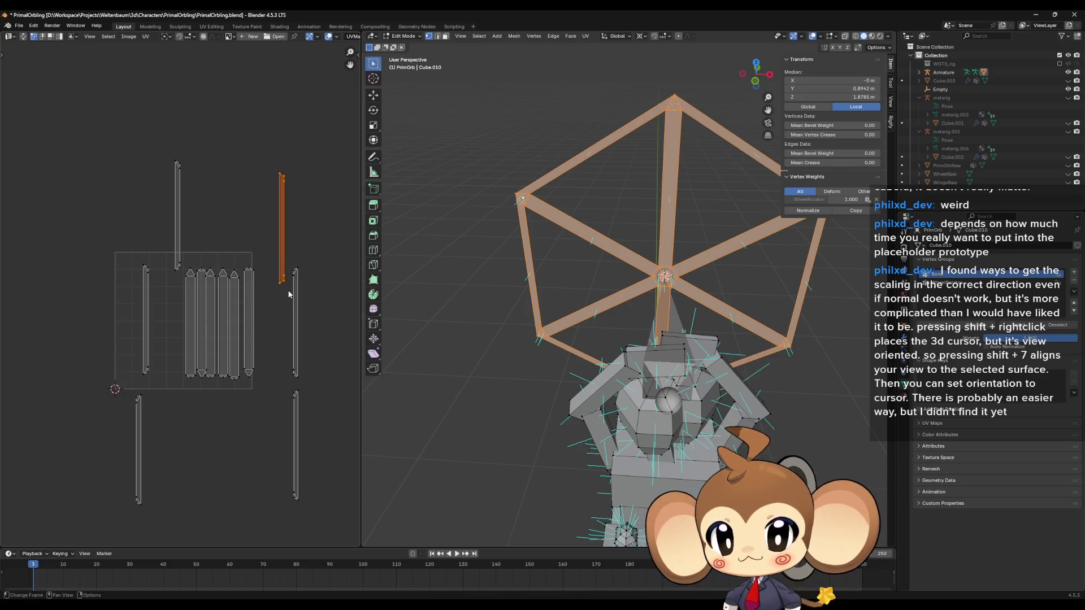
{"action": "key", "text": "g"}
{"action": "left_click", "coordinate": [152, 387]}
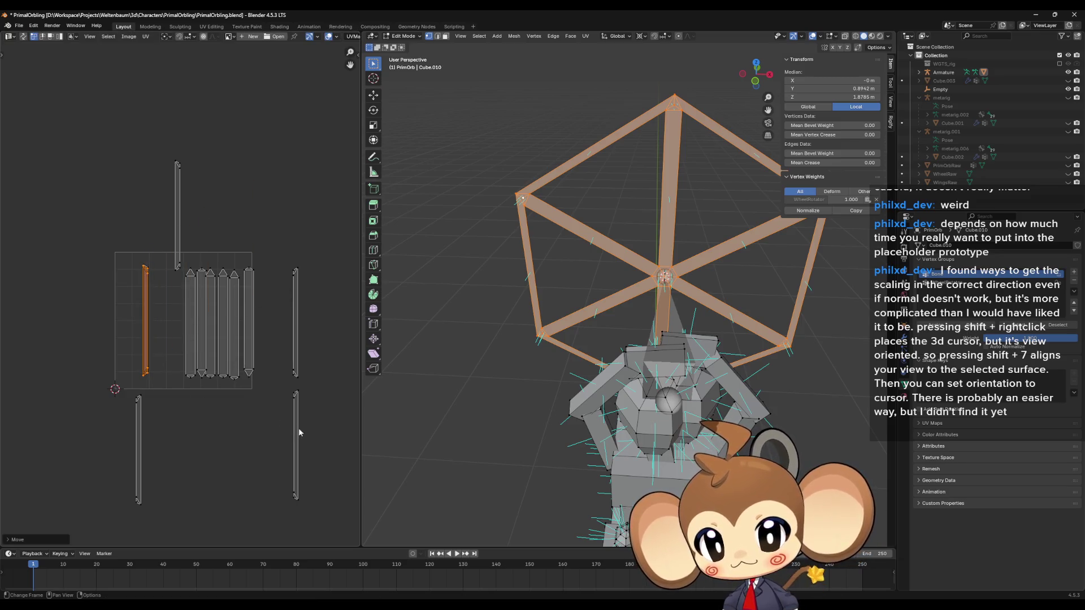
{"action": "left_click", "coordinate": [294, 395]}
{"action": "key", "text": "g"}
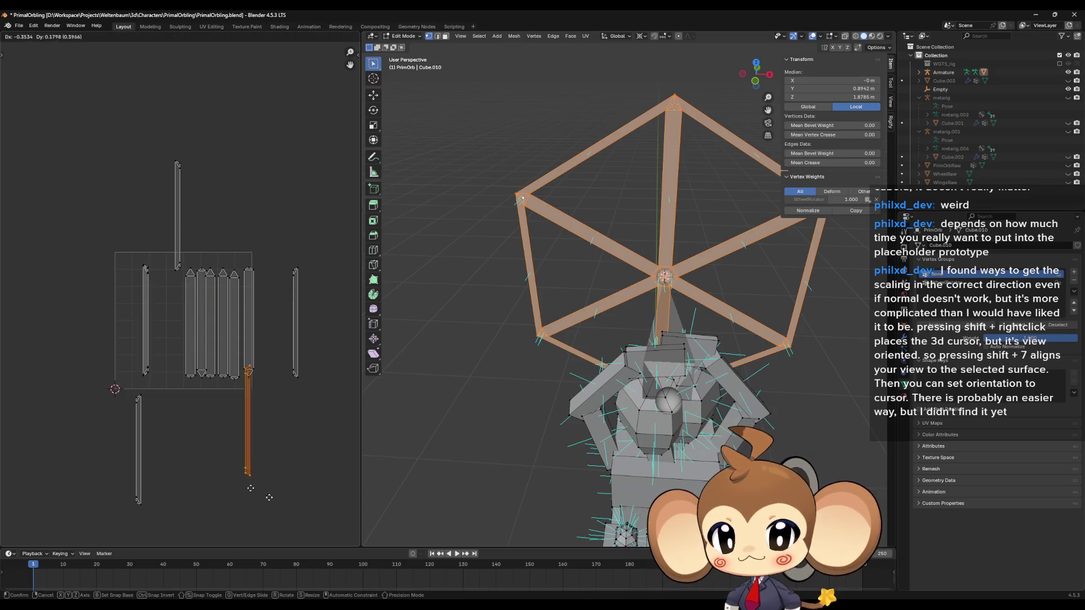
{"action": "left_click", "coordinate": [170, 400]}
Stack the far-right strip, move the stacked strip inside the grid's left side, and stack the lower strip on it
{"action": "left_click_drag", "start_coordinate": [274, 259], "coordinate": [335, 429]}
{"action": "key", "text": "g"}
{"action": "left_click", "coordinate": [216, 311]}
{"action": "left_click_drag", "start_coordinate": [150, 148], "coordinate": [191, 282]}
{"action": "key", "text": "g"}
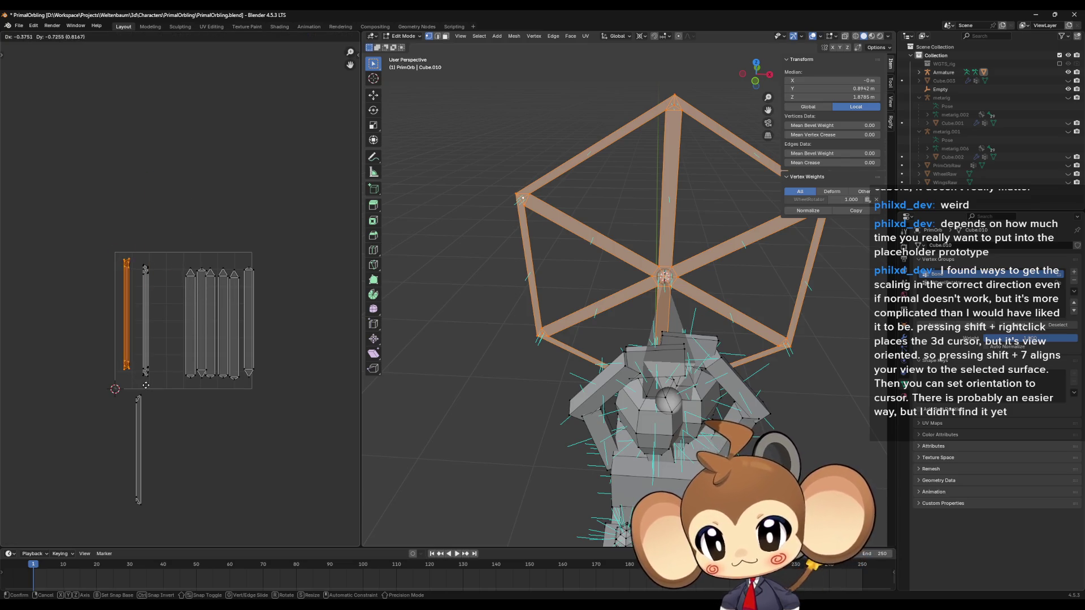
{"action": "left_click", "coordinate": [131, 391]}
{"action": "left_click_drag", "start_coordinate": [131, 391], "coordinate": [161, 534]}
{"action": "key", "text": "g"}
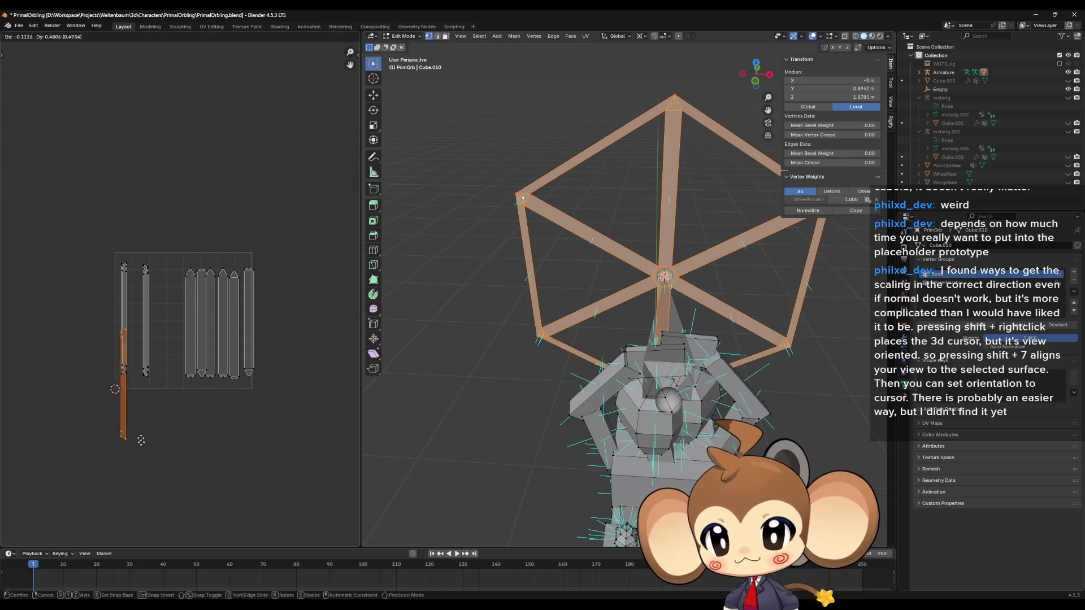
{"action": "left_click", "coordinate": [144, 383]}
{"action": "scroll", "coordinate": [145, 383], "scroll_direction": "up", "scroll_amount": 5}
{"action": "scroll", "coordinate": [169, 407], "scroll_direction": "down", "scroll_amount": 2}
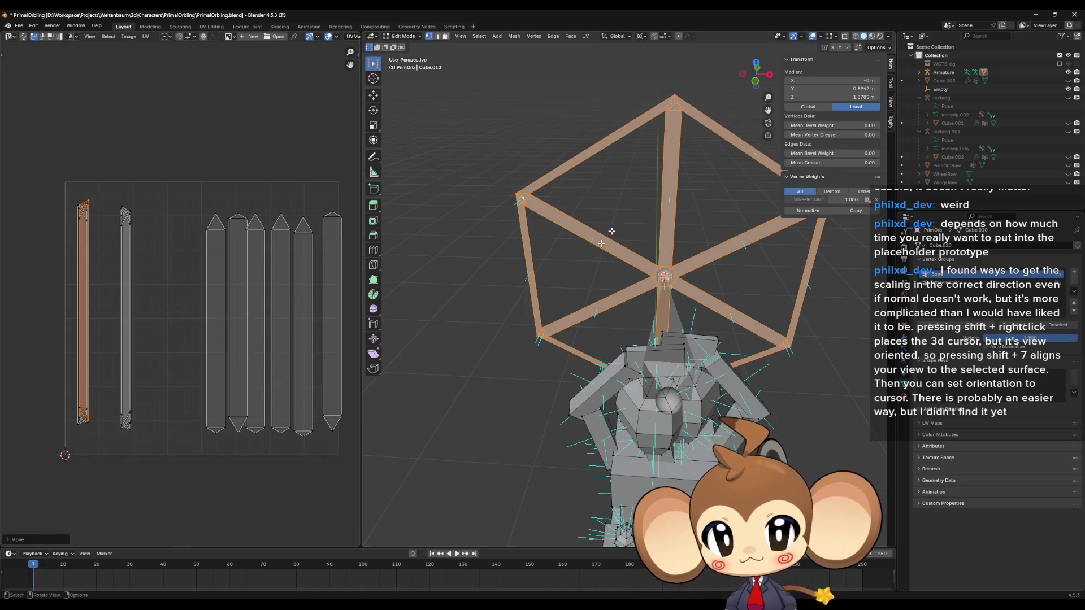
Select the hexagon's vertical bar and shrink its UV strip, placing it near the top of the grid
{"action": "left_click", "coordinate": [667, 161]}
{"action": "left_click", "coordinate": [669, 108]}
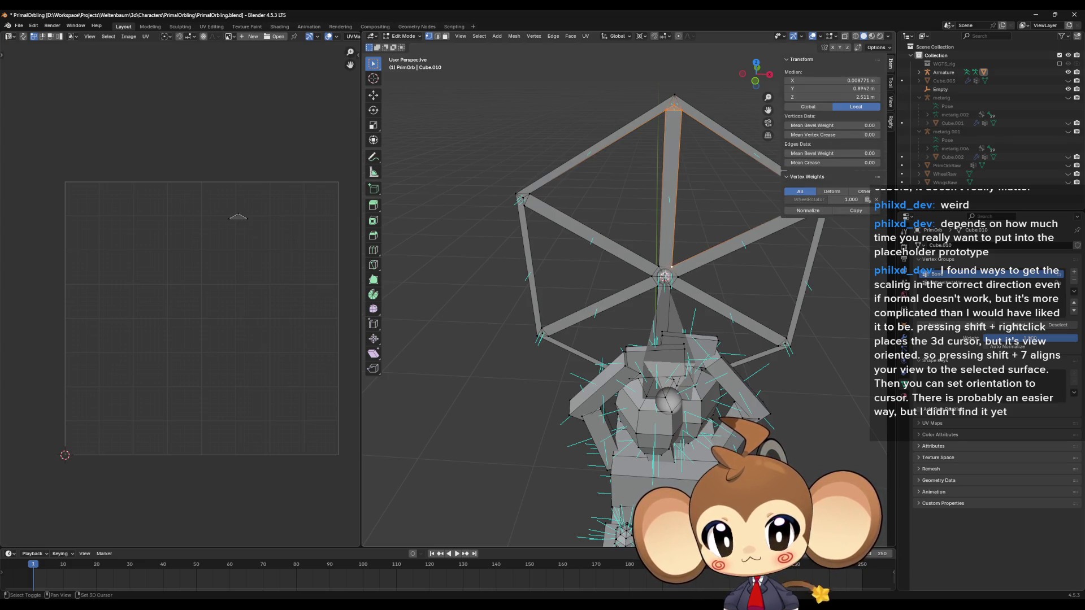
{"action": "left_click", "coordinate": [663, 274], "text": "ctrl"}
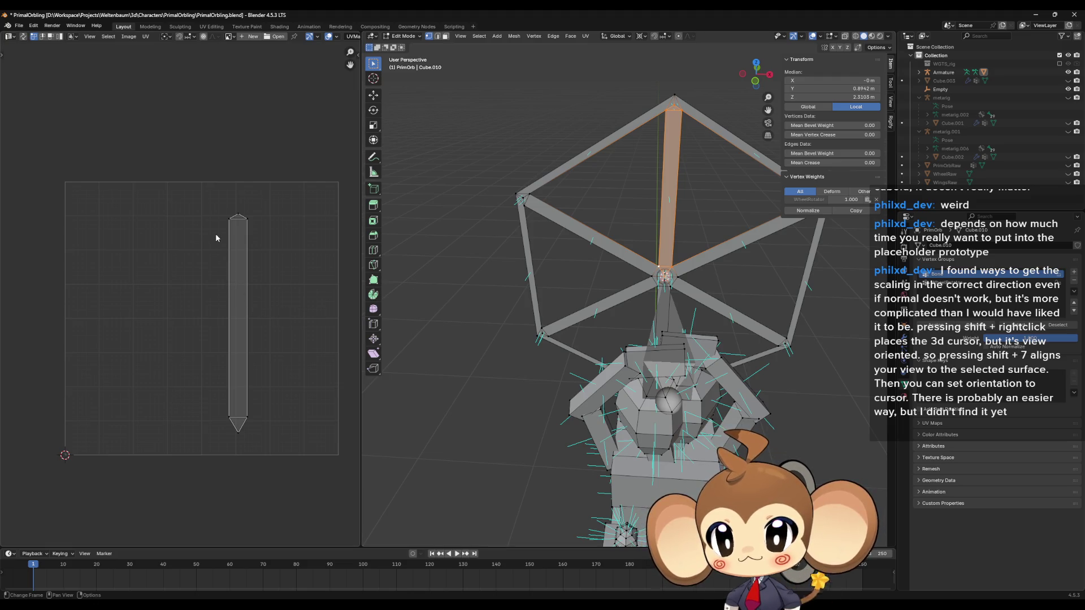
{"action": "left_click_drag", "start_coordinate": [198, 191], "coordinate": [301, 471]}
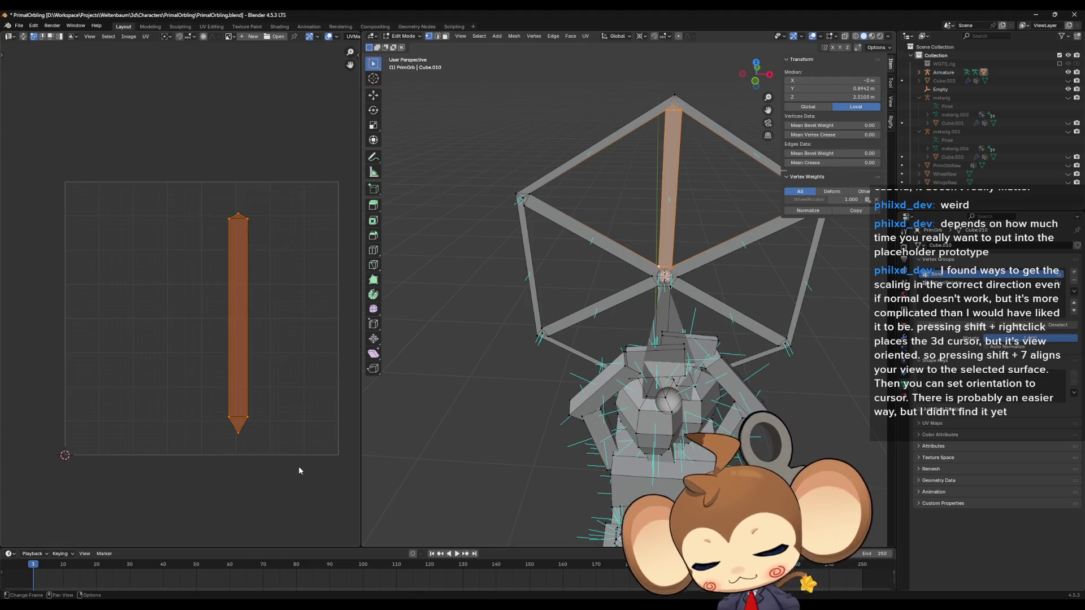
{"action": "key", "text": "g"}
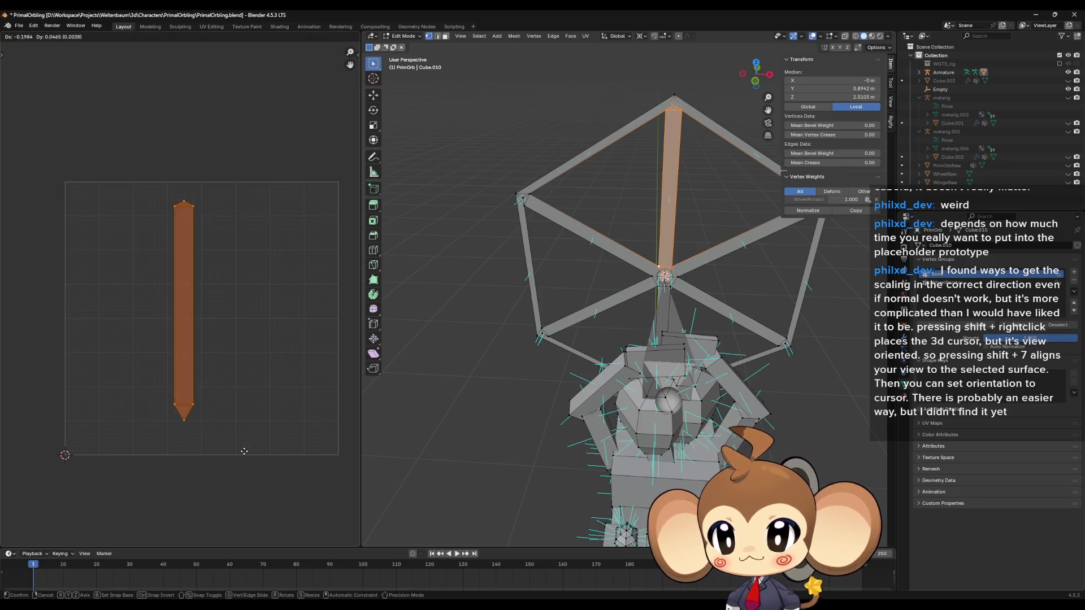
{"action": "left_click", "coordinate": [288, 456]}
{"action": "key", "text": "s"}
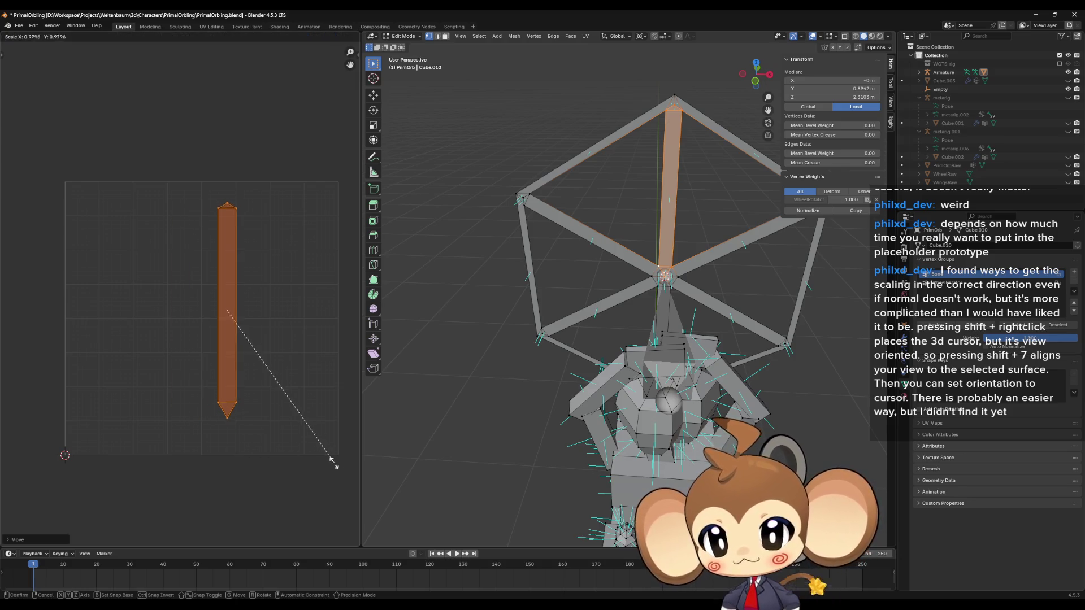
{"action": "left_click", "coordinate": [267, 392]}
{"action": "key", "text": "g"}
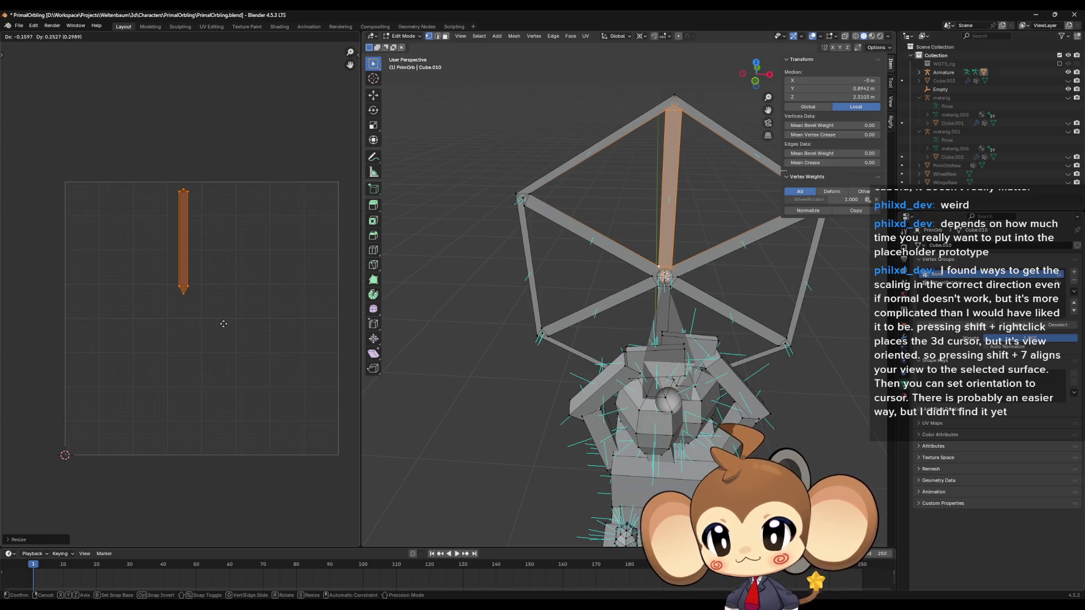
{"action": "left_click", "coordinate": [231, 325]}
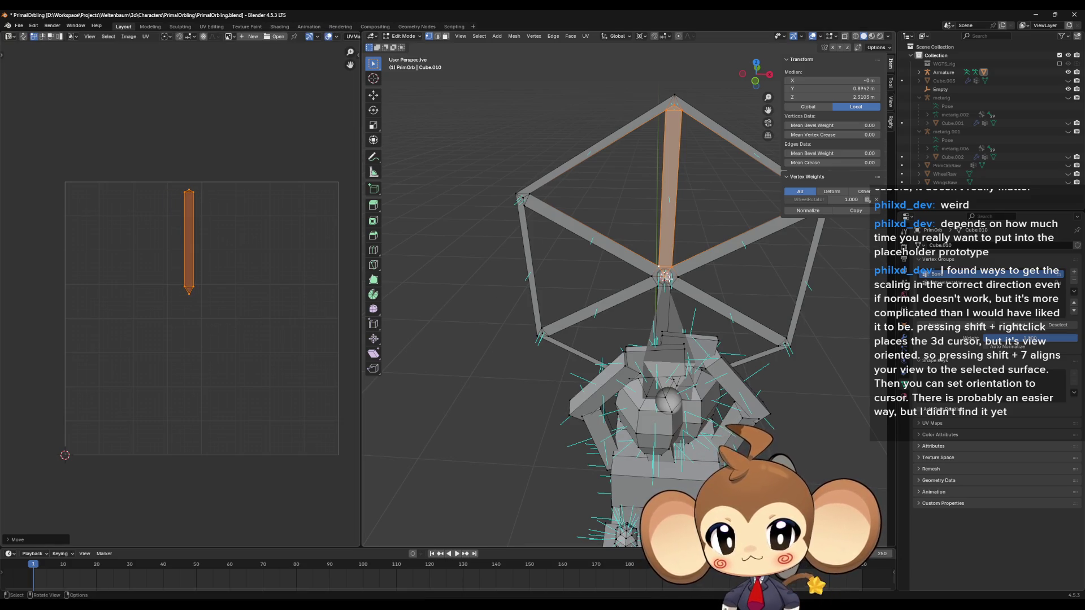
In face select mode, pick the right spoke and its end face, then select the whole mesh
{"action": "key", "text": "shift+KP_7"}
{"action": "key", "text": "2"}
{"action": "key", "text": "3"}
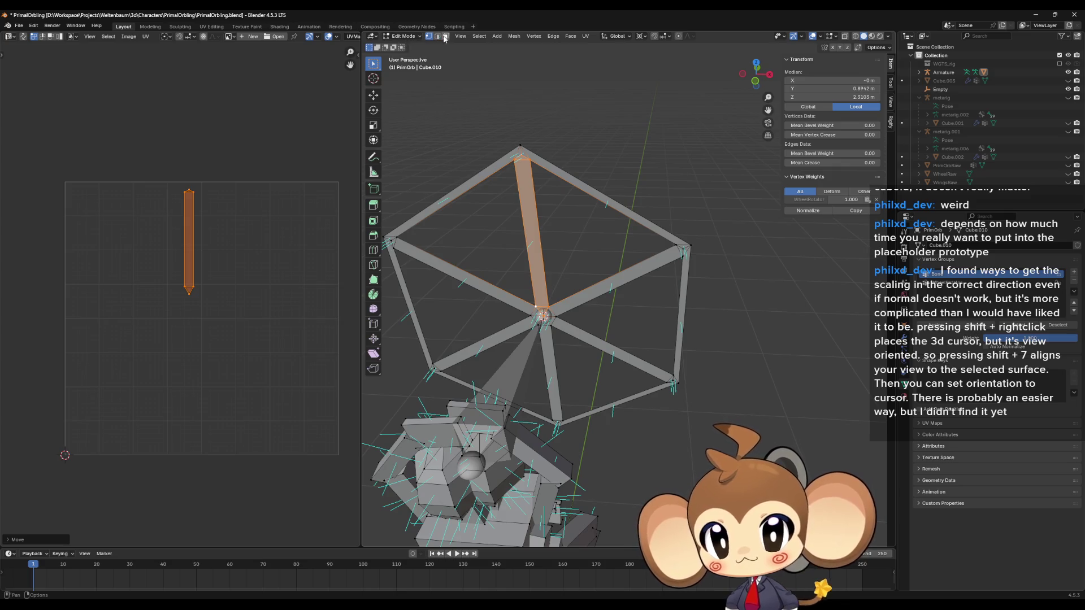
{"action": "left_click", "coordinate": [655, 262]}
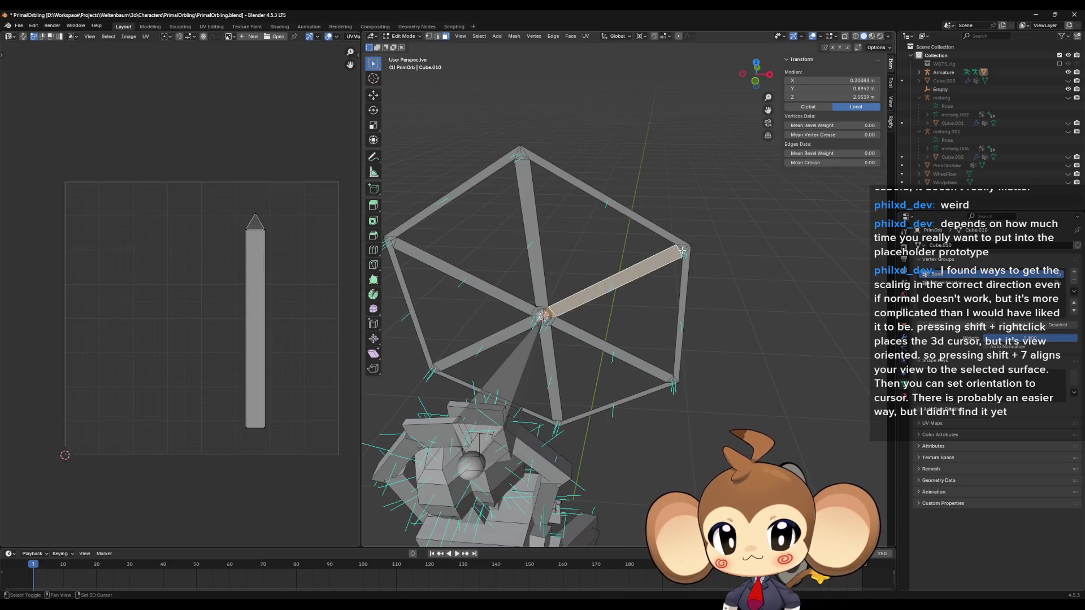
{"action": "left_click", "coordinate": [680, 249], "text": "shift"}
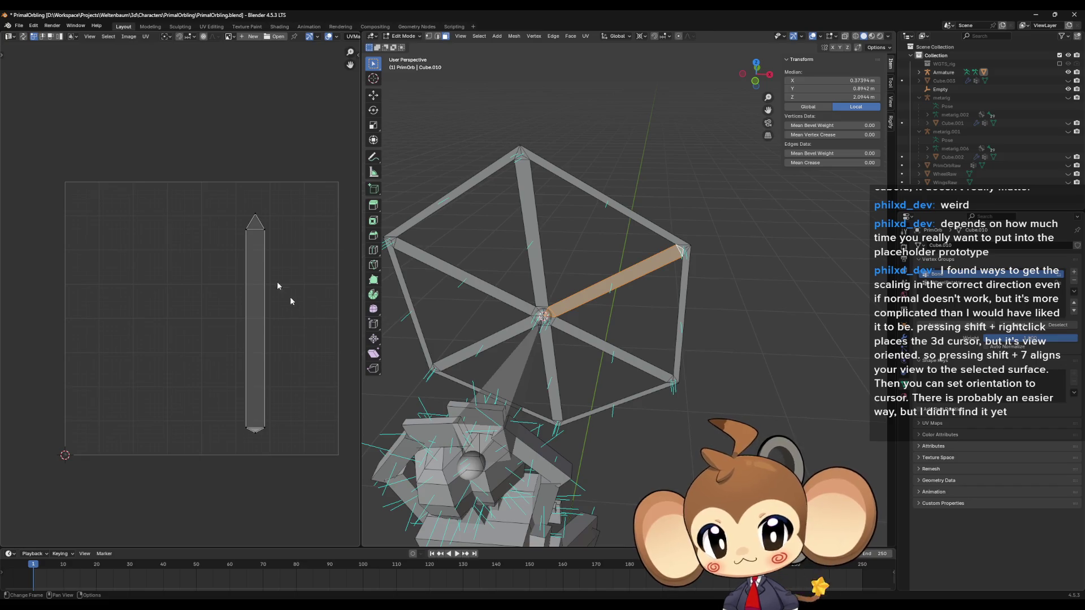
{"action": "key", "text": "a"}
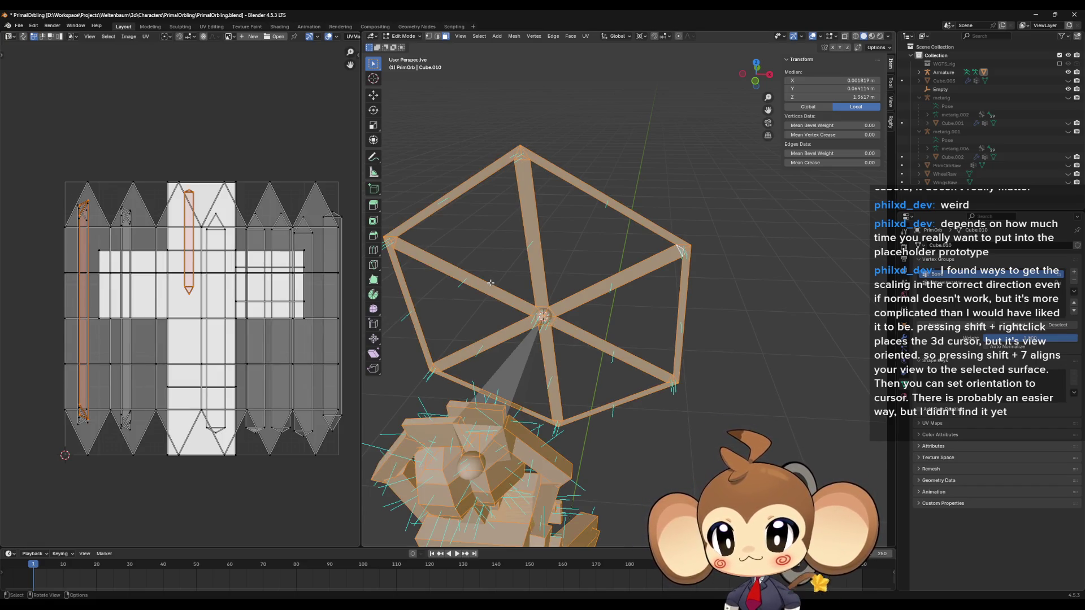
{"action": "key", "text": "alt+a"}
{"action": "key", "text": "l"}
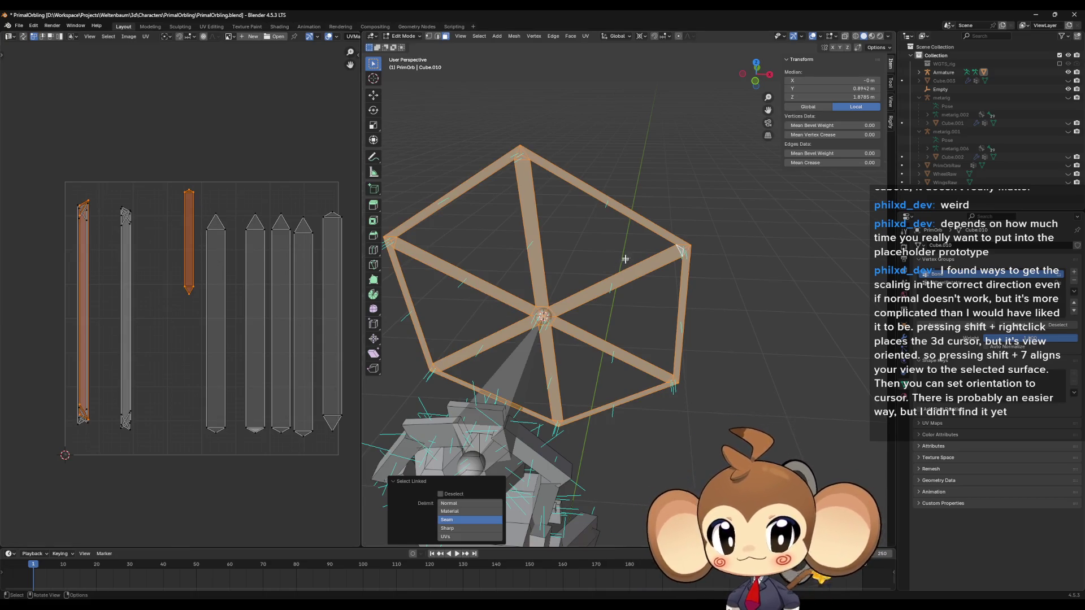
{"action": "left_click", "coordinate": [223, 300]}
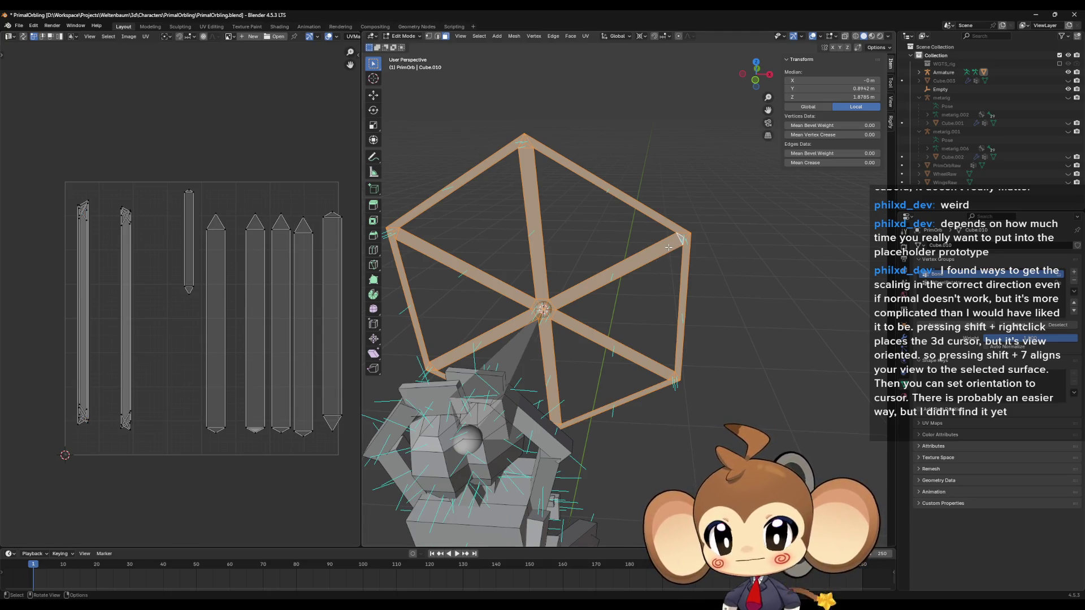
{"action": "left_click", "coordinate": [669, 248]}
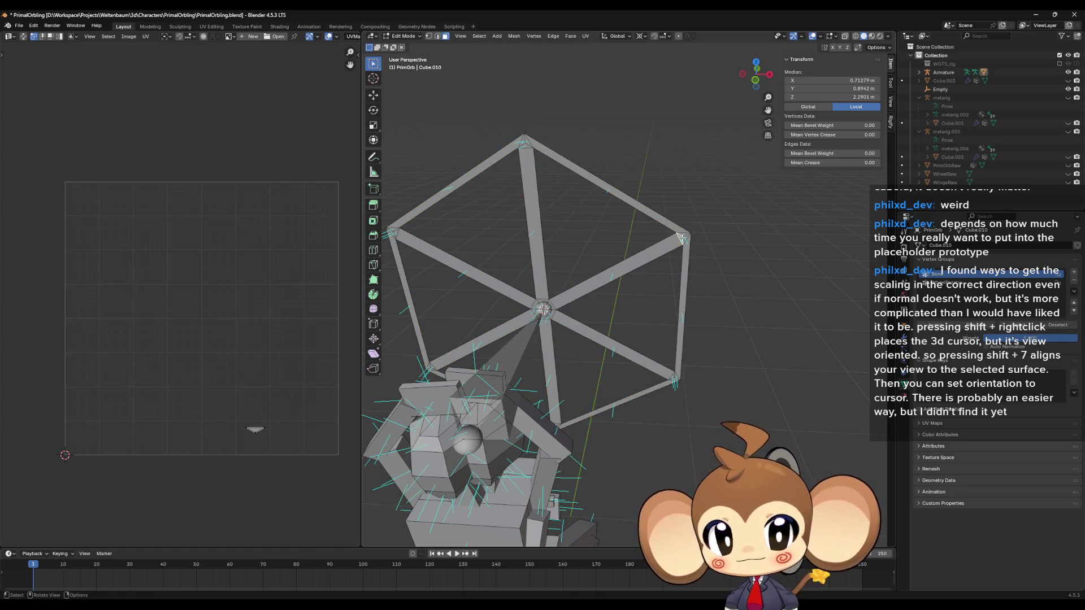
{"action": "left_click", "coordinate": [643, 259], "text": "shift"}
{"action": "left_click", "coordinate": [549, 306], "text": "shift"}
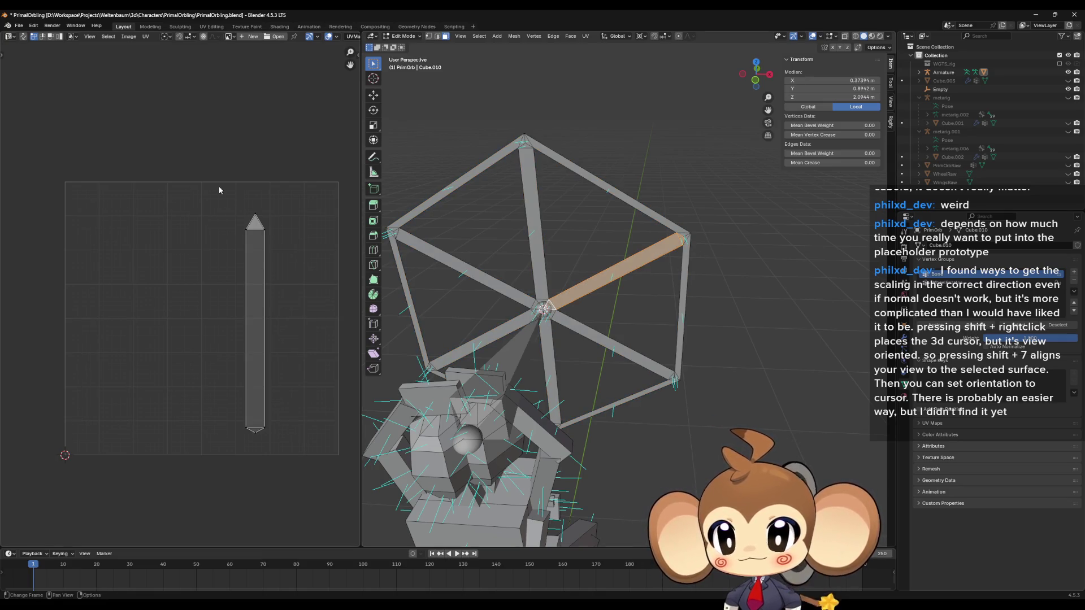
{"action": "scroll", "coordinate": [297, 381], "scroll_direction": "down", "scroll_amount": 2}
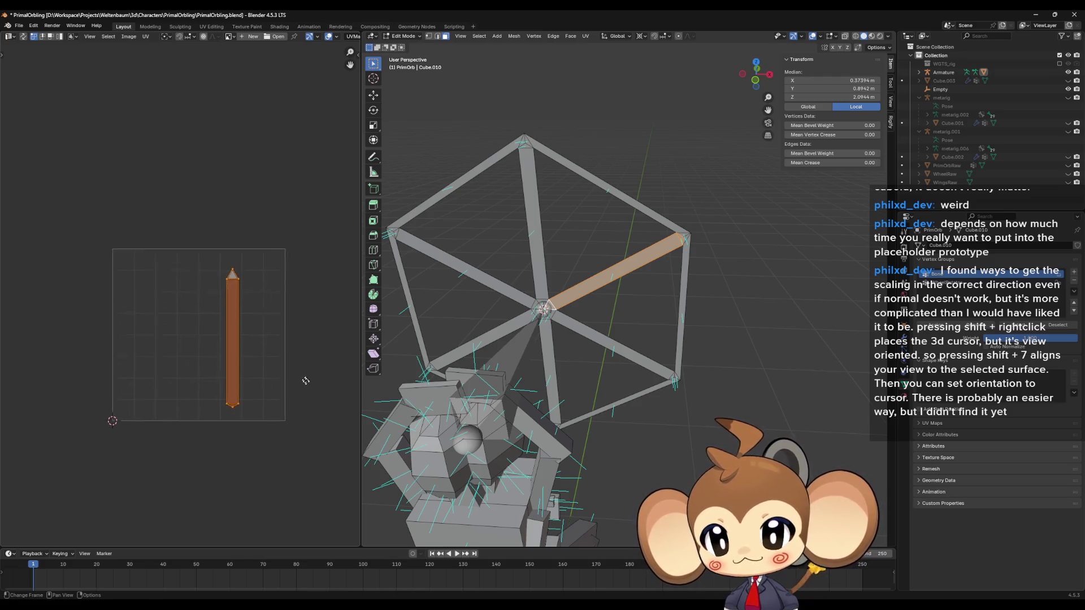
{"action": "left_click", "coordinate": [549, 312], "text": "shift"}
{"action": "left_click", "coordinate": [536, 282]}
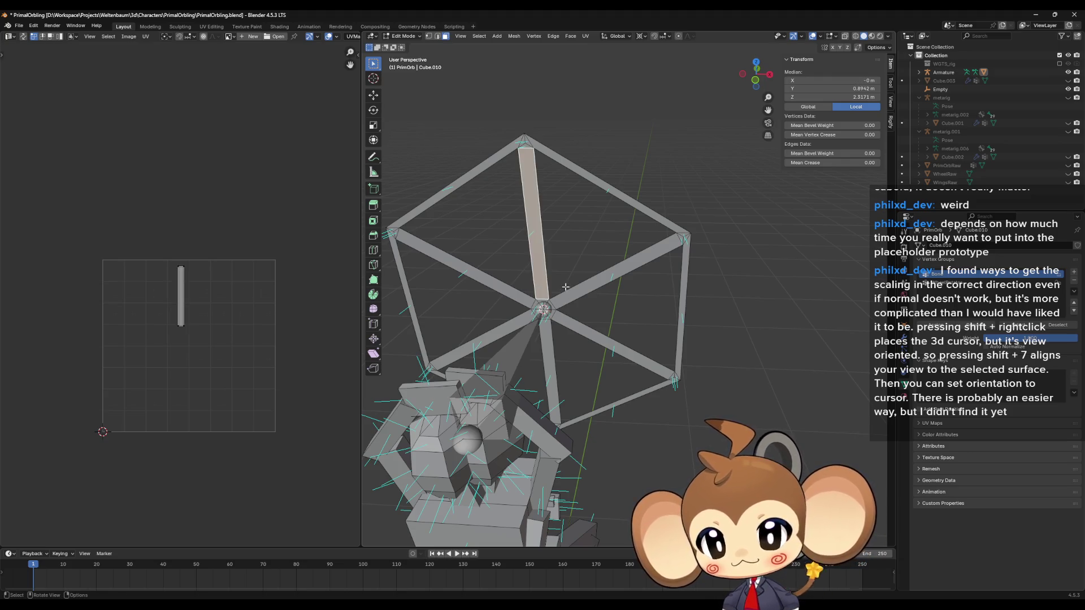
{"action": "left_click", "coordinate": [567, 298]}
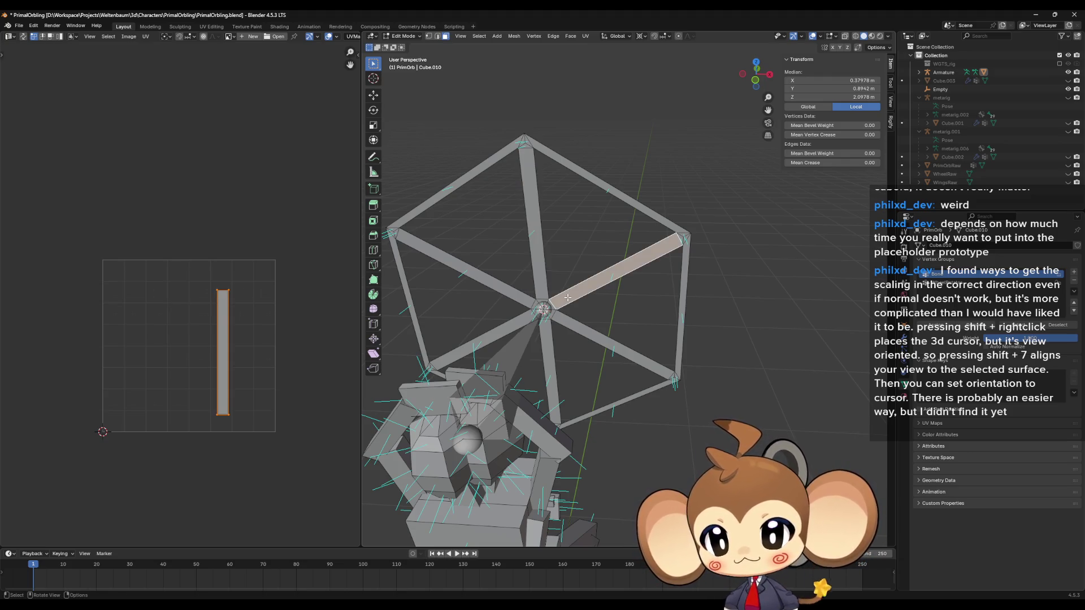
{"action": "left_click", "coordinate": [546, 335]}
{"action": "left_click", "coordinate": [513, 328]}
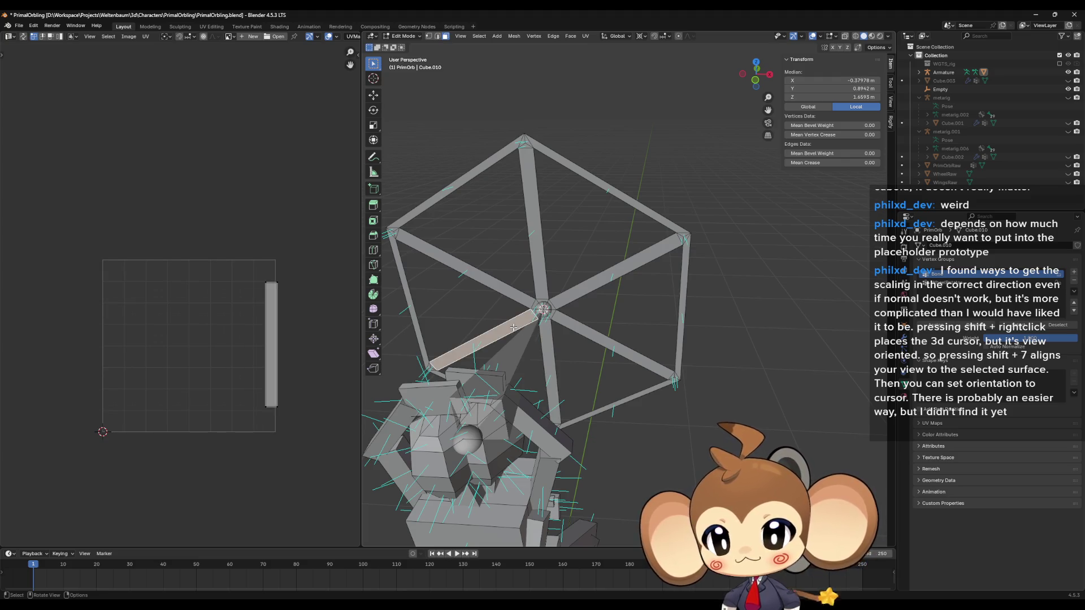
{"action": "left_click", "coordinate": [495, 287]}
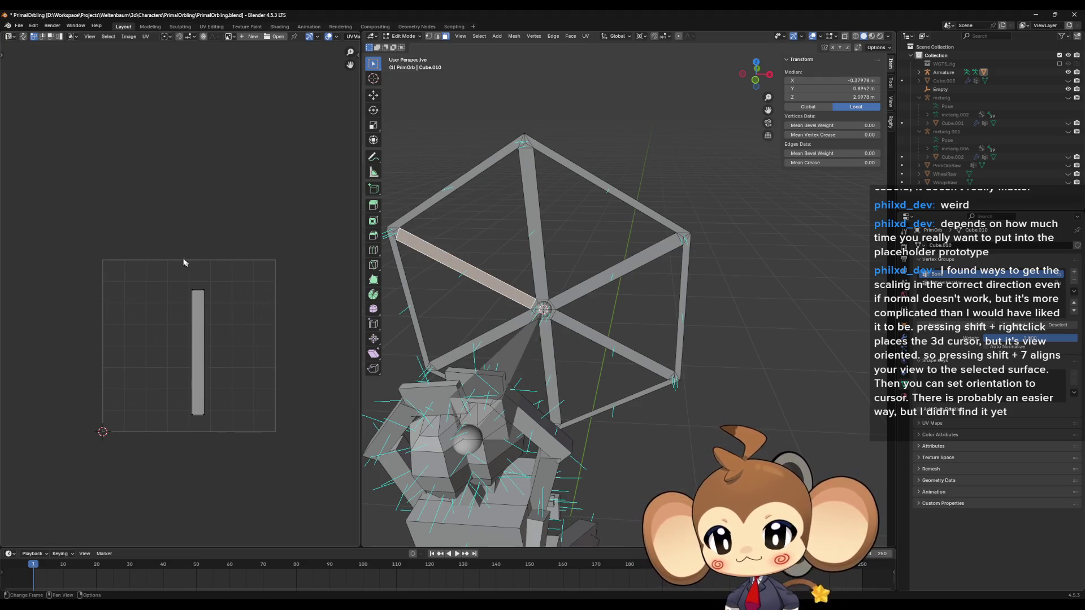
{"action": "left_click_drag", "start_coordinate": [176, 259], "coordinate": [223, 459]}
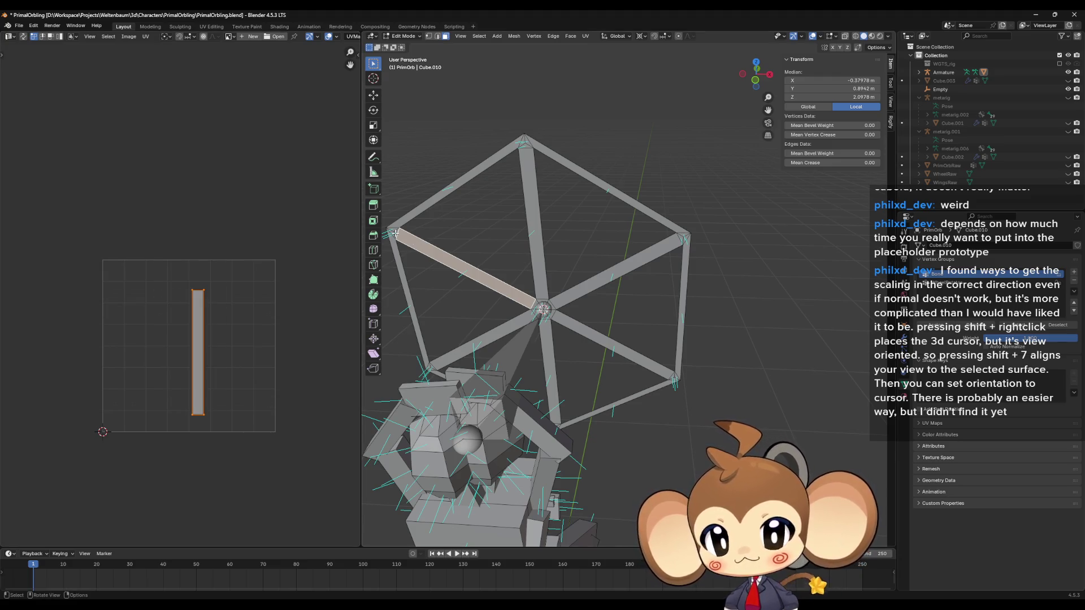
{"action": "key", "text": "ctrl+l"}
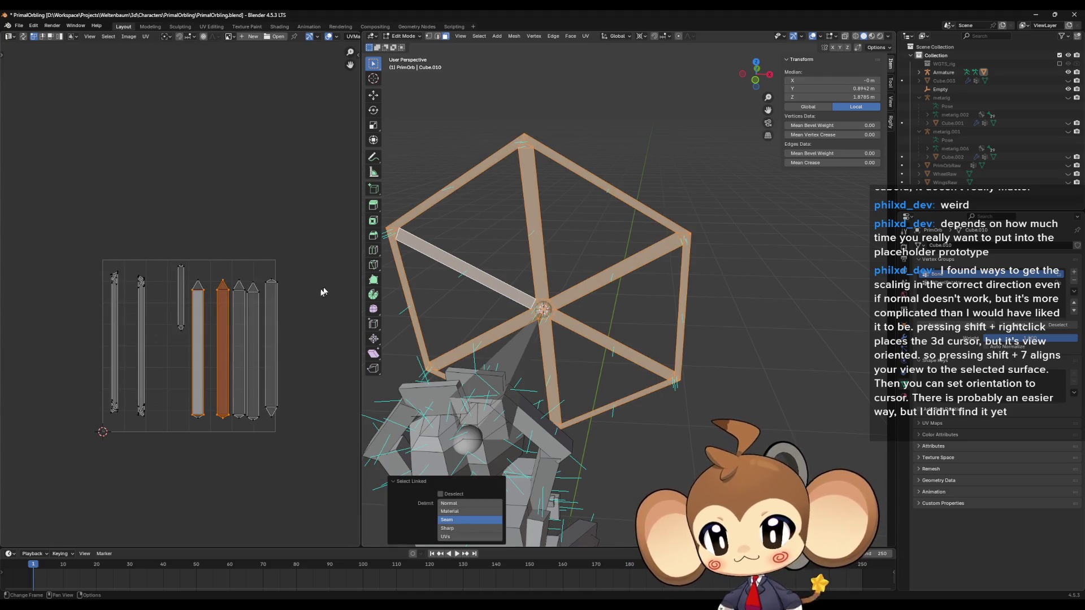
Move one strip island right, then shrink the next two strips and set them beside the others
{"action": "mouse_move", "coordinate": [189, 268]}
{"action": "left_mouse_down"}
{"action": "mouse_move", "coordinate": [220, 429]}
{"action": "mouse_move", "coordinate": [212, 467]}
{"action": "left_mouse_up"}
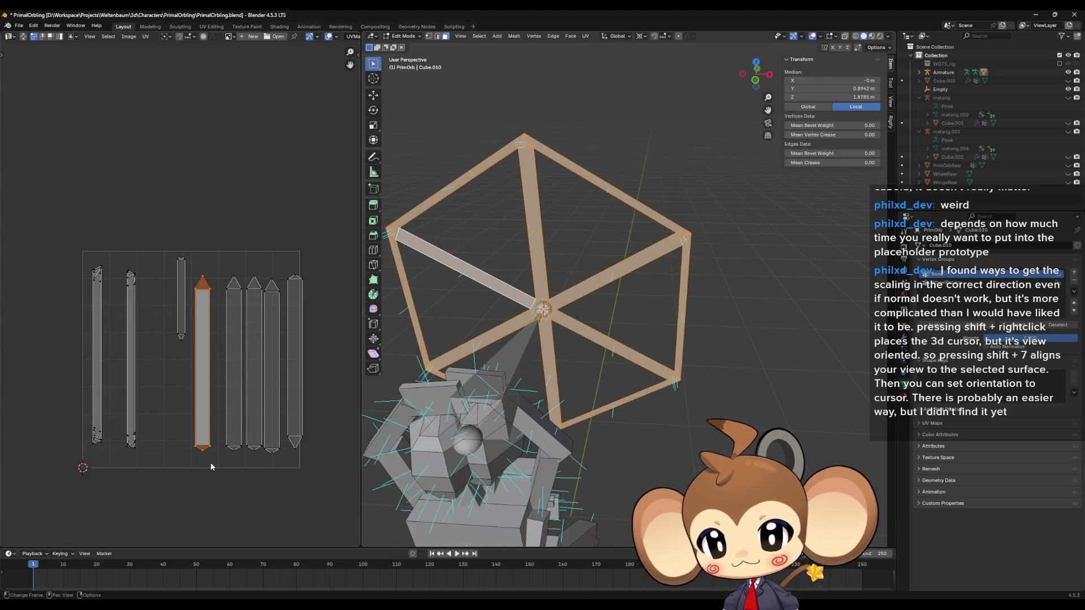
{"action": "key", "text": "g"}
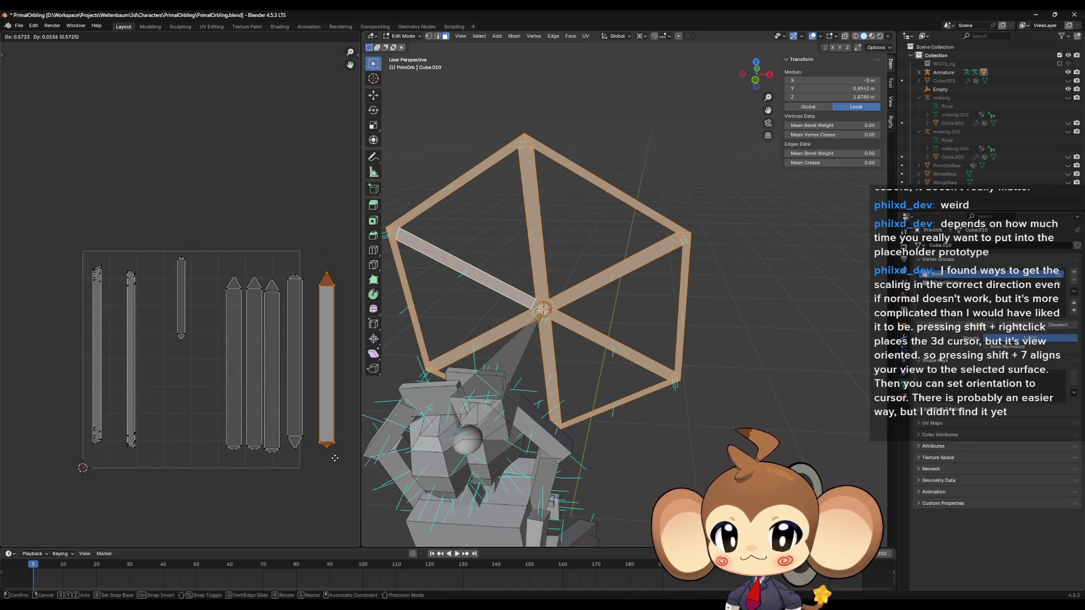
{"action": "left_click", "coordinate": [337, 457]}
{"action": "left_click_drag", "start_coordinate": [214, 257], "coordinate": [251, 468]}
{"action": "key", "text": "s"}
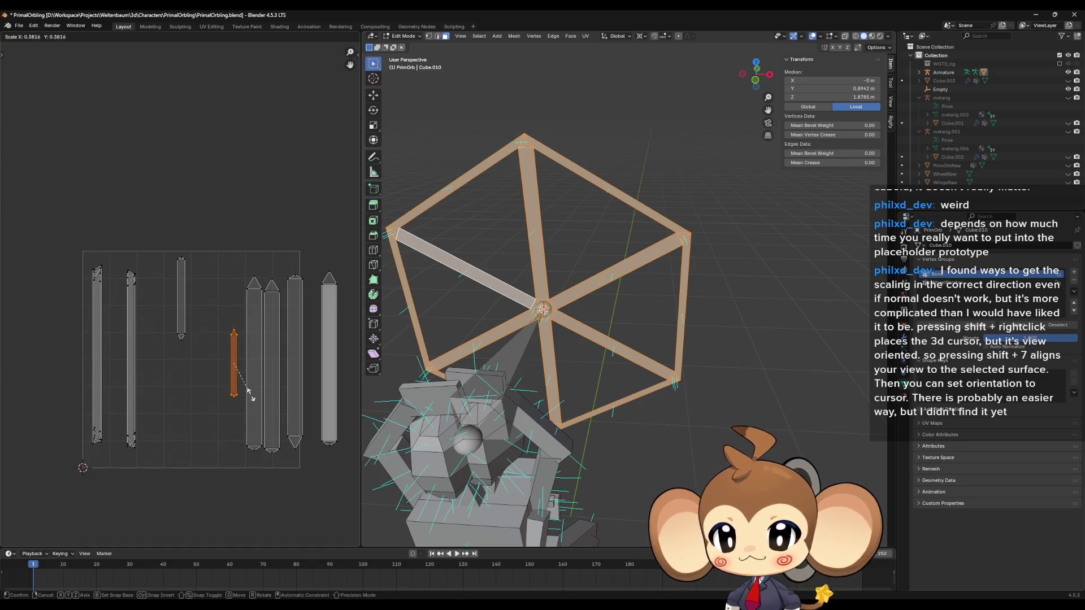
{"action": "left_click", "coordinate": [253, 401]}
{"action": "key", "text": "g"}
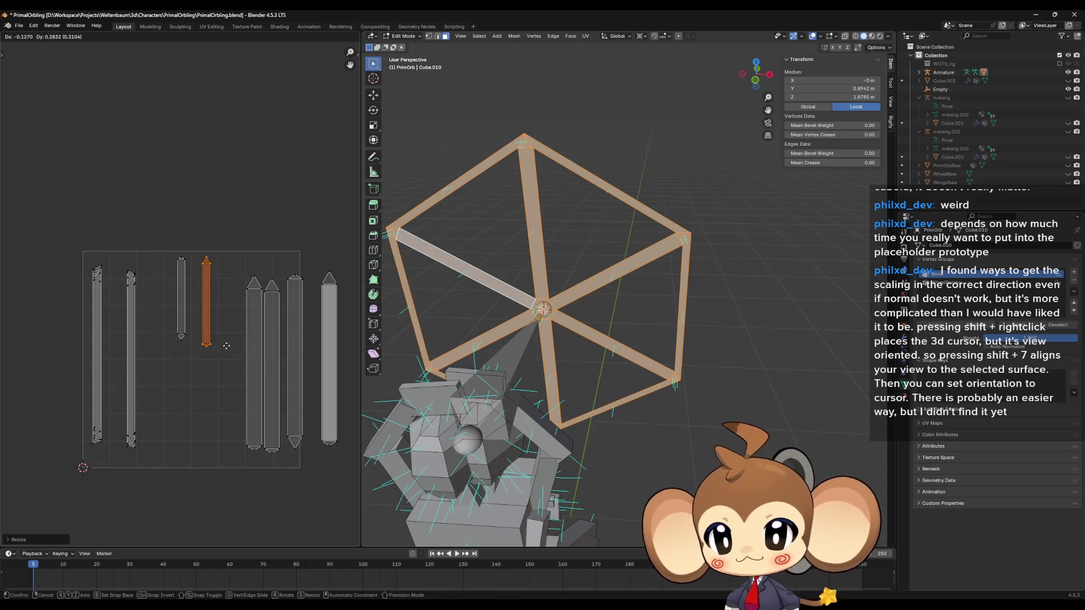
{"action": "left_click", "coordinate": [226, 346]}
{"action": "left_click_drag", "start_coordinate": [241, 261], "coordinate": [264, 466]}
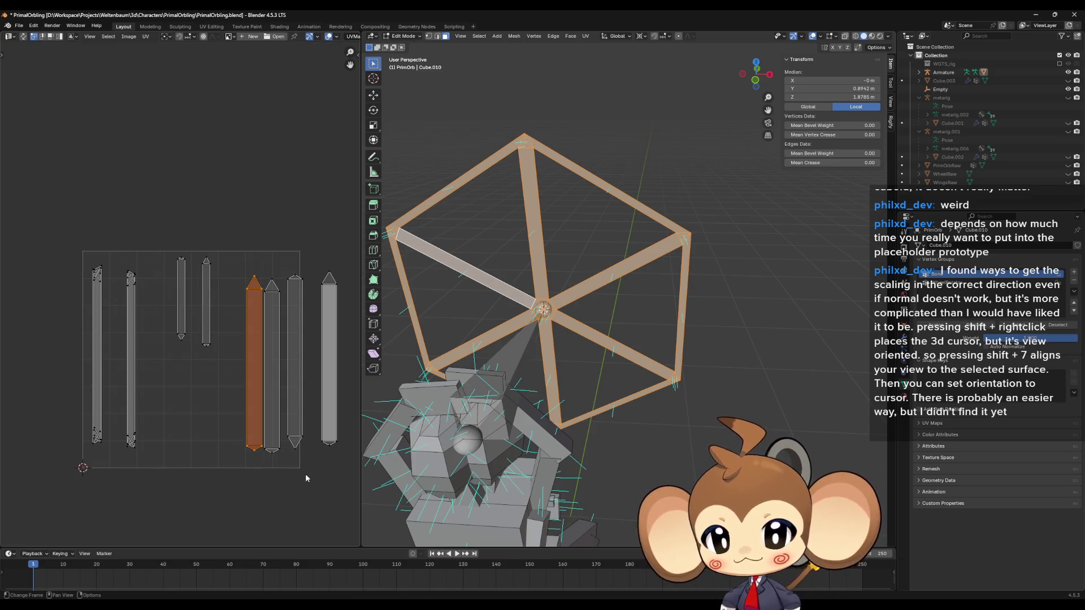
{"action": "key", "text": "s"}
{"action": "left_click", "coordinate": [269, 400]}
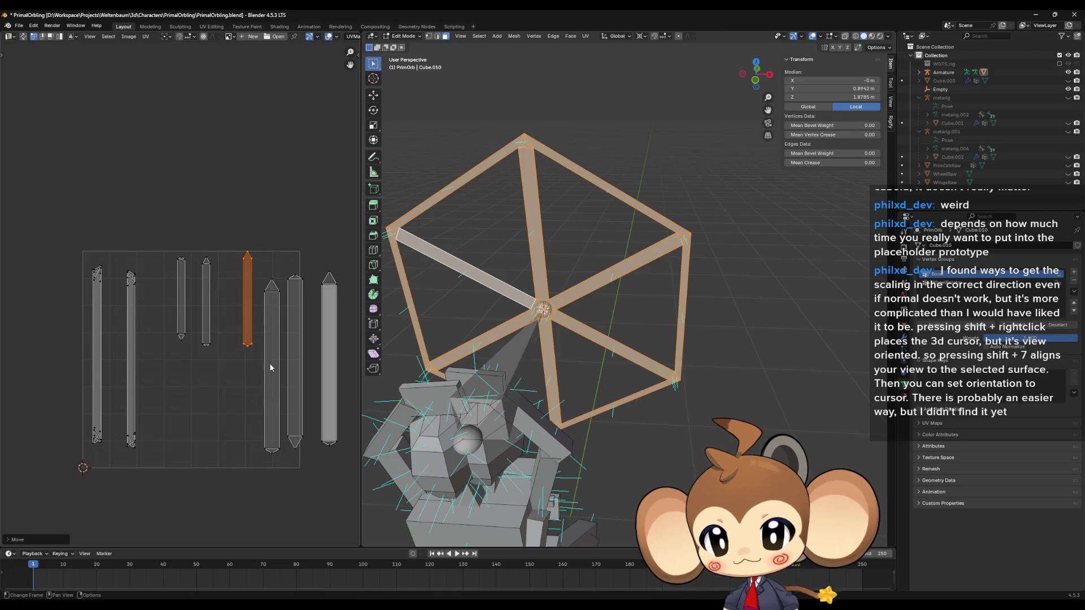
Shrink three tall strip islands to about half length and move them into the lower row
{"action": "left_click_drag", "start_coordinate": [261, 267], "coordinate": [293, 481]}
{"action": "key", "text": "s"}
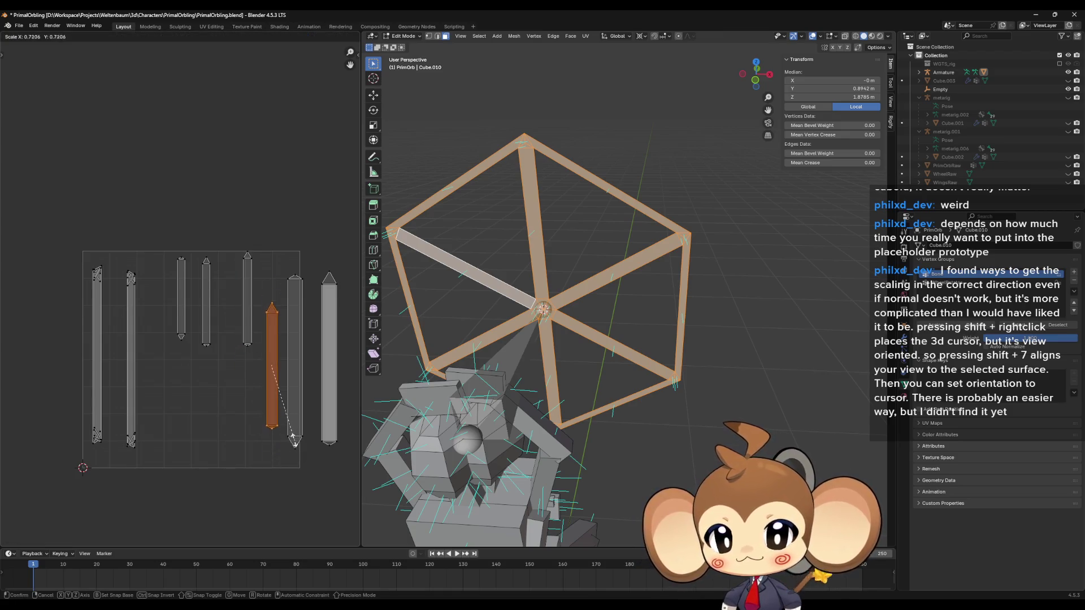
{"action": "left_click", "coordinate": [280, 423]}
{"action": "key", "text": "g"}
{"action": "left_click", "coordinate": [196, 473]}
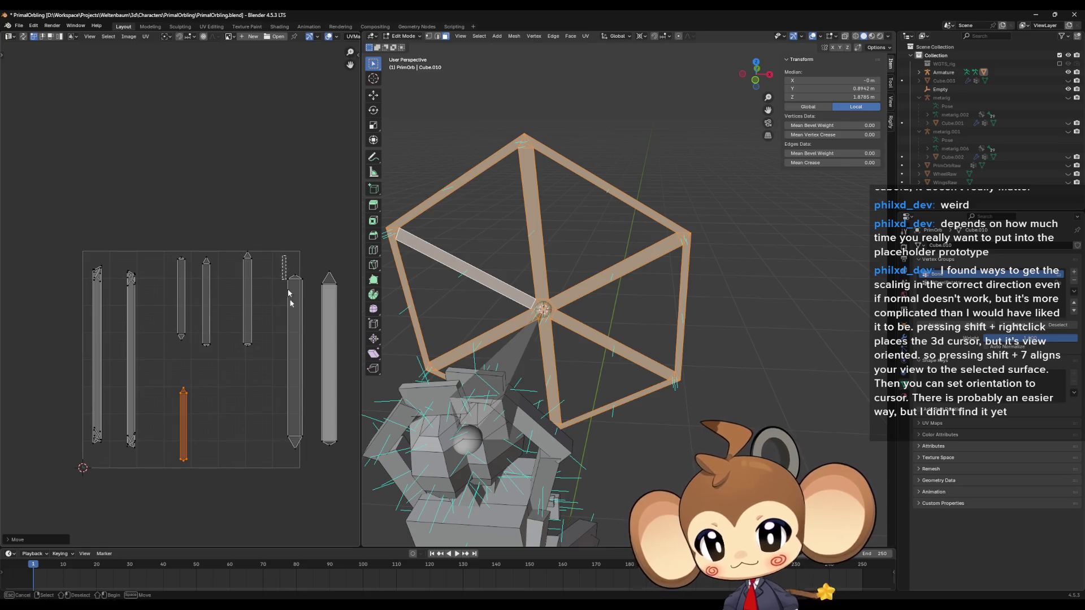
{"action": "left_click_drag", "start_coordinate": [281, 254], "coordinate": [312, 474]}
{"action": "key", "text": "s"}
{"action": "left_click", "coordinate": [294, 412]}
{"action": "key", "text": "g"}
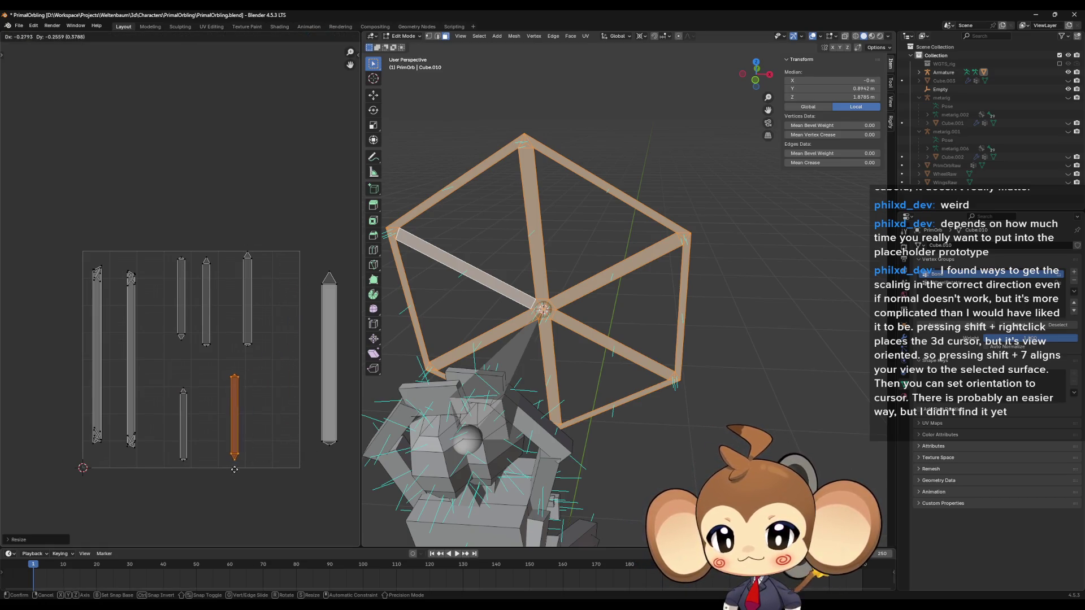
{"action": "left_click", "coordinate": [235, 476]}
{"action": "left_click_drag", "start_coordinate": [300, 246], "coordinate": [346, 490]}
{"action": "key", "text": "s"}
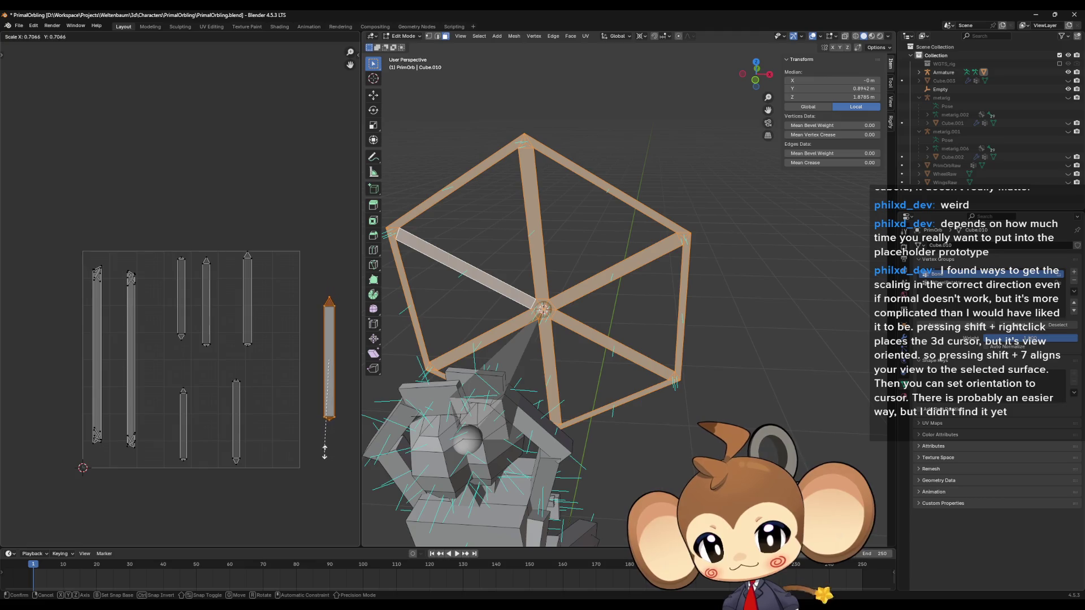
{"action": "left_click", "coordinate": [326, 435]}
{"action": "key", "text": "g"}
{"action": "left_click", "coordinate": [283, 494]}
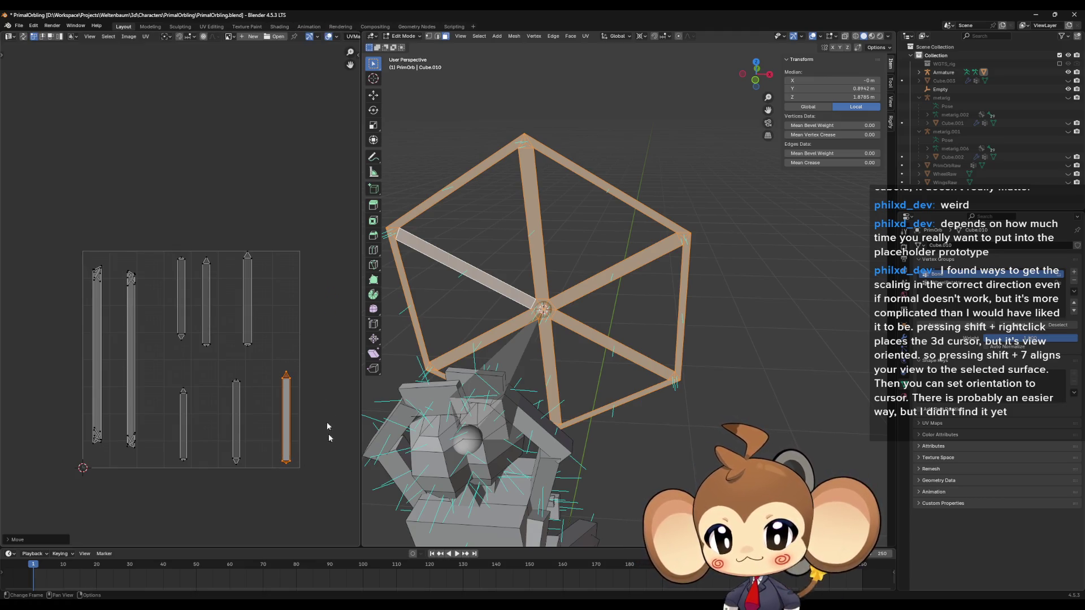
Shift two top-row islands right to close the gaps, then deselect everything
{"action": "left_click_drag", "start_coordinate": [237, 236], "coordinate": [276, 359]}
{"action": "key", "text": "g"}
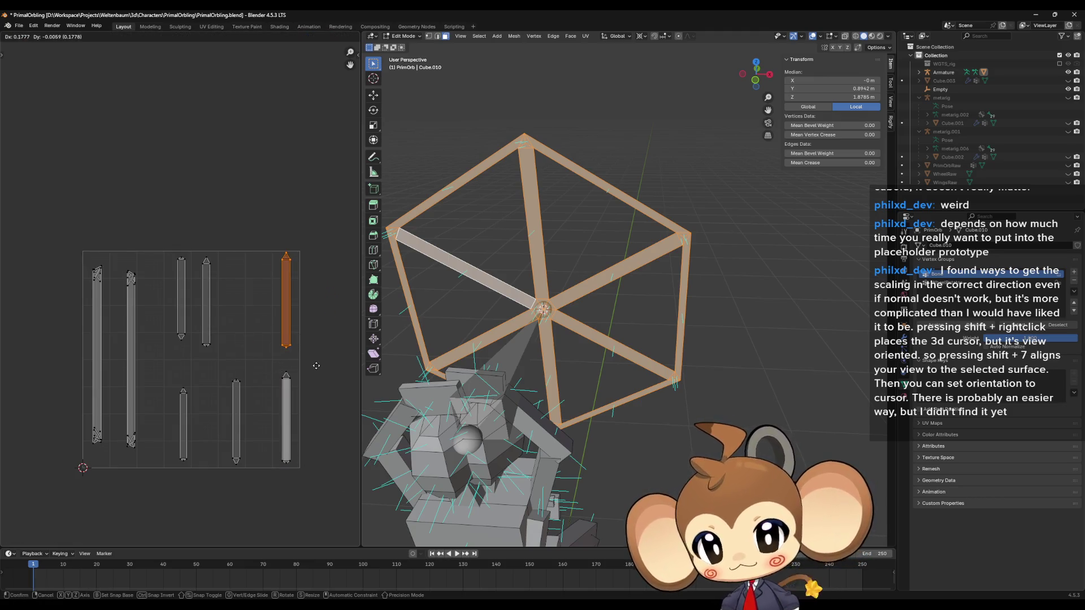
{"action": "left_click", "coordinate": [299, 357]}
{"action": "left_click_drag", "start_coordinate": [195, 238], "coordinate": [231, 361]}
{"action": "key", "text": "g"}
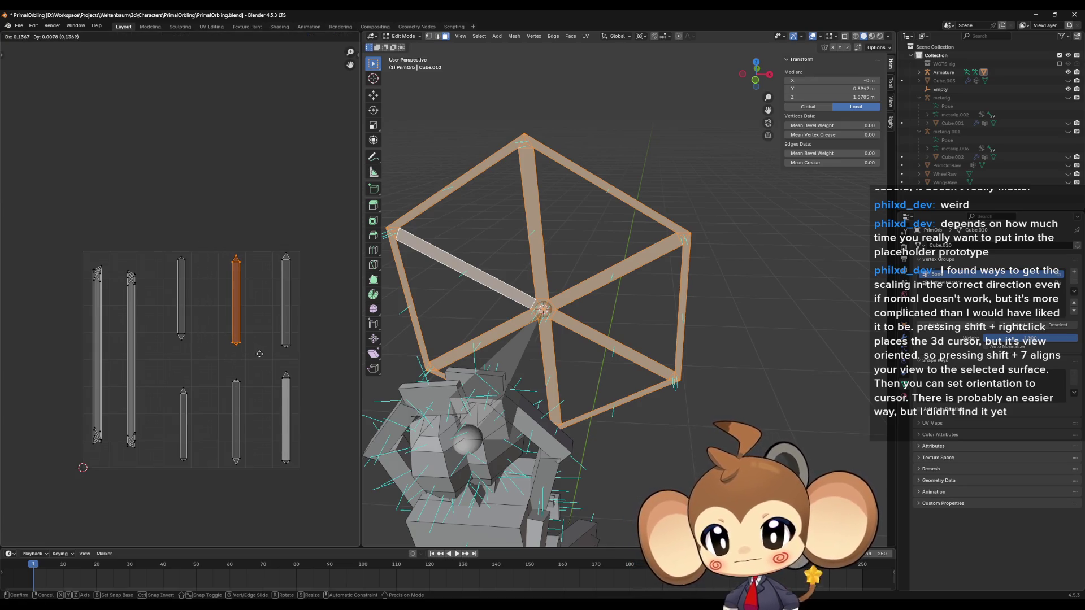
{"action": "left_click", "coordinate": [260, 352]}
{"action": "left_click", "coordinate": [285, 202]}
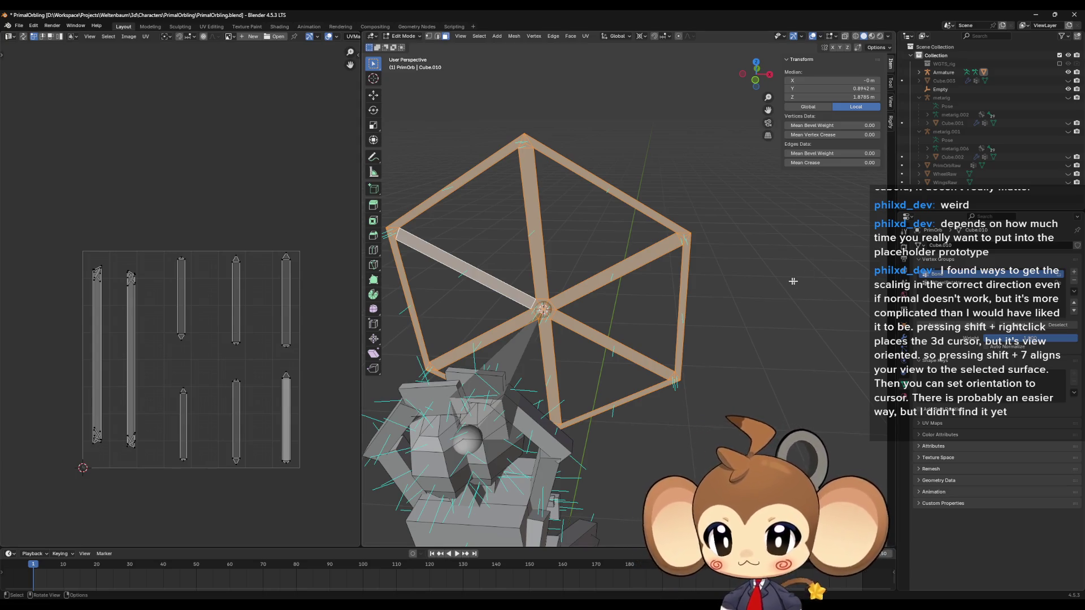
Unhide the hidden wing faces and deselect them
{"action": "key", "text": "ctrl+h"}
{"action": "key", "text": "Escape"}
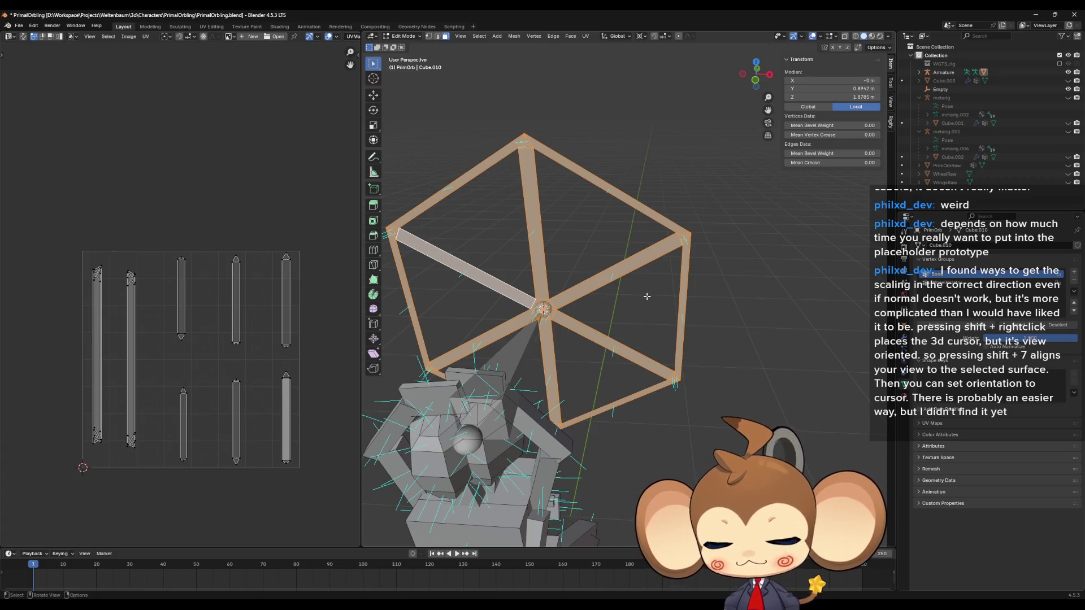
{"action": "key", "text": "alt+h"}
{"action": "scroll", "coordinate": [626, 336], "scroll_direction": "down", "scroll_amount": 4}
{"action": "left_click", "coordinate": [626, 336]}
Select the whole connected wheel mesh with Ctrl+L, then pick the top wing to inspect its UVs
{"action": "left_click_drag", "start_coordinate": [626, 336], "coordinate": [699, 409]}
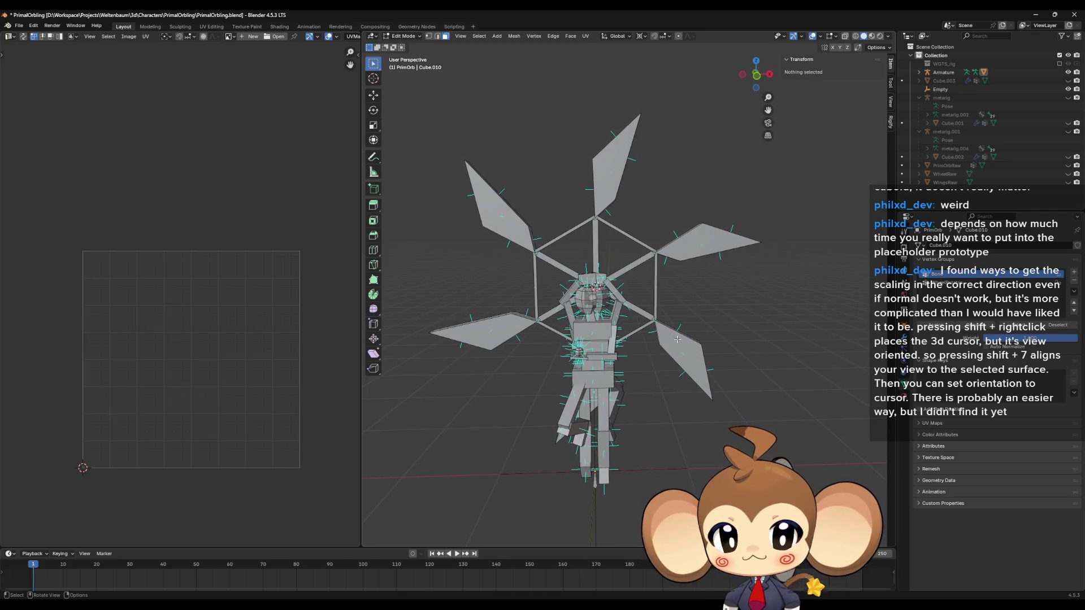
{"action": "left_click_drag", "start_coordinate": [678, 339], "coordinate": [634, 320]}
{"action": "left_click", "coordinate": [636, 314]}
{"action": "key", "text": "ctrl+l"}
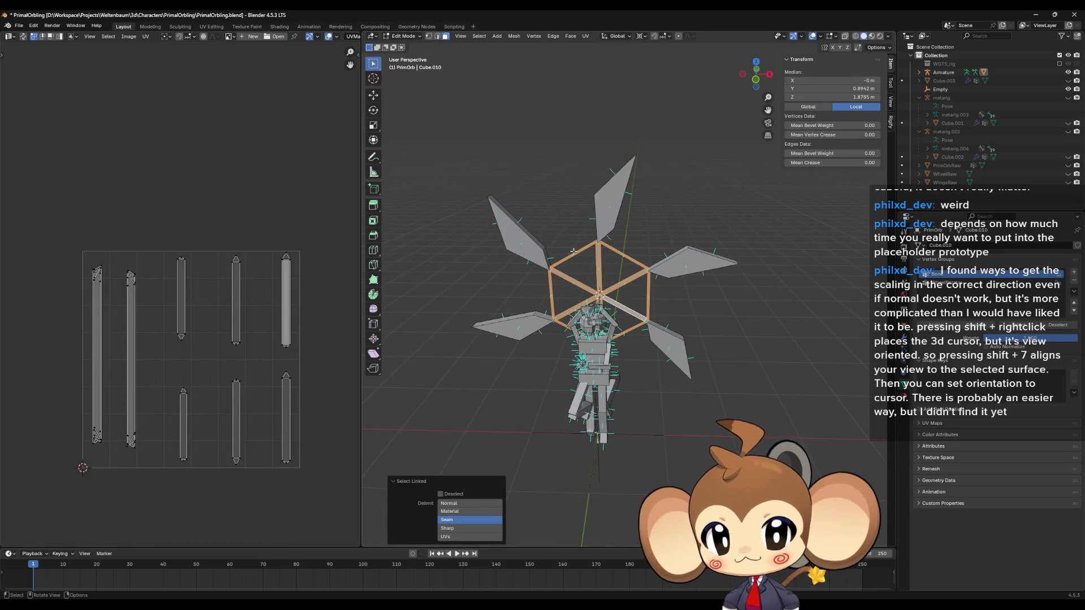
{"action": "left_click", "coordinate": [608, 221]}
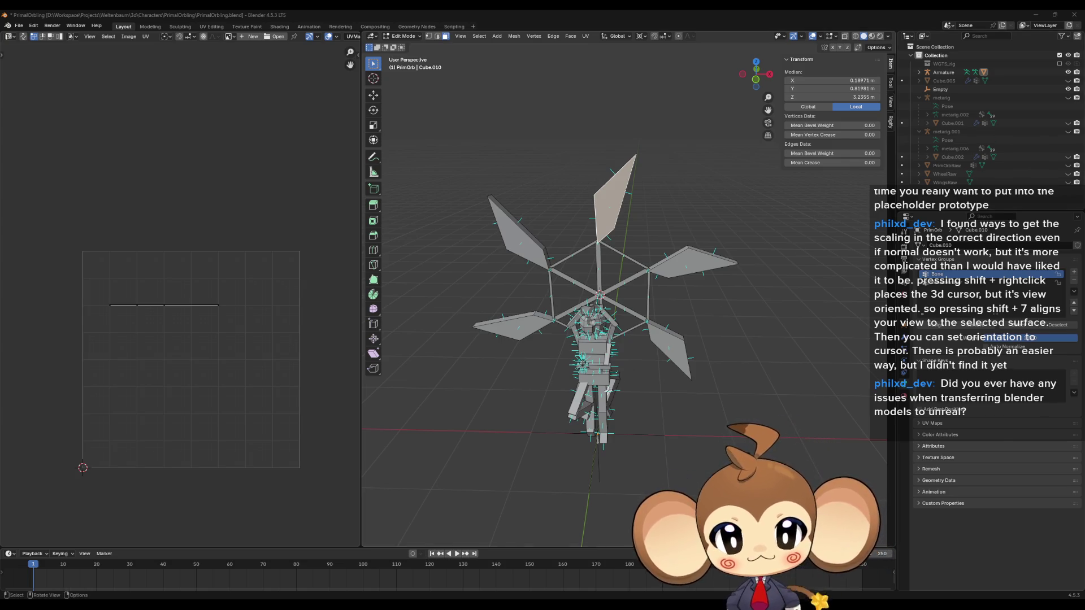
Orbit the model to a frontal view and zoom in
{"action": "left_click_drag", "start_coordinate": [821, 220], "coordinate": [684, 260]}
{"action": "scroll", "coordinate": [686, 268], "scroll_direction": "up", "scroll_amount": 2}
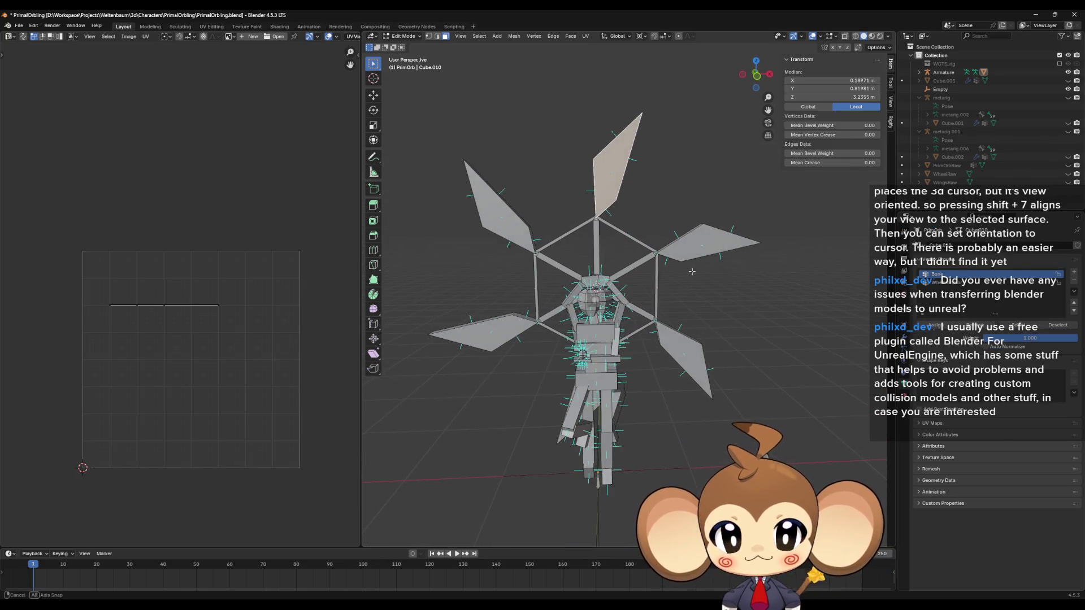
Select the right wing's linked faces and unwrap them
{"action": "left_click", "coordinate": [687, 265]}
{"action": "key", "text": "l"}
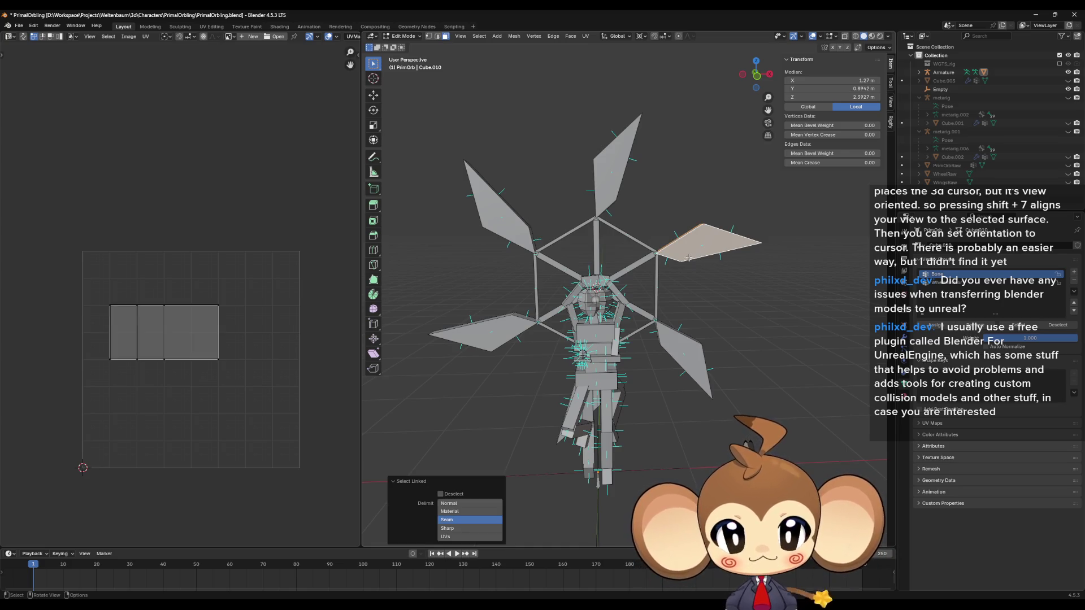
{"action": "left_click_drag", "start_coordinate": [689, 259], "coordinate": [654, 291]}
{"action": "left_click_drag", "start_coordinate": [665, 359], "coordinate": [669, 358]}
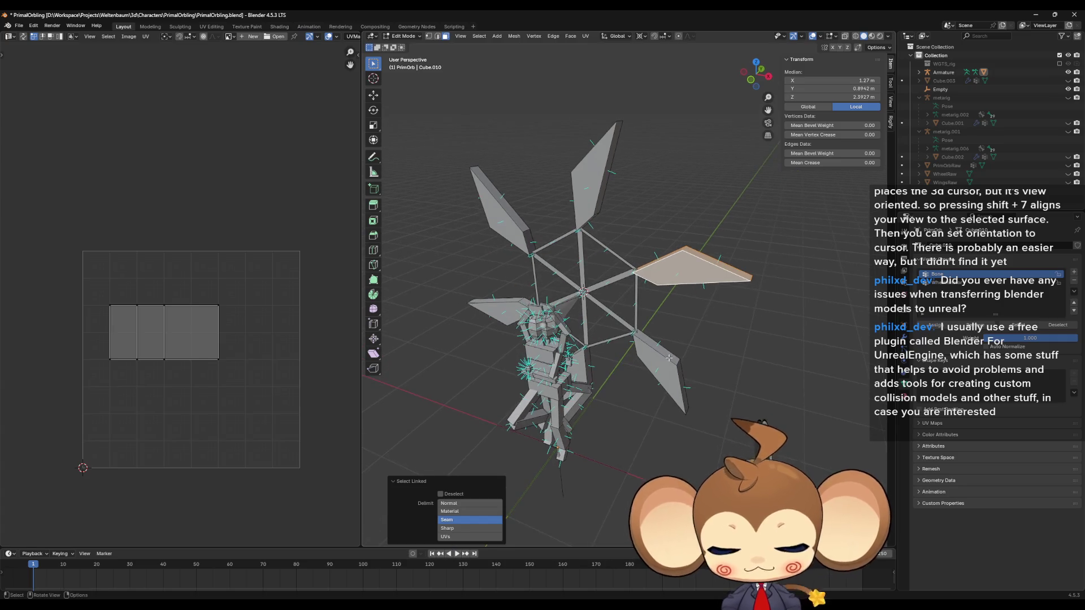
{"action": "key", "text": "u"}
{"action": "left_click", "coordinate": [667, 357]}
Try an angle-based unwrap on the lower-right wing, then undo the failed results
{"action": "left_click", "coordinate": [667, 362]}
{"action": "key", "text": "l"}
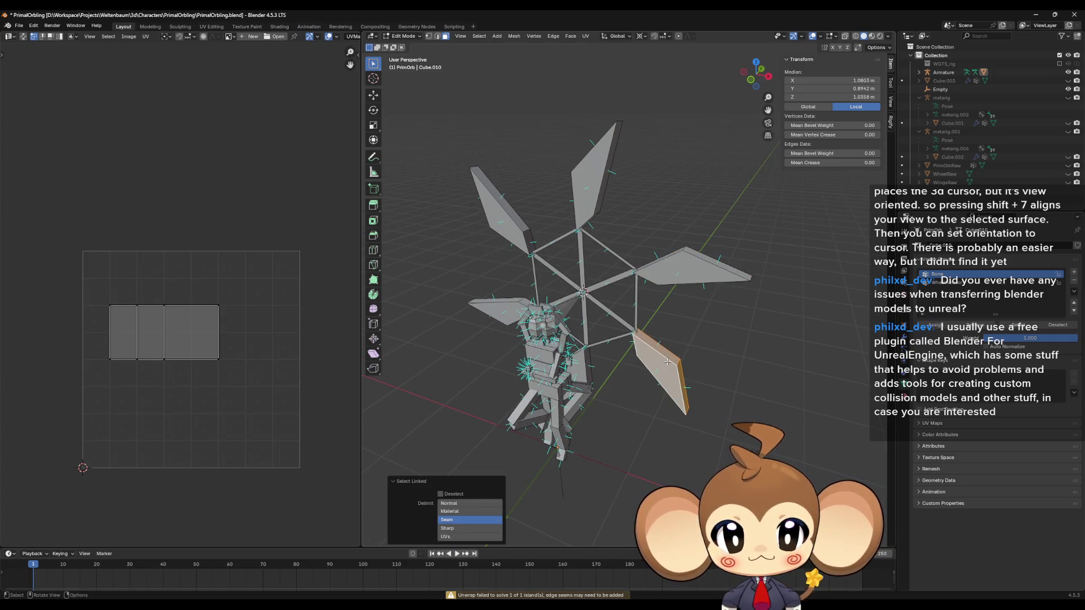
{"action": "key", "text": "u"}
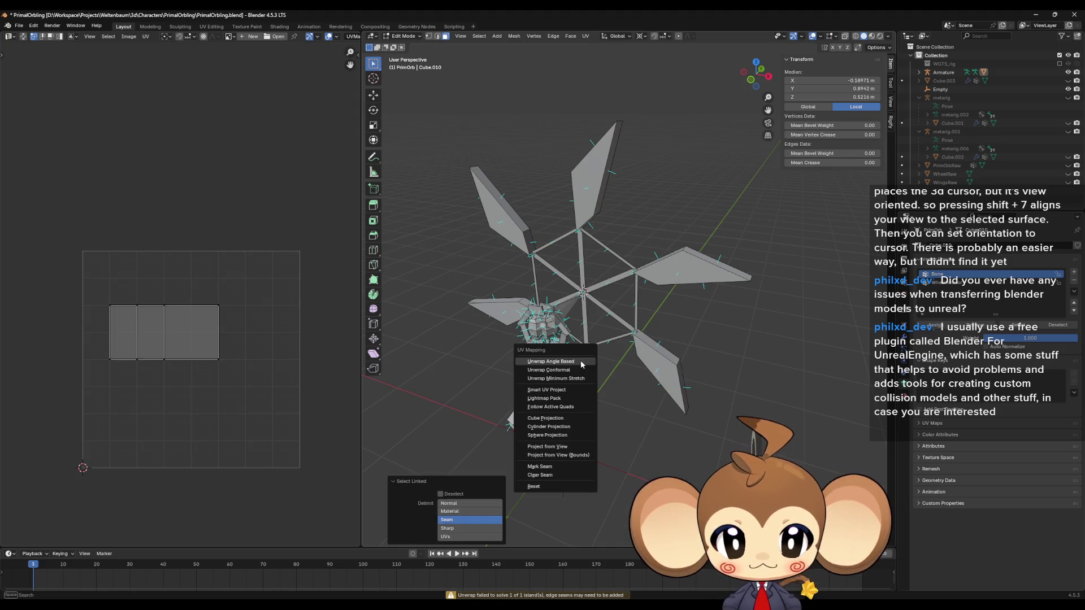
{"action": "left_click", "coordinate": [581, 360]}
{"action": "left_click_drag", "start_coordinate": [581, 361], "coordinate": [523, 348]}
{"action": "key", "text": "ctrl+z"}
{"action": "key", "text": "u"}
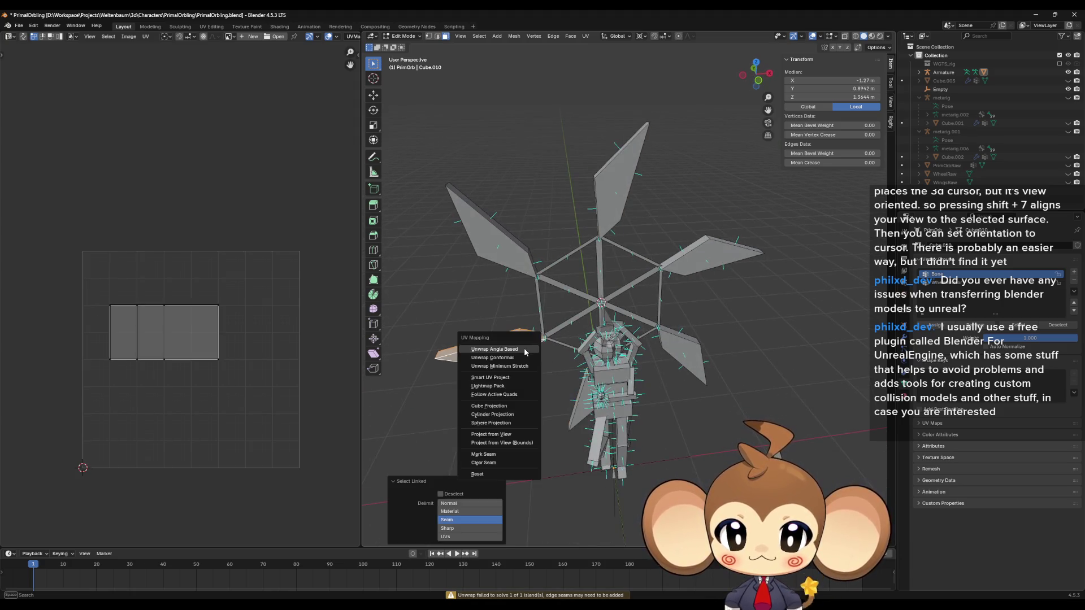
{"action": "left_click", "coordinate": [524, 347]}
{"action": "key", "text": "ctrl+z"}
{"action": "key", "text": "u"}
Select all faces of the top wing and unwrap it
{"action": "left_click", "coordinate": [507, 231]}
{"action": "key", "text": "ctrl+z"}
{"action": "key", "text": "l"}
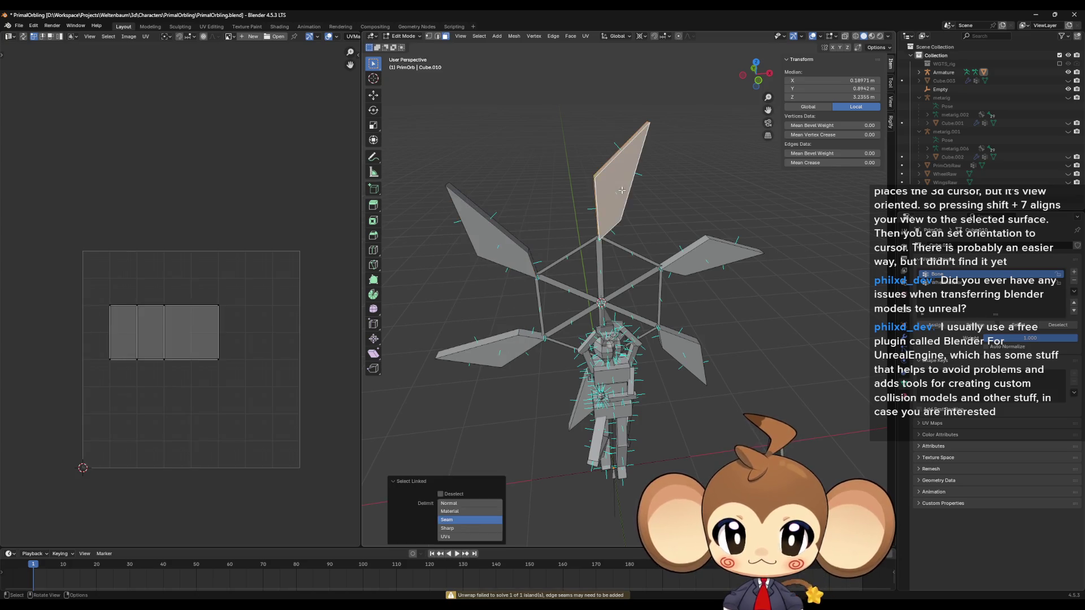
{"action": "key", "text": "u"}
{"action": "left_click", "coordinate": [621, 190]}
Orbit to a frontal view and reselect the right wing, a frame strut and a top-wing face
{"action": "left_click", "coordinate": [708, 258]}
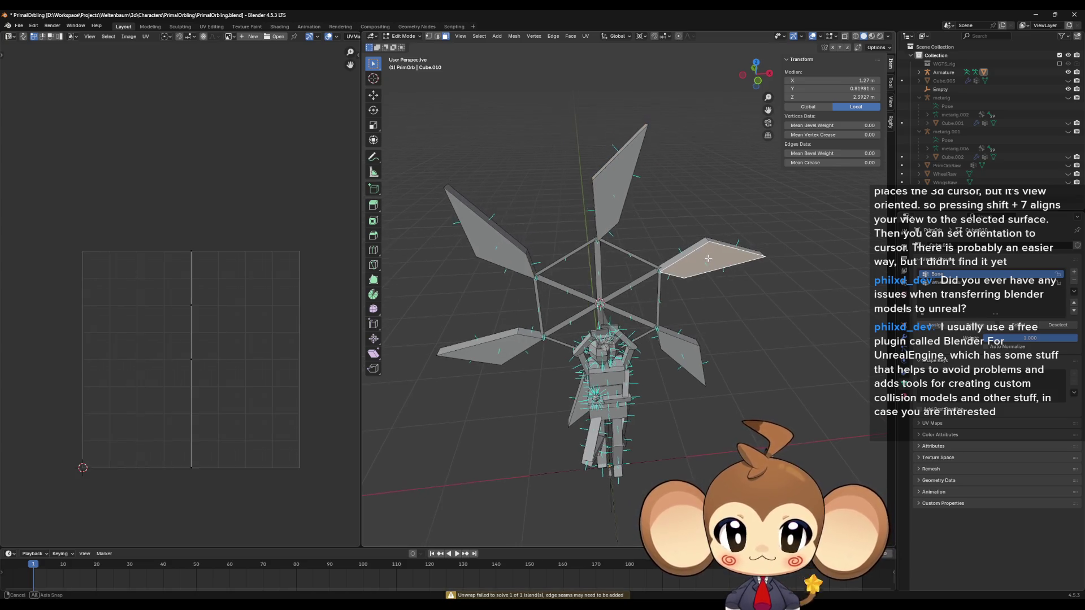
{"action": "left_click_drag", "start_coordinate": [708, 258], "coordinate": [701, 244]}
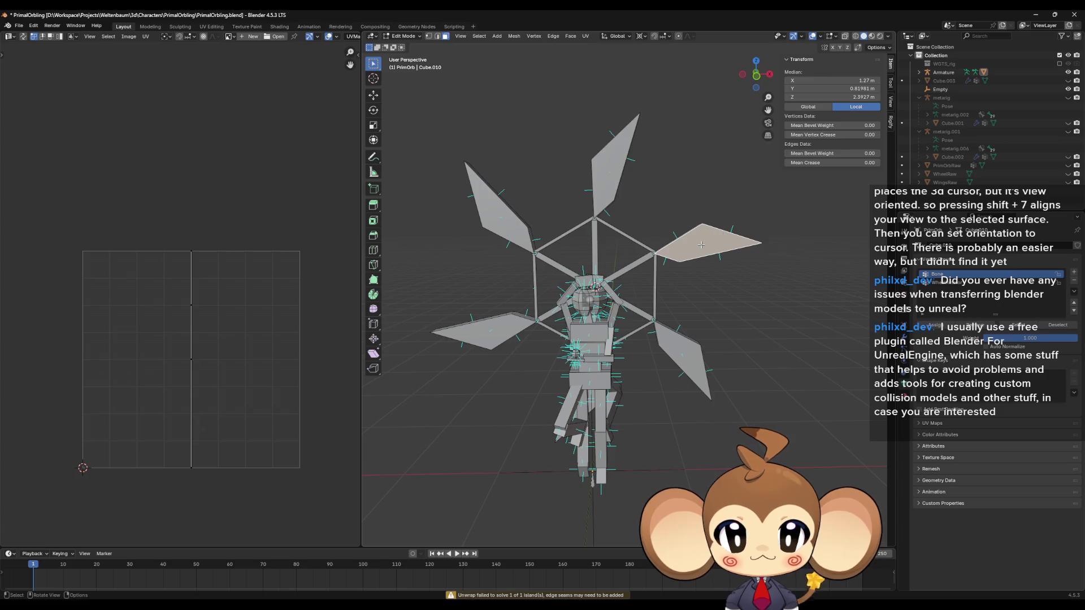
{"action": "left_click", "coordinate": [611, 227]}
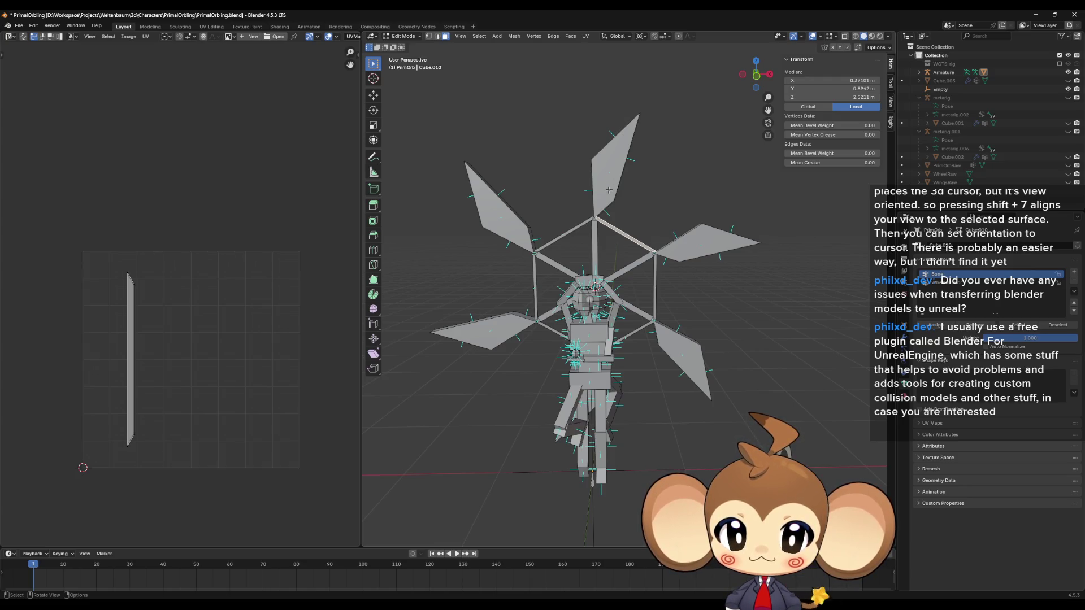
{"action": "left_click", "coordinate": [609, 191]}
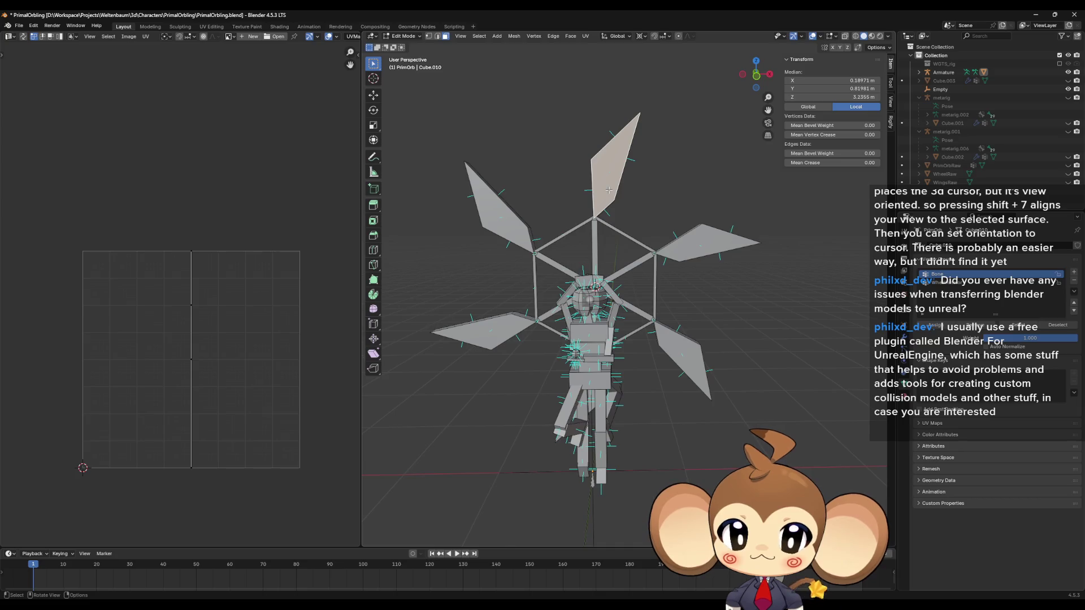
Select the top and lower wings, then scale their UVs down and reposition the island
{"action": "key", "text": "ctrl+l"}
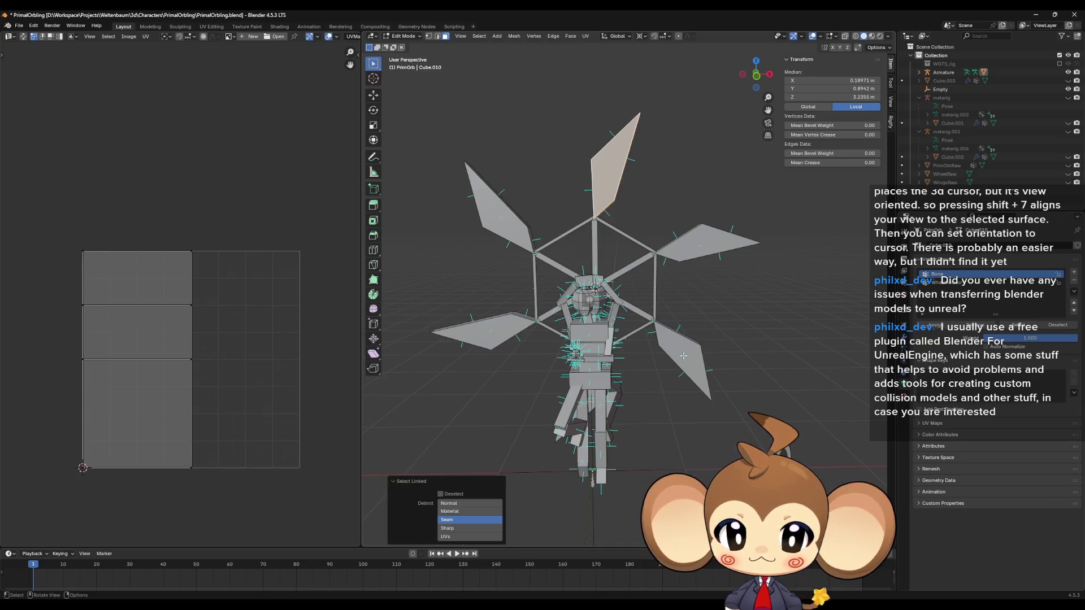
{"action": "left_click", "coordinate": [624, 234]}
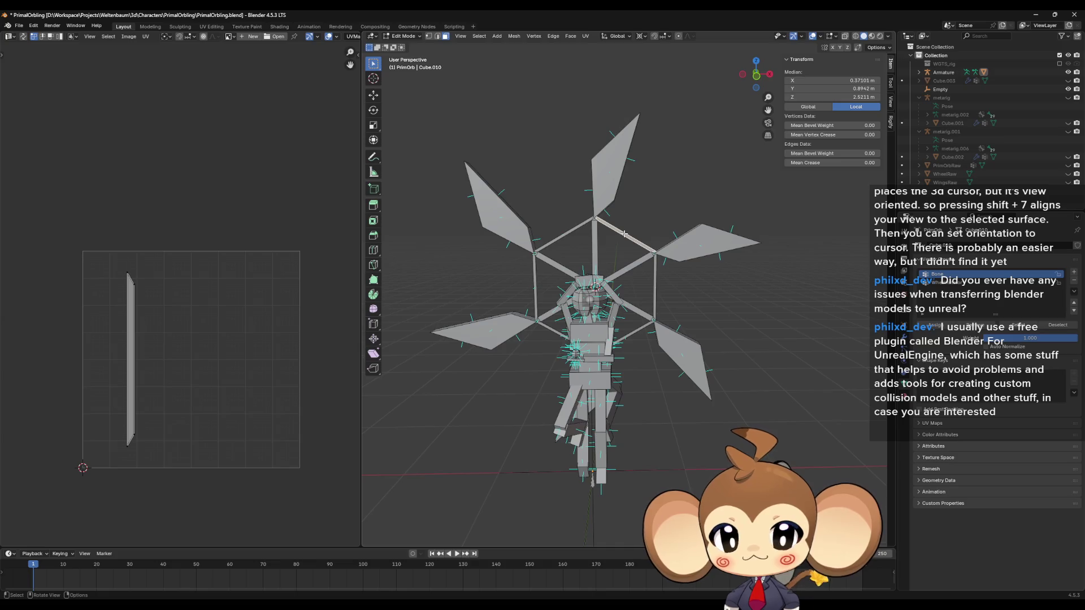
{"action": "left_click", "coordinate": [561, 236]}
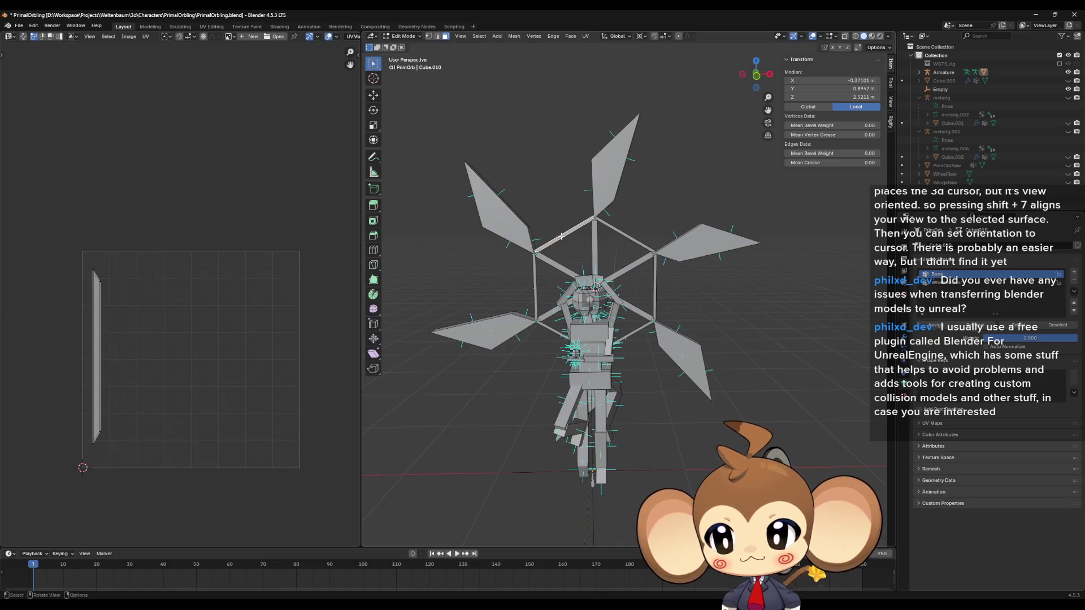
{"action": "left_click", "coordinate": [625, 238]}
{"action": "key", "text": "l"}
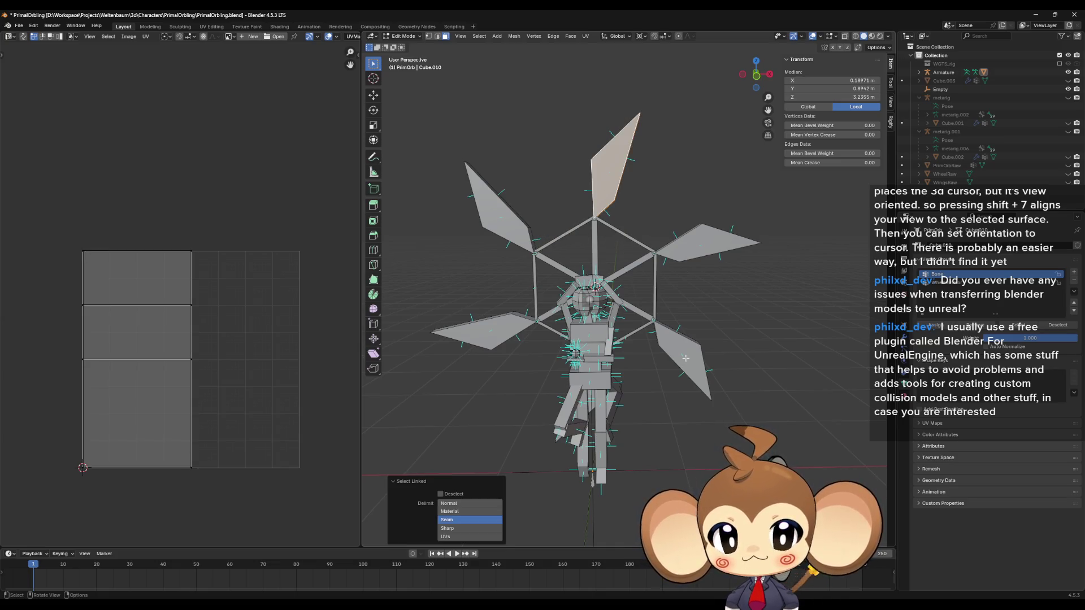
{"action": "key", "text": "l"}
{"action": "key", "text": "l"}
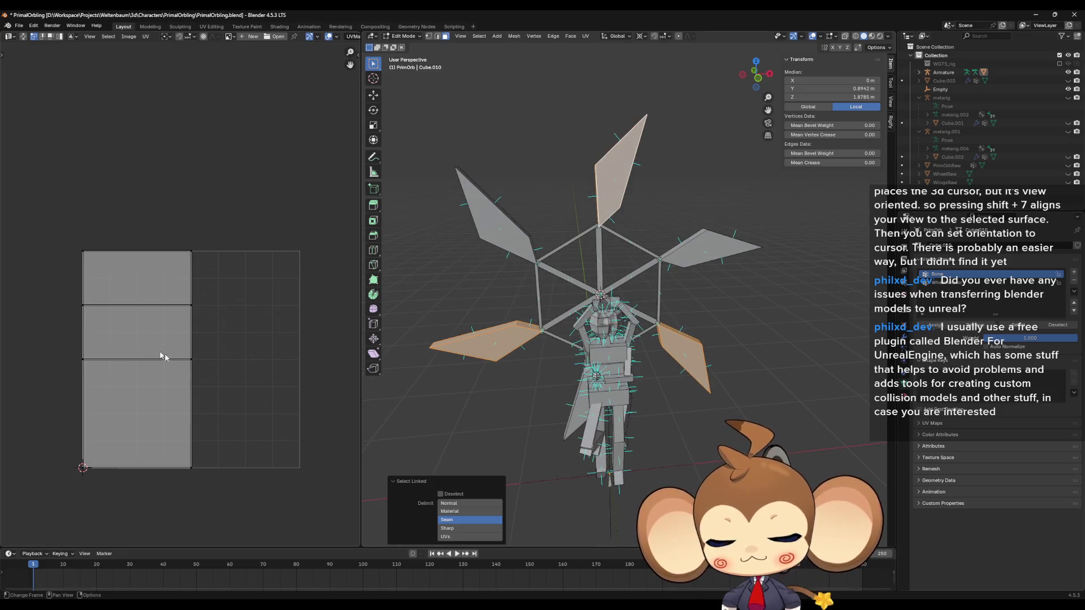
{"action": "key", "text": "a"}
{"action": "key", "text": "s"}
{"action": "left_click", "coordinate": [158, 371]}
{"action": "key", "text": "g"}
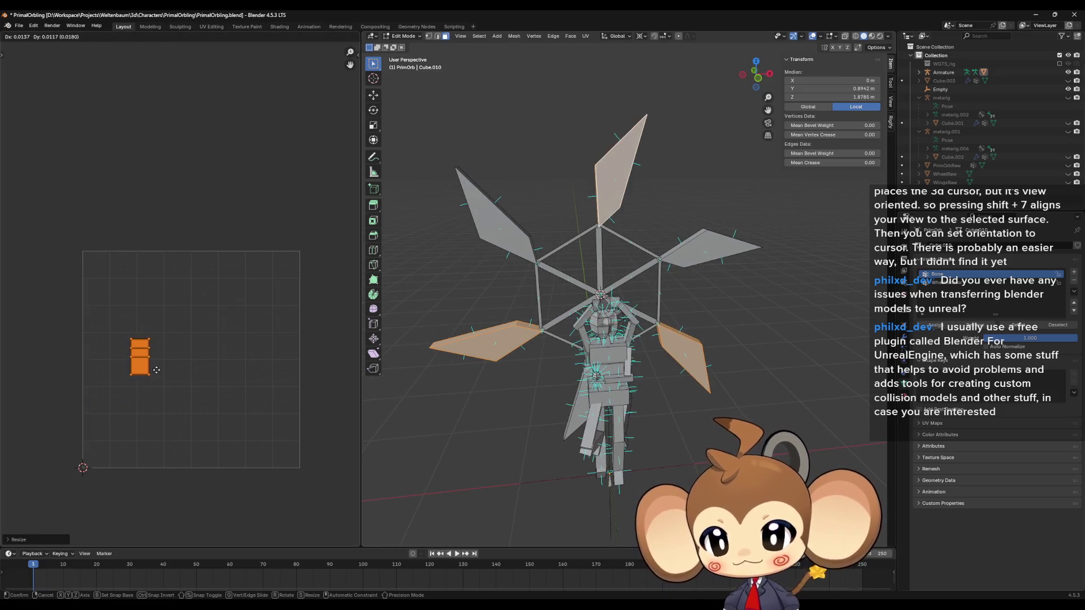
{"action": "left_click", "coordinate": [156, 371]}
Reselect the right wing plus the remaining wings, shrink their UVs and set them near the left edge
{"action": "left_click", "coordinate": [711, 250]}
{"action": "key", "text": "l"}
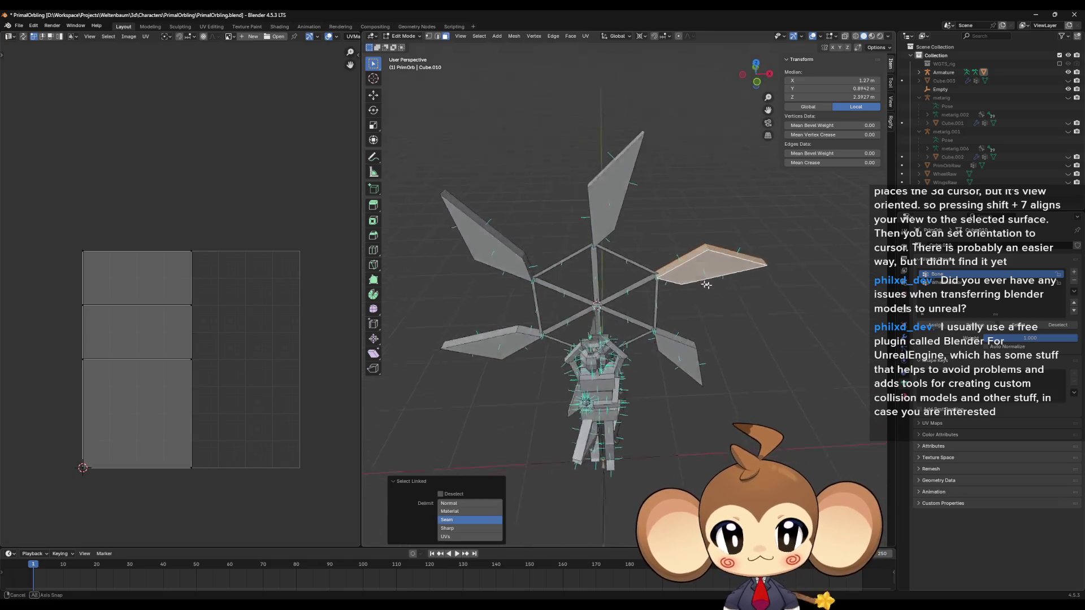
{"action": "key", "text": "l"}
{"action": "key", "text": "l"}
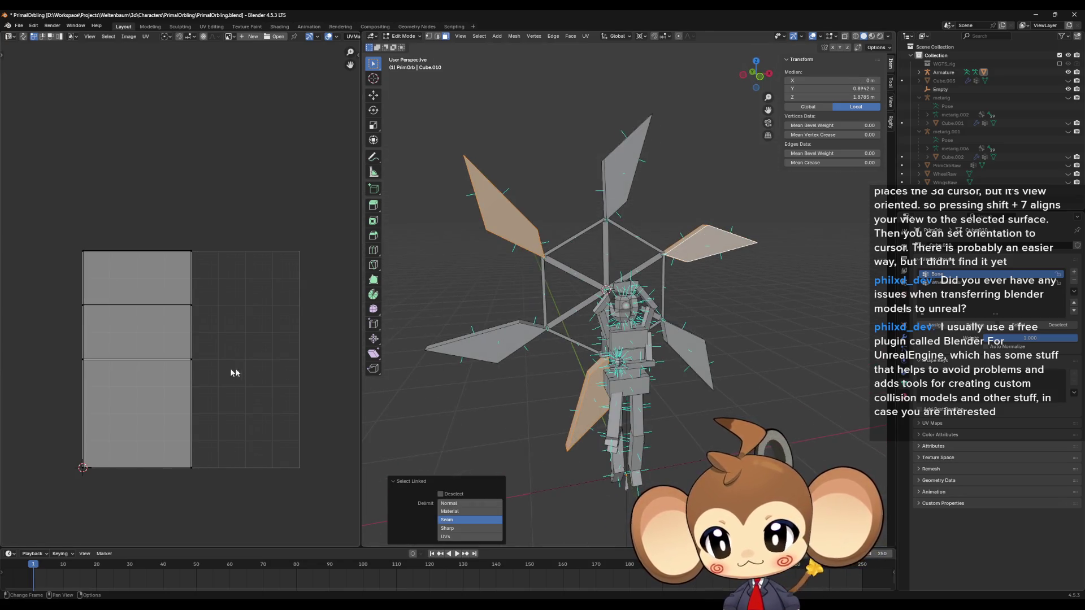
{"action": "key", "text": "a"}
{"action": "key", "text": "s"}
{"action": "left_click", "coordinate": [148, 362]}
{"action": "key", "text": "g"}
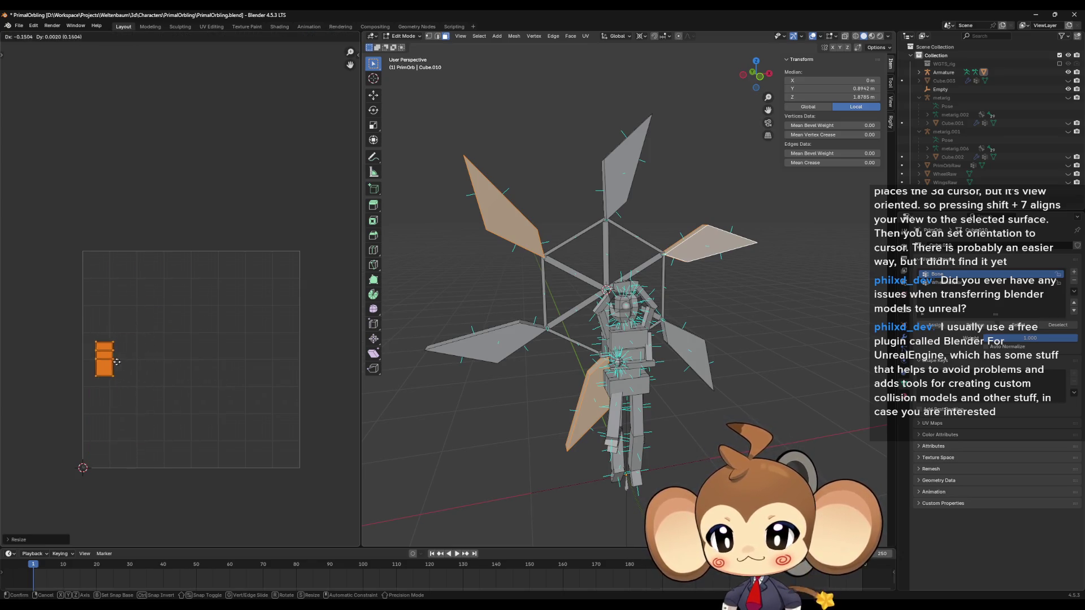
{"action": "key", "text": "Return"}
{"action": "mouse_move", "coordinate": [705, 386]}
{"action": "left_mouse_down"}
{"action": "mouse_move", "coordinate": [636, 416]}
{"action": "mouse_move", "coordinate": [644, 351]}
{"action": "left_mouse_up"}
{"action": "scroll", "coordinate": [644, 351], "scroll_direction": "down", "scroll_amount": 5}
Select the head piece up to its seams, shrink its UV island and drop it in place
{"action": "left_click", "coordinate": [584, 291]}
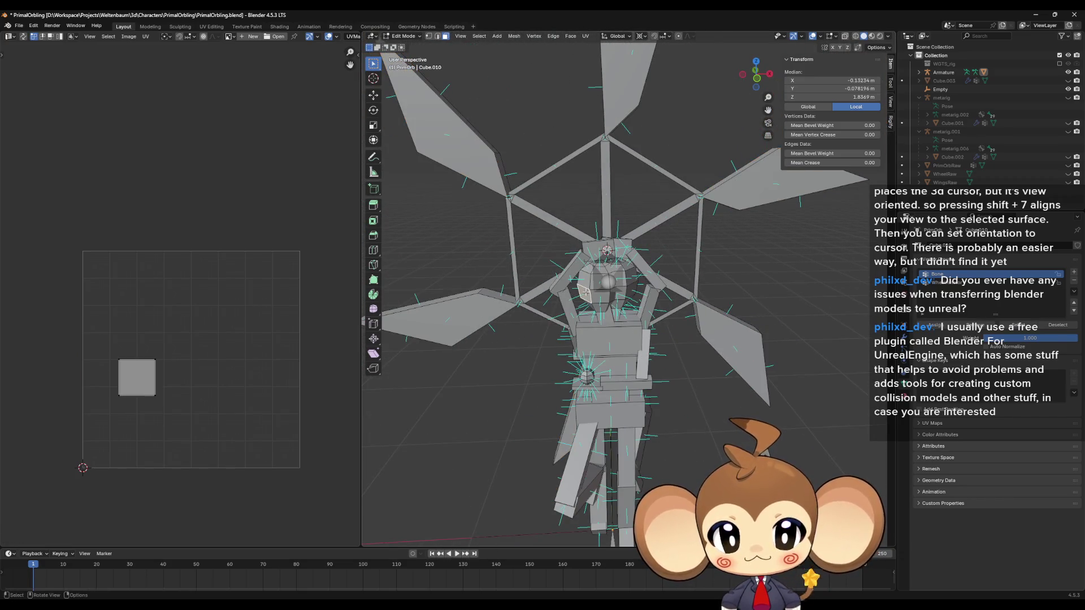
{"action": "key", "text": "ctrl+l"}
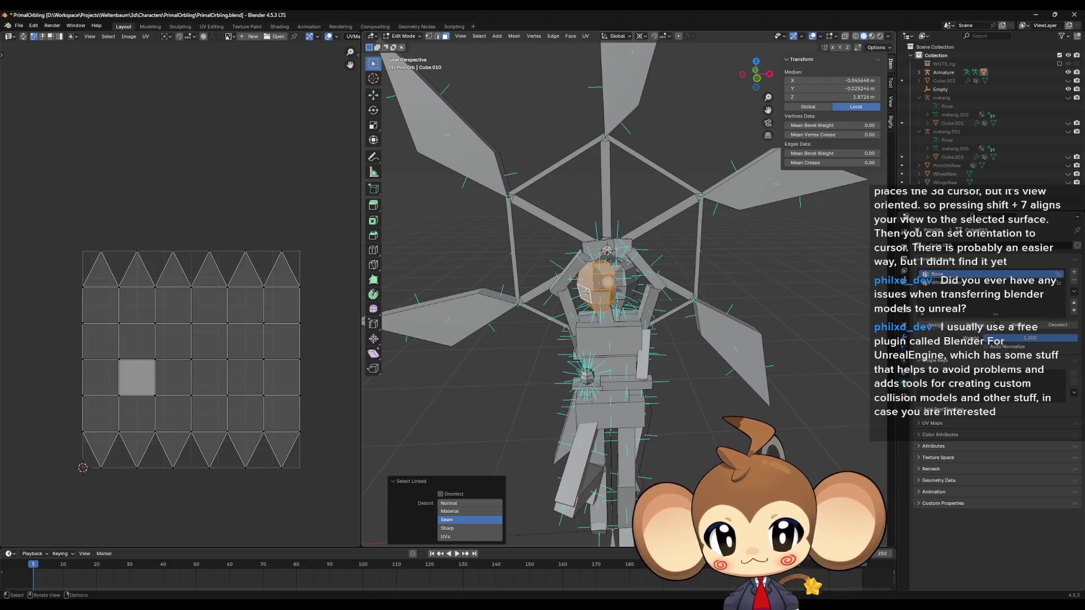
{"action": "key", "text": "a"}
{"action": "key", "text": "s"}
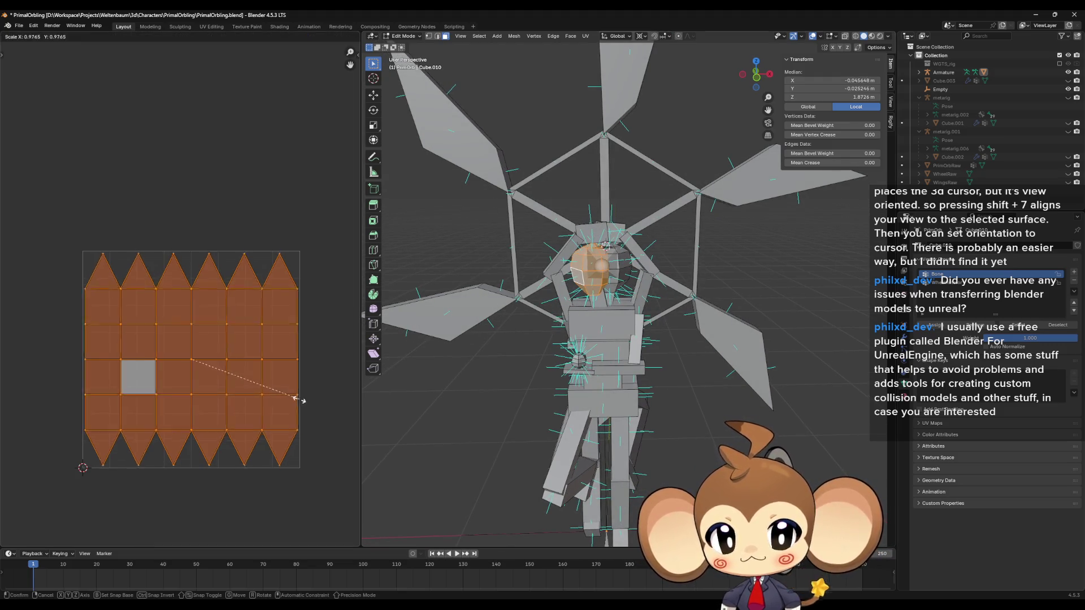
{"action": "left_click", "coordinate": [179, 366]}
{"action": "key", "text": "g"}
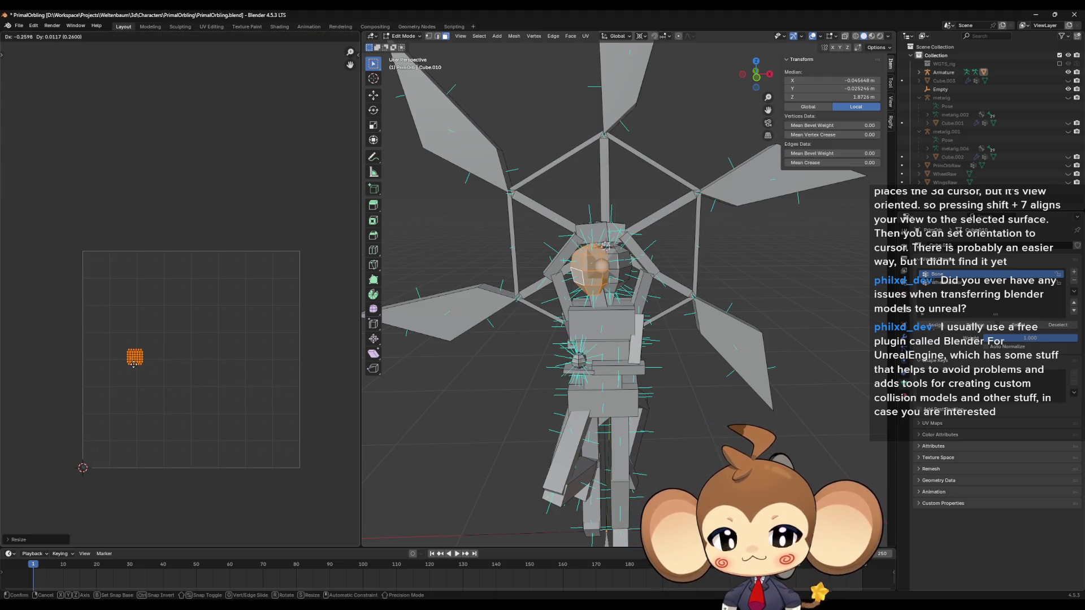
{"action": "left_click", "coordinate": [140, 370]}
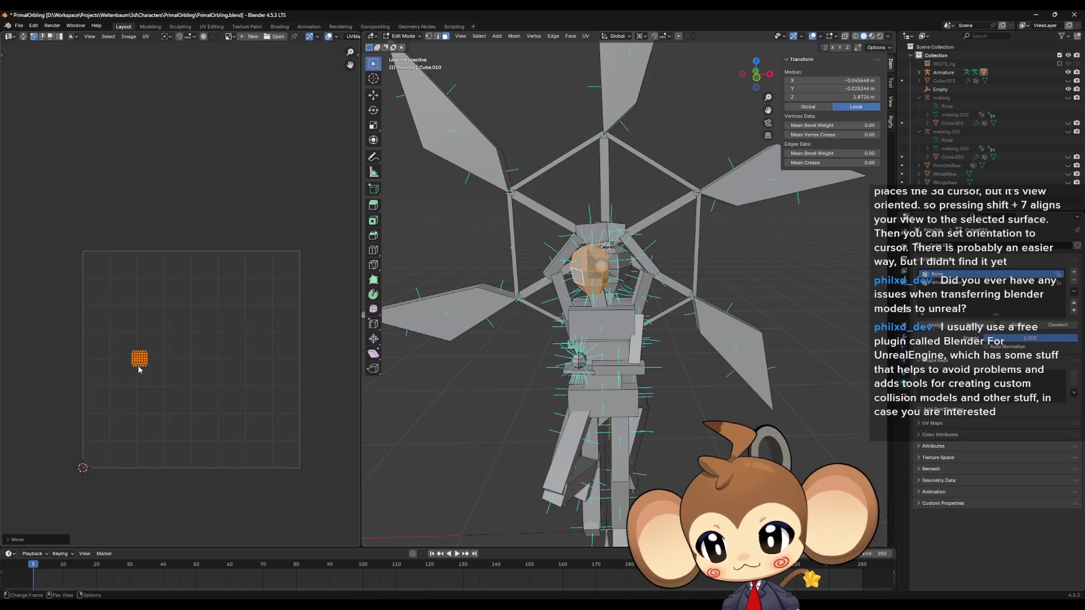
Shrink another linked head piece's UVs and move that island to the left edge of the grid
{"action": "left_click", "coordinate": [624, 274]}
{"action": "key", "text": "l"}
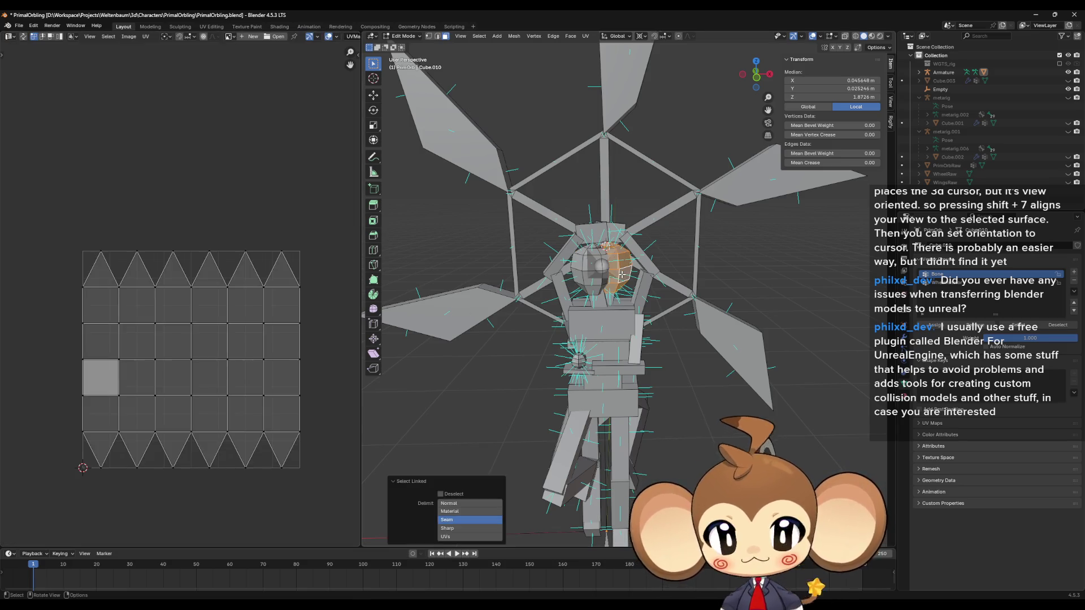
{"action": "key", "text": "a"}
{"action": "key", "text": "s"}
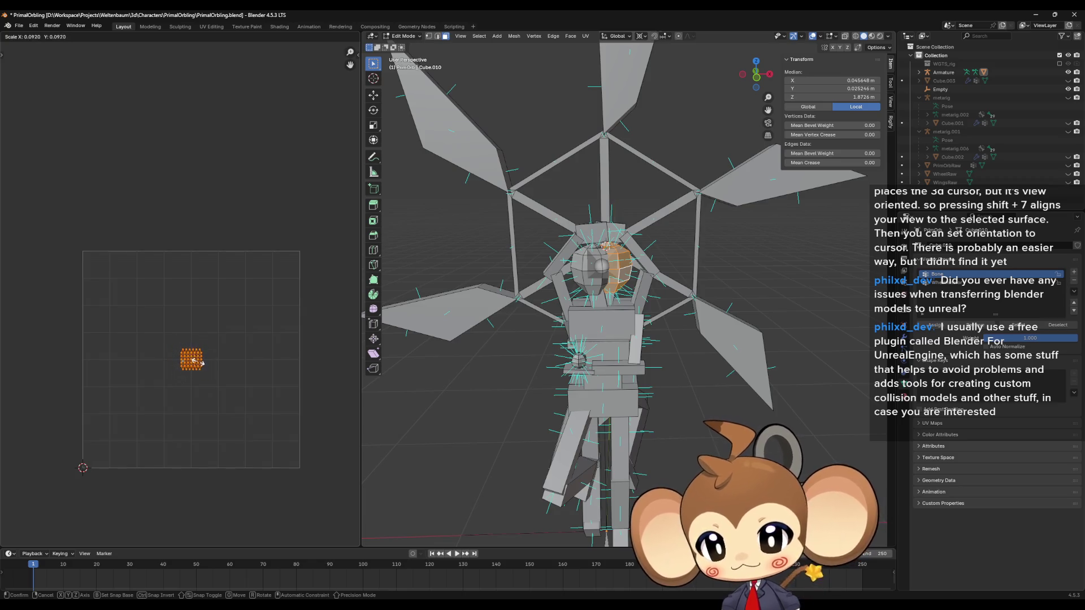
{"action": "left_click", "coordinate": [199, 362]}
{"action": "key", "text": "g"}
{"action": "left_click", "coordinate": [101, 360]}
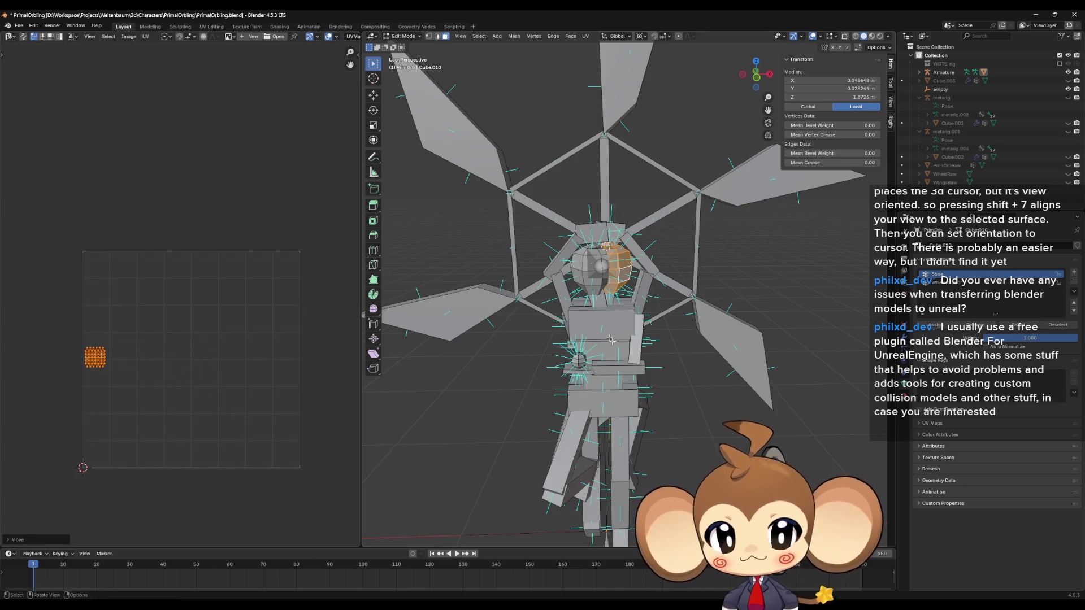
{"action": "scroll", "coordinate": [622, 358], "scroll_direction": "up", "scroll_amount": 3}
{"action": "right_click", "coordinate": [625, 345]}
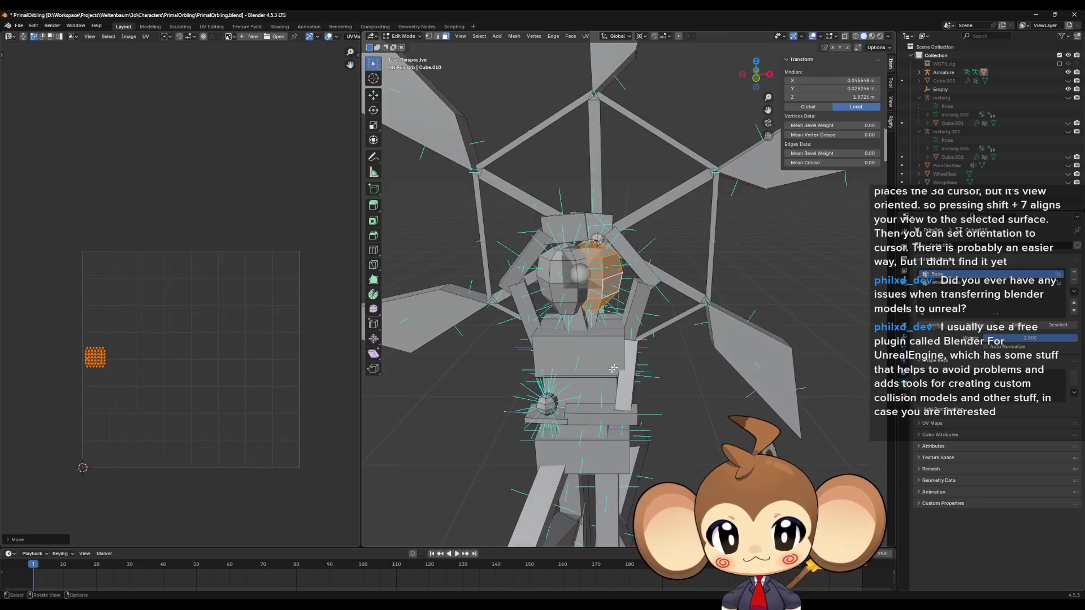
{"action": "mouse_move", "coordinate": [591, 392]}
{"action": "left_mouse_down"}
{"action": "mouse_move", "coordinate": [712, 339]}
{"action": "mouse_move", "coordinate": [692, 335]}
{"action": "mouse_move", "coordinate": [697, 343]}
{"action": "mouse_move", "coordinate": [644, 302]}
{"action": "left_mouse_up"}
{"action": "left_click", "coordinate": [716, 338]}
Select the chest, arm, forearm, hand, pelvis, leg, shin and foot pieces
{"action": "key", "text": "ctrl+l"}
{"action": "scroll", "coordinate": [692, 336], "scroll_direction": "up", "scroll_amount": 1}
{"action": "key", "text": "l"}
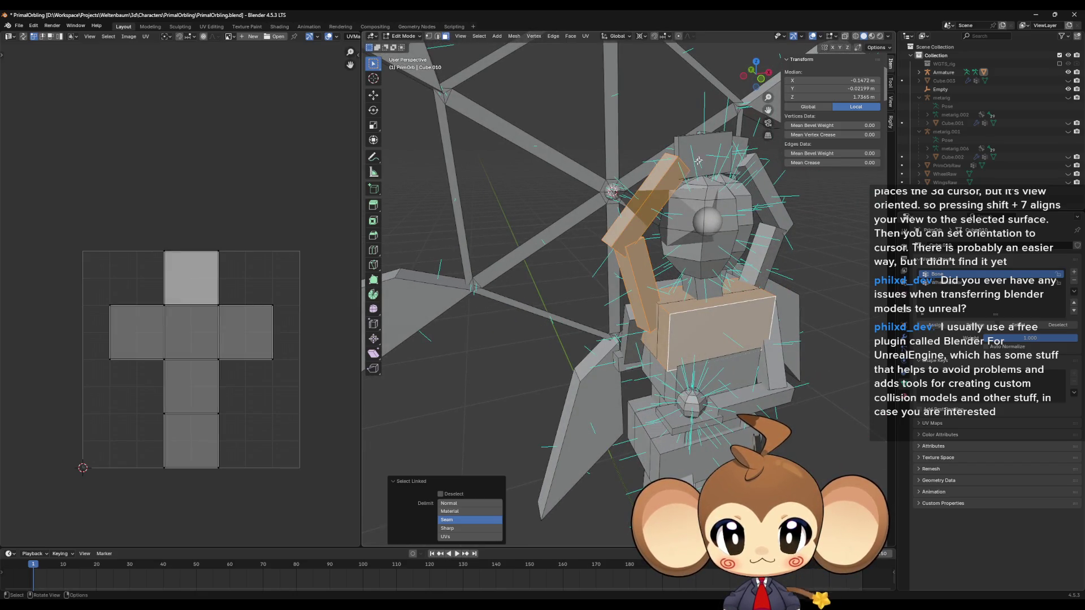
{"action": "left_click_drag", "start_coordinate": [728, 357], "coordinate": [566, 327]}
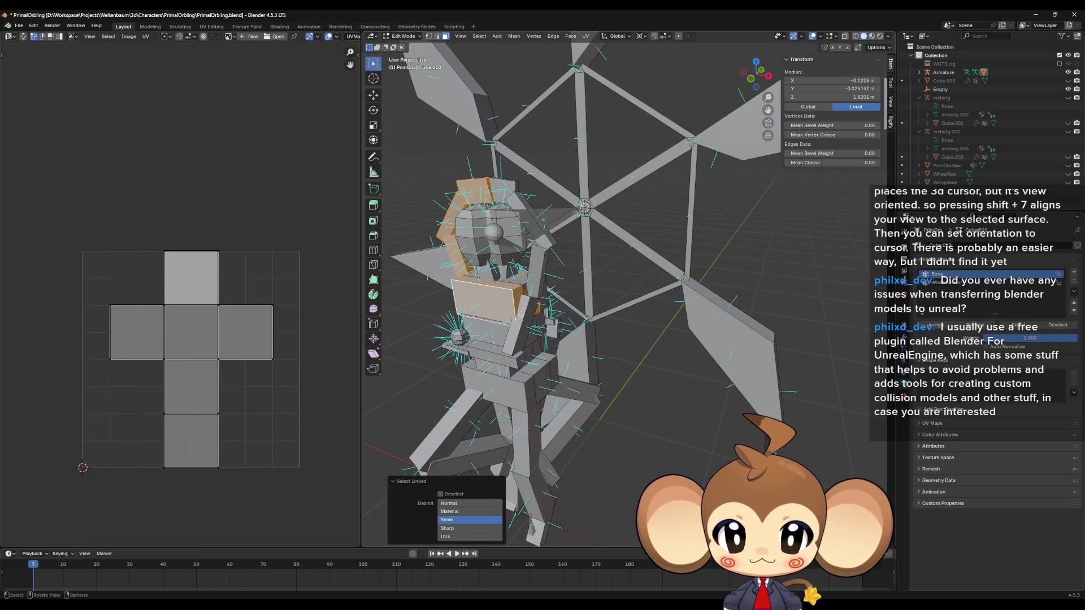
{"action": "key", "text": "l"}
{"action": "key", "text": "l"}
{"action": "key", "text": "l"}
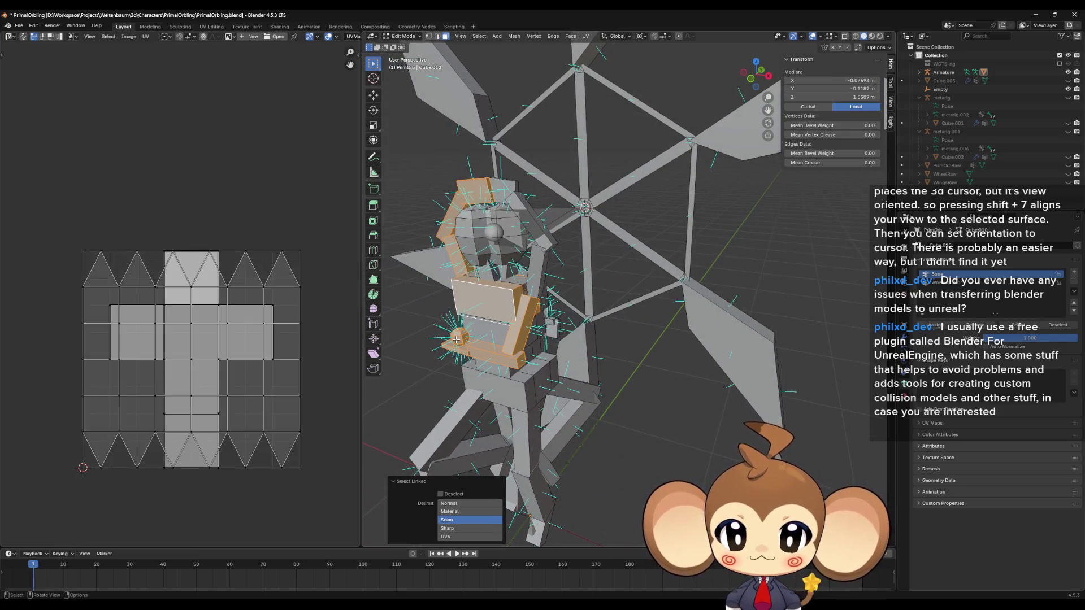
{"action": "left_click_drag", "start_coordinate": [456, 339], "coordinate": [576, 284]}
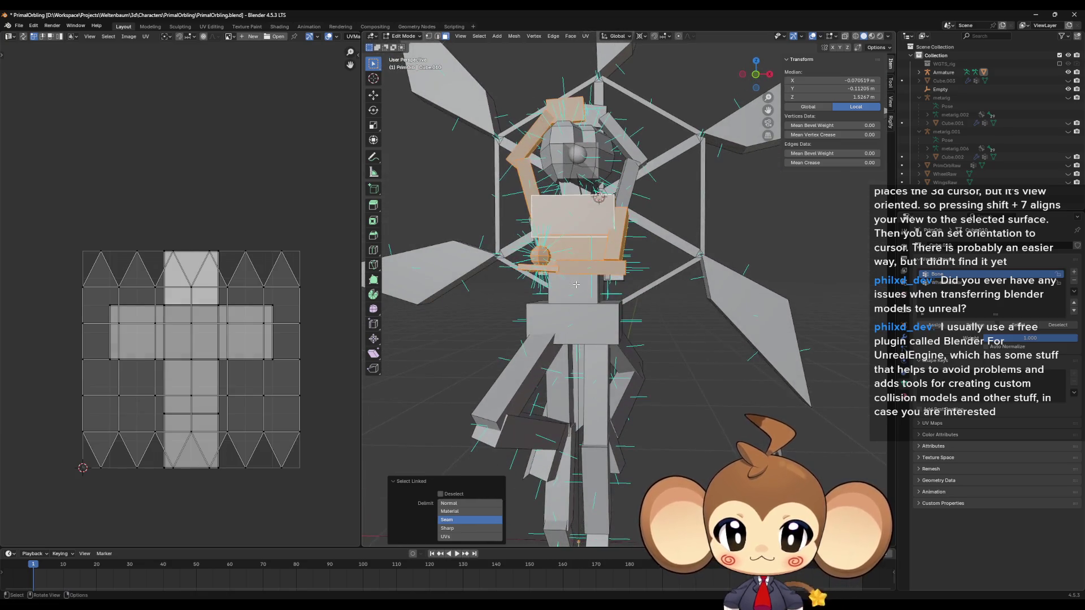
{"action": "key", "text": "l"}
{"action": "left_click_drag", "start_coordinate": [586, 330], "coordinate": [556, 331]}
{"action": "key", "text": "l"}
{"action": "key", "text": "l"}
{"action": "left_click_drag", "start_coordinate": [517, 447], "coordinate": [534, 458]}
{"action": "key", "text": "l"}
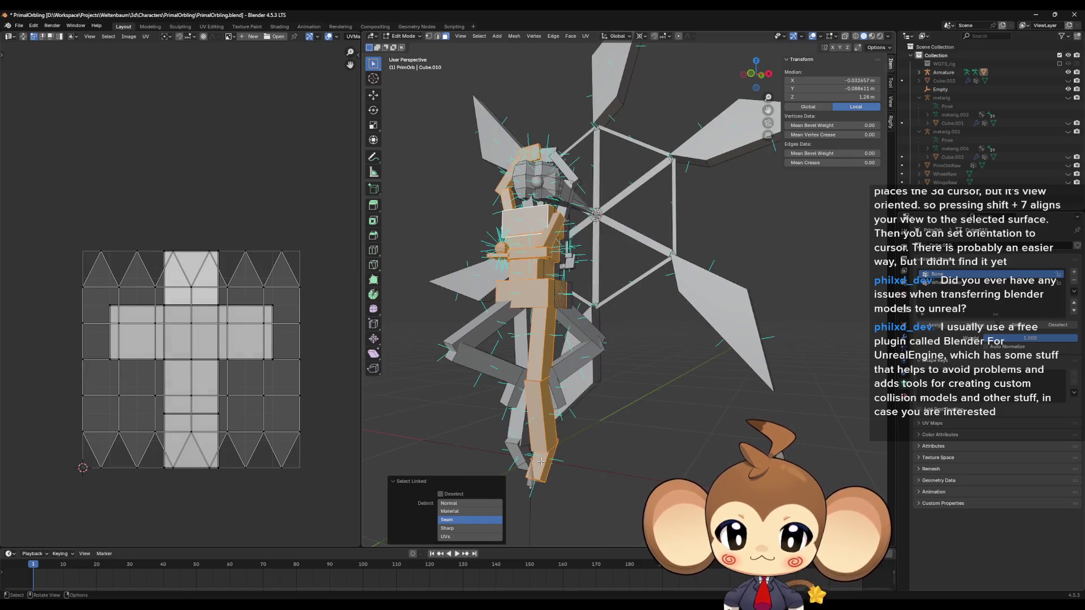
{"action": "key", "text": "l"}
{"action": "key", "text": "l"}
{"action": "key", "text": "l"}
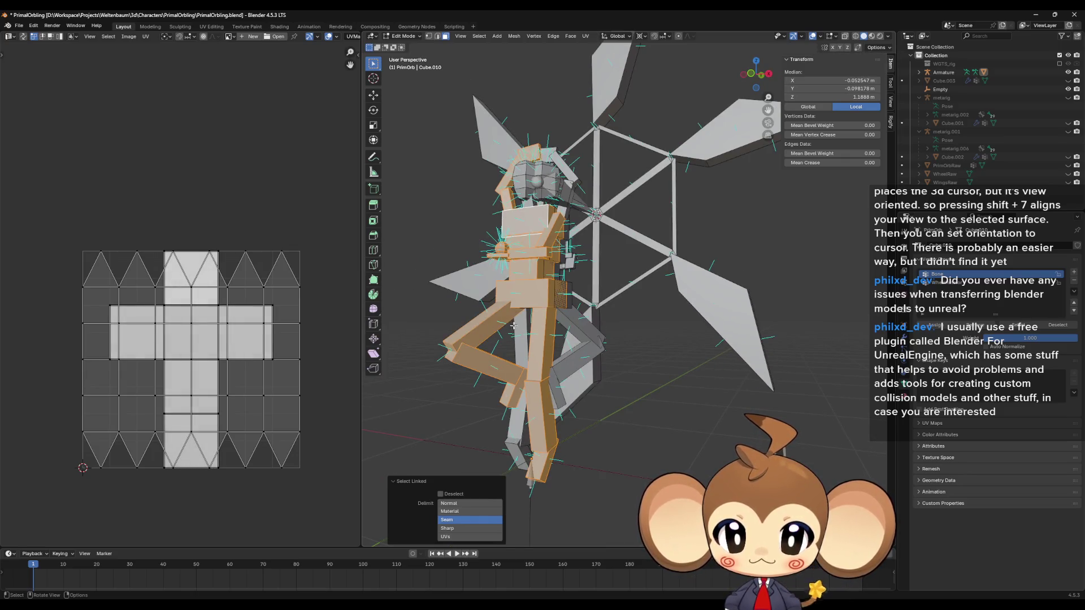
{"action": "left_click_drag", "start_coordinate": [483, 330], "coordinate": [464, 325]}
Scale all their UV islands down and move the block to the left of the grid
{"action": "key", "text": "a"}
{"action": "key", "text": "s"}
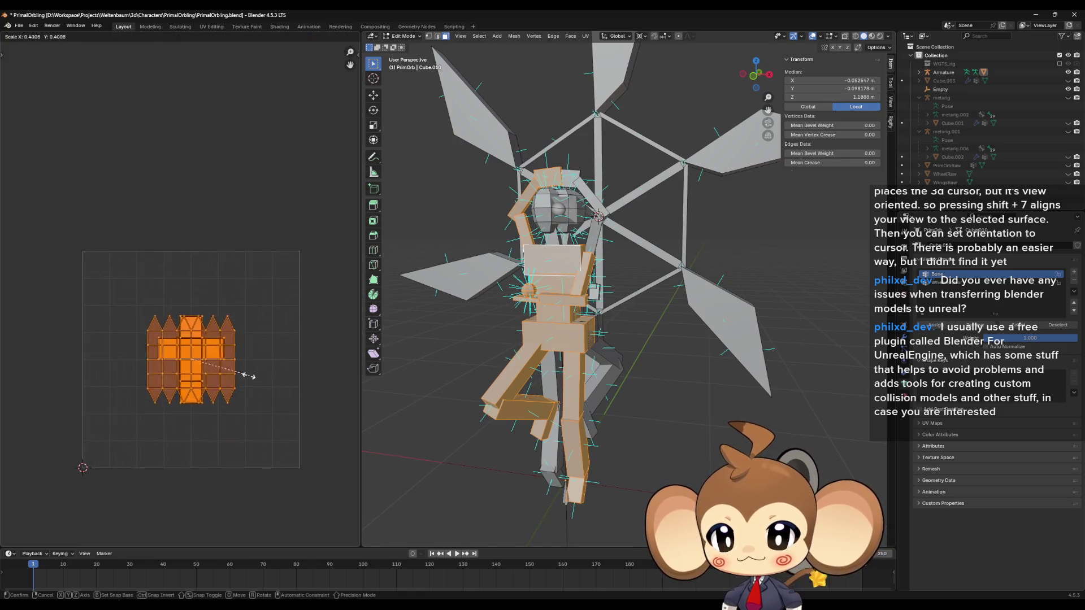
{"action": "left_click", "coordinate": [202, 369]}
{"action": "key", "text": "g"}
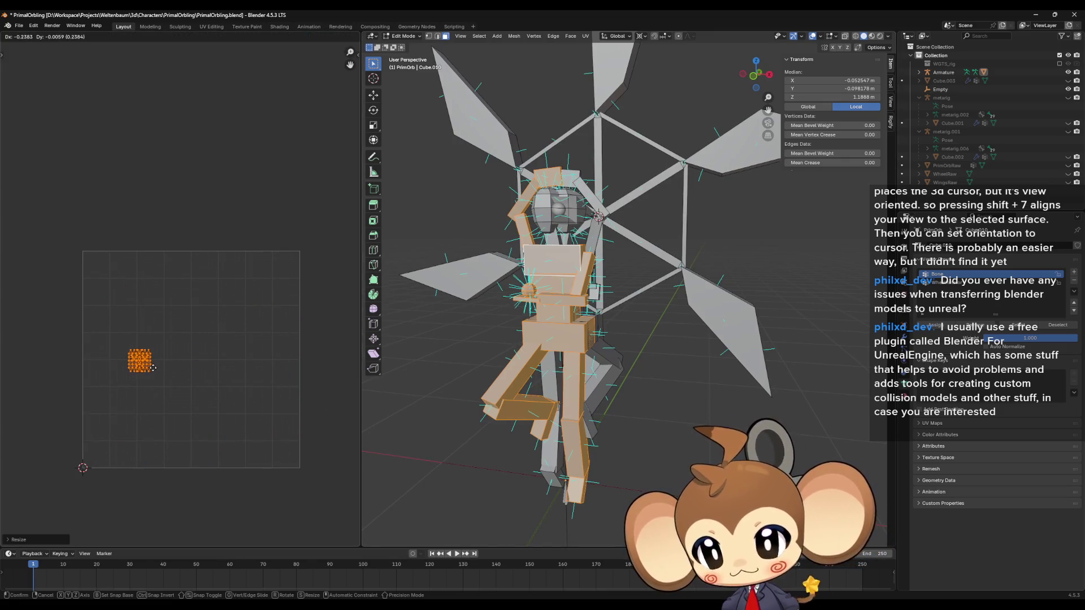
{"action": "left_click", "coordinate": [154, 368]}
{"action": "mouse_move", "coordinate": [452, 362]}
{"action": "left_mouse_down"}
{"action": "mouse_move", "coordinate": [555, 411]}
{"action": "mouse_move", "coordinate": [580, 455]}
{"action": "left_mouse_up"}
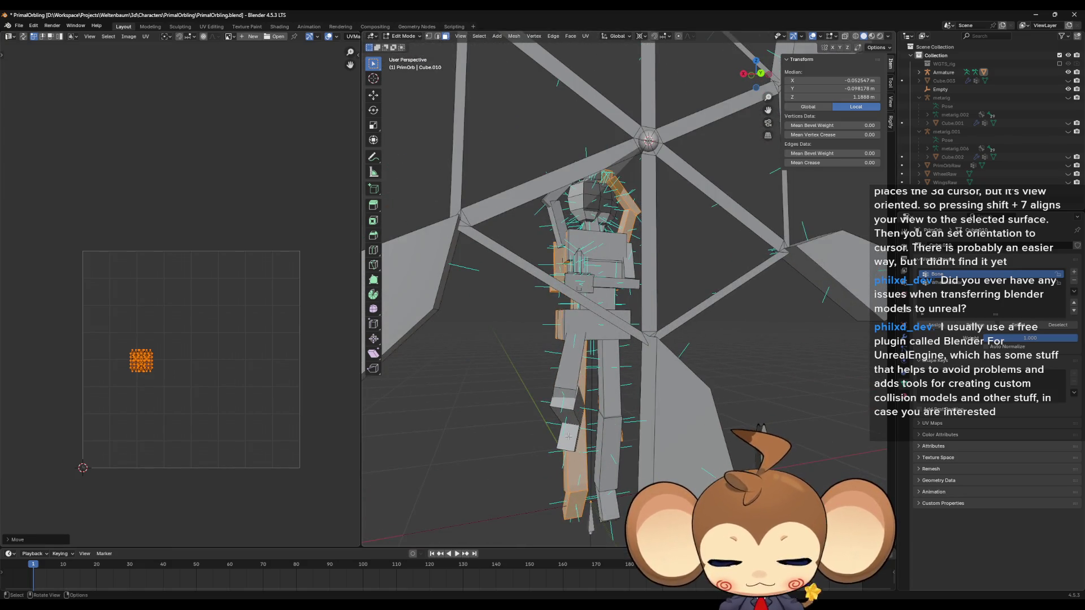
Select the lower and upper legs, hips, waist, hip bar, chest, arms and head pieces, then all their UVs
{"action": "key", "text": "l"}
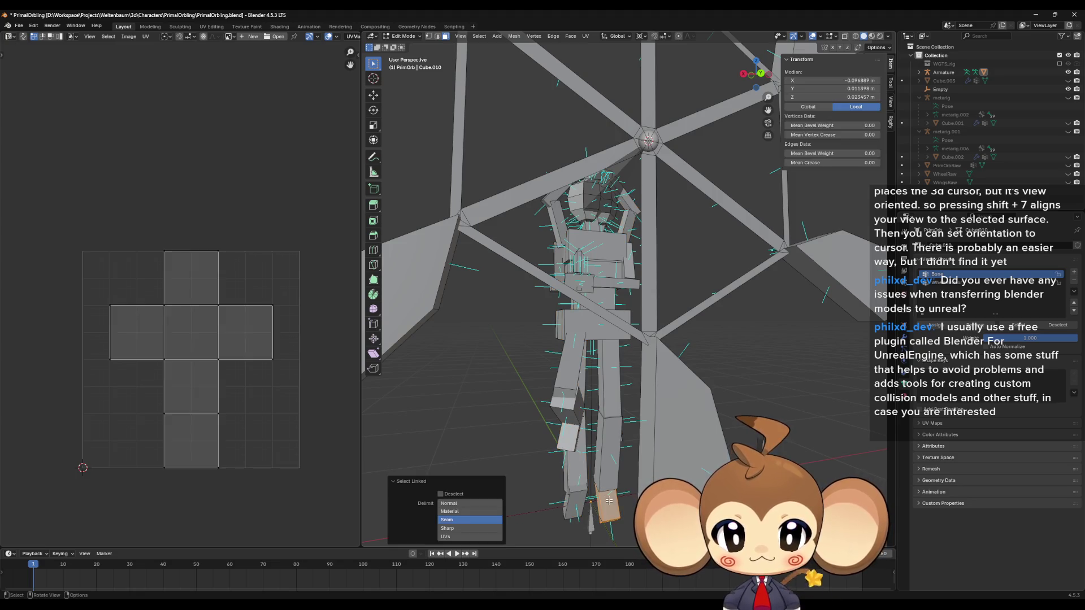
{"action": "left_click", "coordinate": [607, 452]}
{"action": "key", "text": "l"}
{"action": "key", "text": "l"}
{"action": "key", "text": "l"}
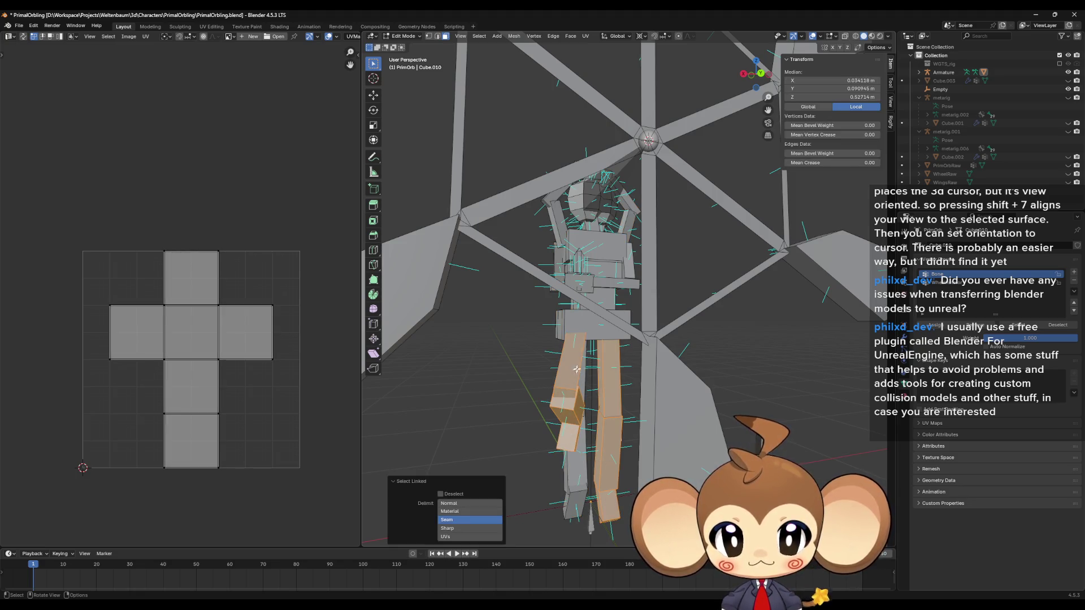
{"action": "key", "text": "l"}
{"action": "key", "text": "l"}
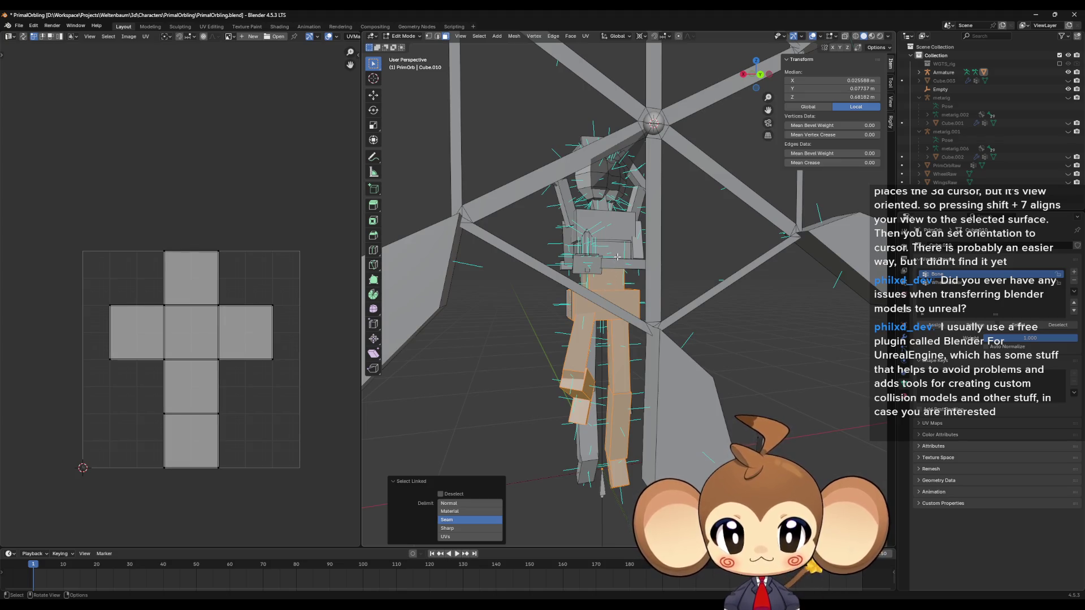
{"action": "key", "text": "l"}
{"action": "key", "text": "l"}
{"action": "key", "text": "l"}
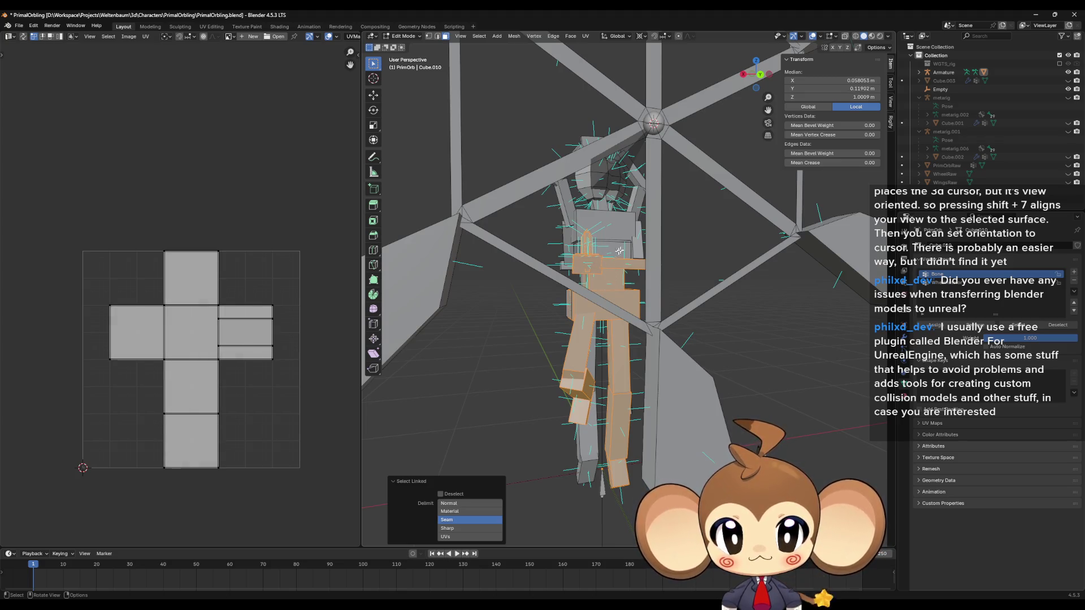
{"action": "key", "text": "l"}
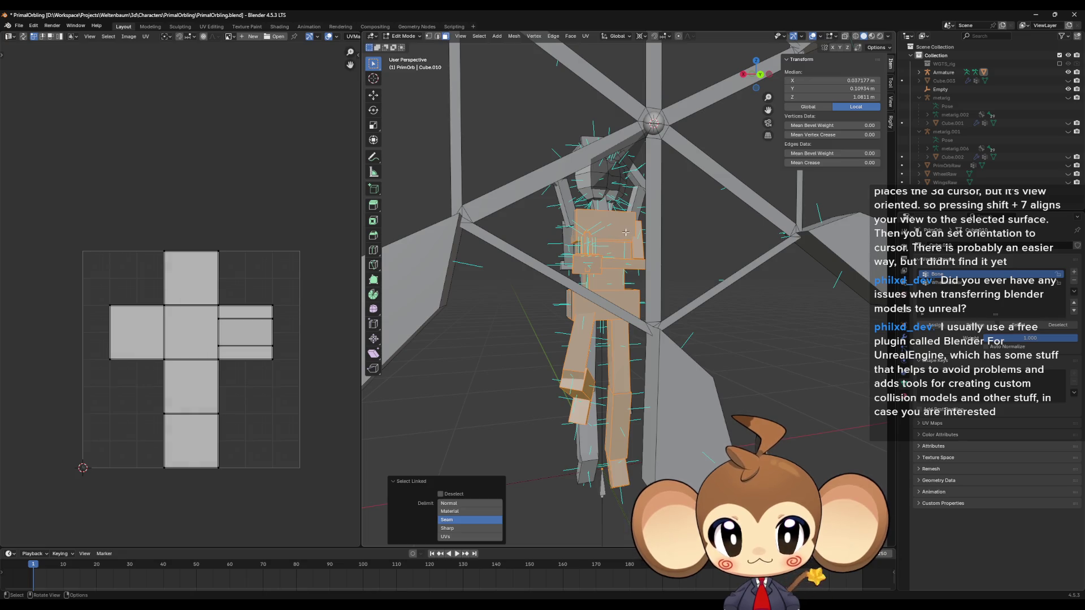
{"action": "key", "text": "l"}
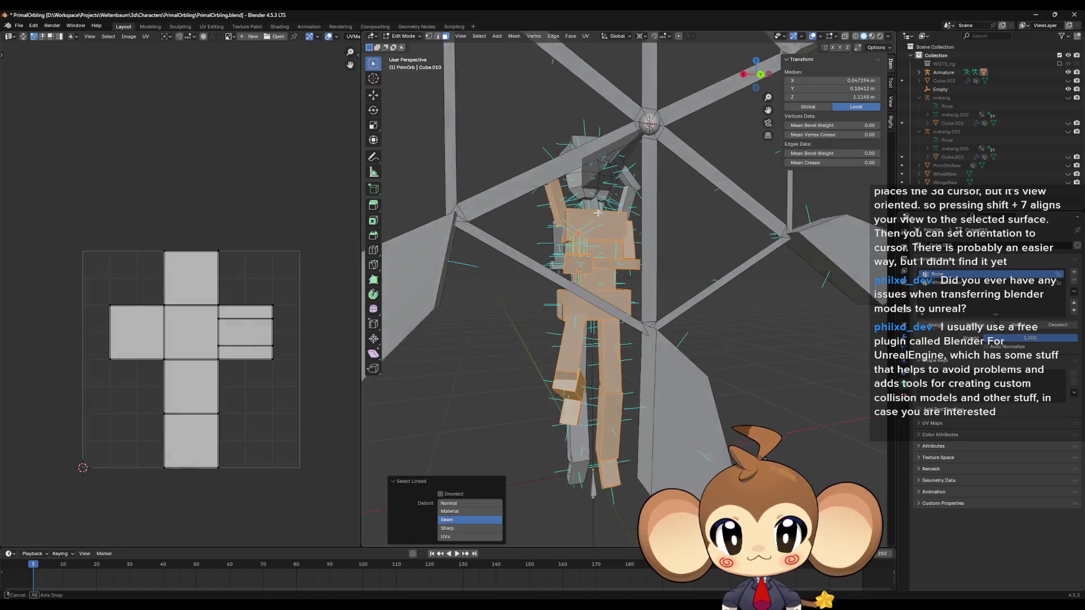
{"action": "key", "text": "l"}
{"action": "key", "text": "l"}
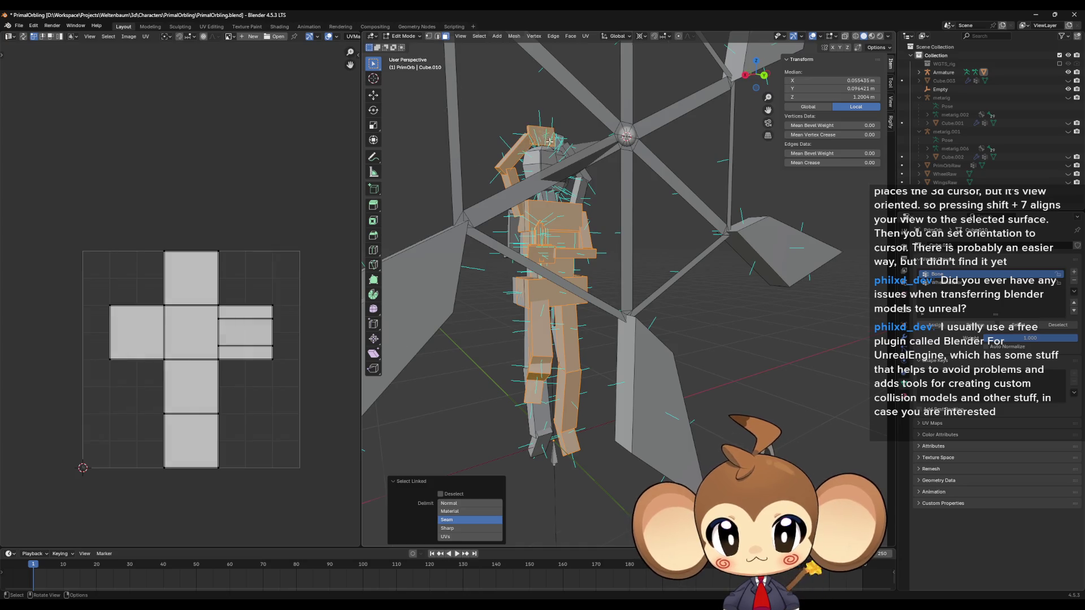
{"action": "key", "text": "l"}
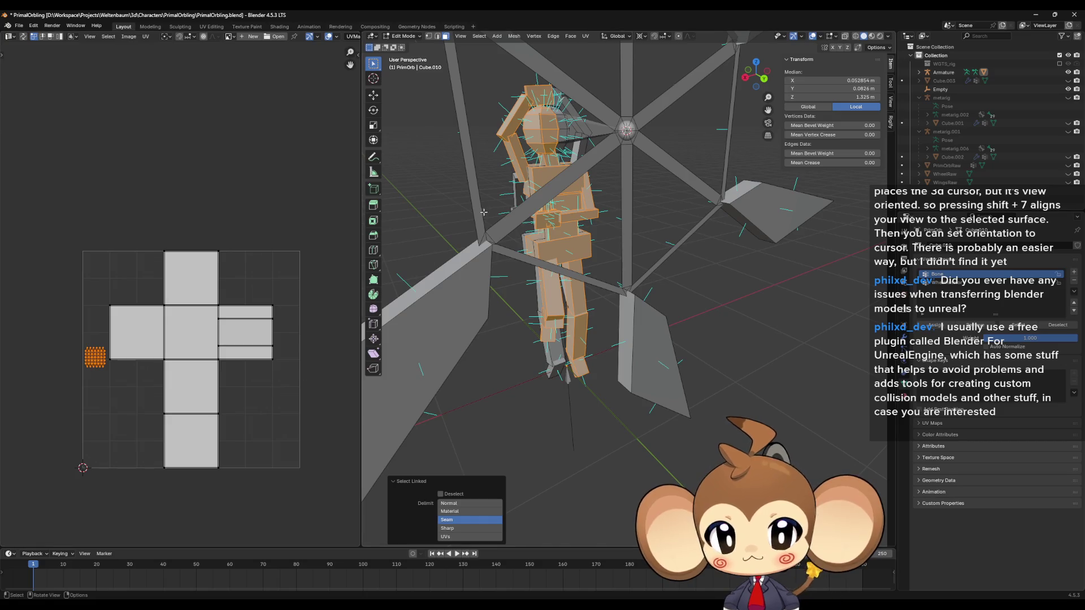
{"action": "left_click_drag", "start_coordinate": [484, 212], "coordinate": [623, 283]}
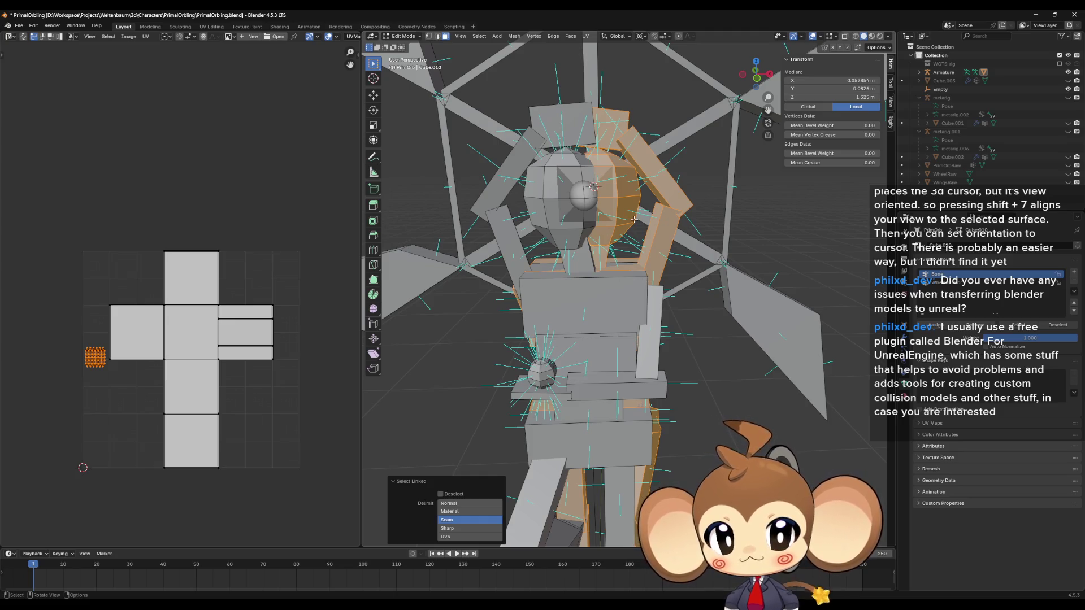
{"action": "scroll", "coordinate": [635, 219], "scroll_direction": "down", "scroll_amount": 4}
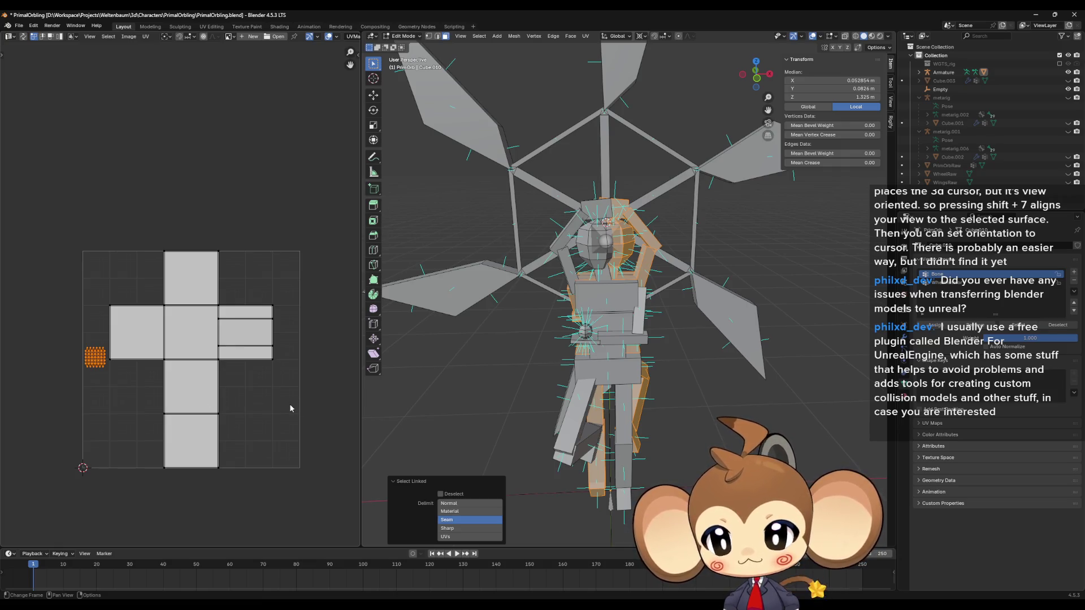
{"action": "key", "text": "a"}
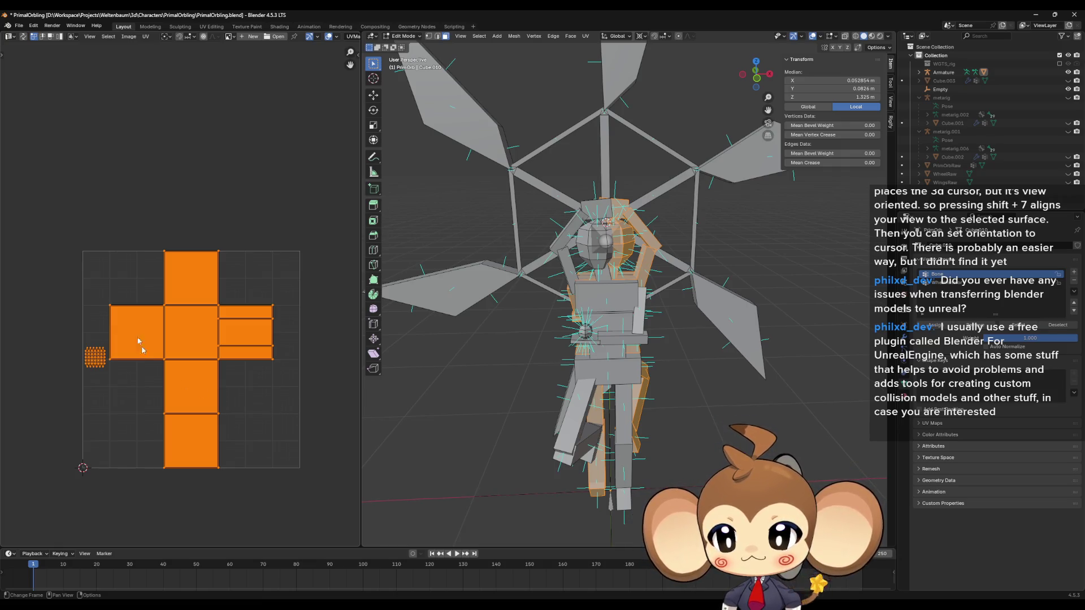
Shrink the selected UV islands and move them to the grid's left edge
{"action": "key", "text": "s"}
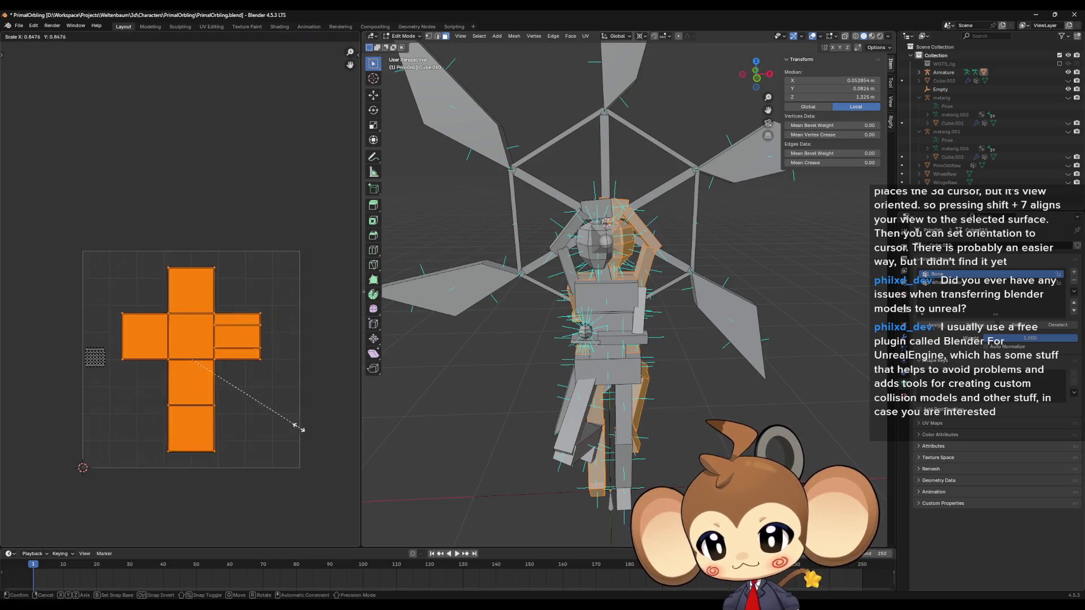
{"action": "left_click", "coordinate": [203, 369]}
{"action": "key", "text": "g"}
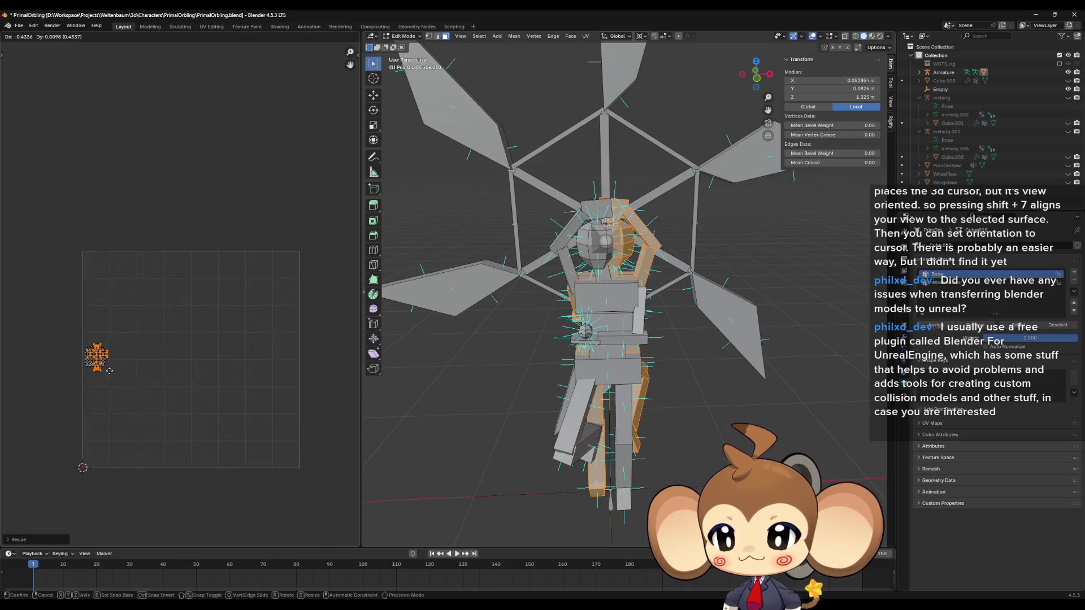
{"action": "left_click", "coordinate": [113, 367]}
{"action": "scroll", "coordinate": [612, 279], "scroll_direction": "up", "scroll_amount": 4}
Select the chest's connected UV cross, scale it down and place it further left
{"action": "left_click", "coordinate": [582, 262]}
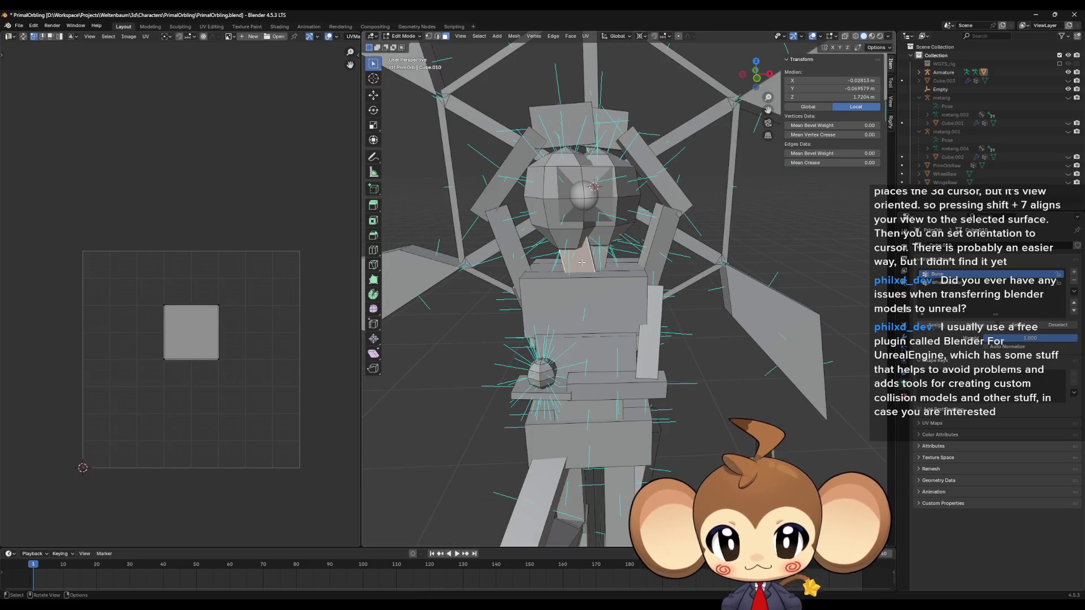
{"action": "key", "text": "ctrl+l"}
{"action": "key", "text": "a"}
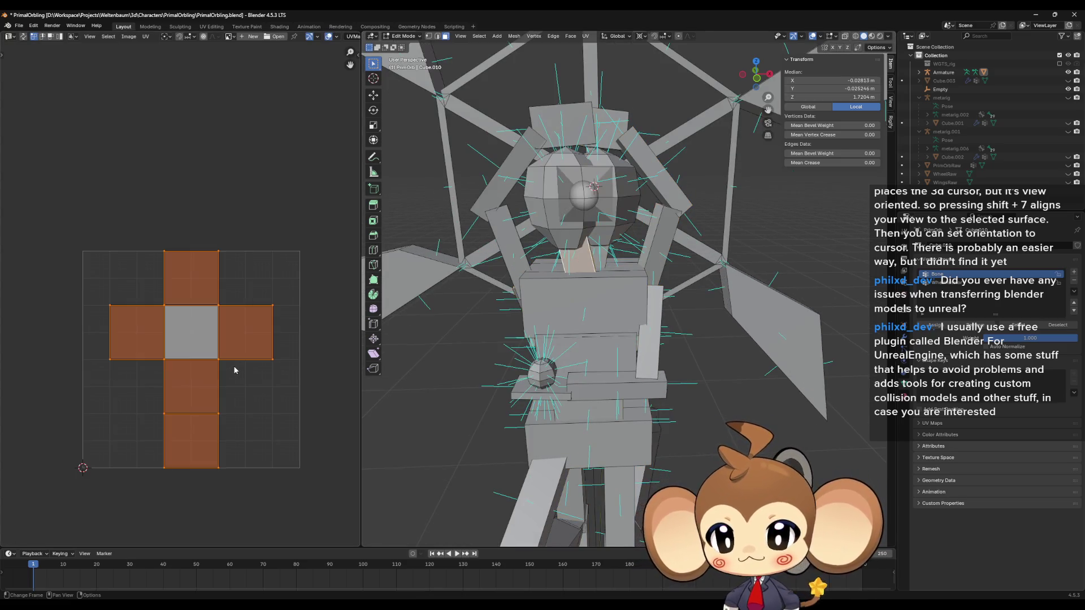
{"action": "key", "text": "s"}
{"action": "left_click", "coordinate": [214, 373]}
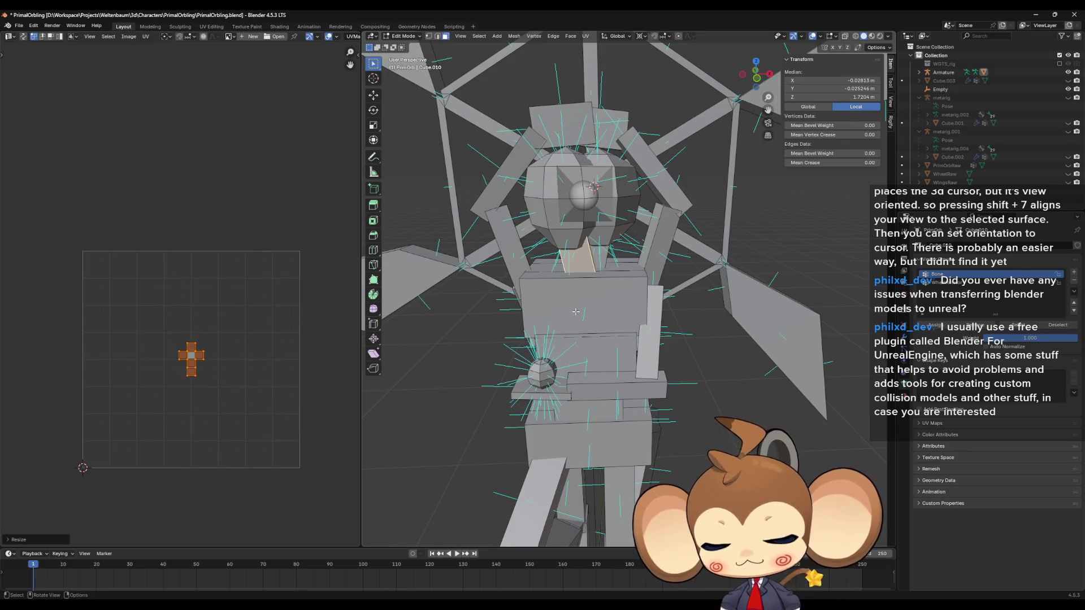
{"action": "key", "text": "g"}
{"action": "left_click", "coordinate": [179, 404]}
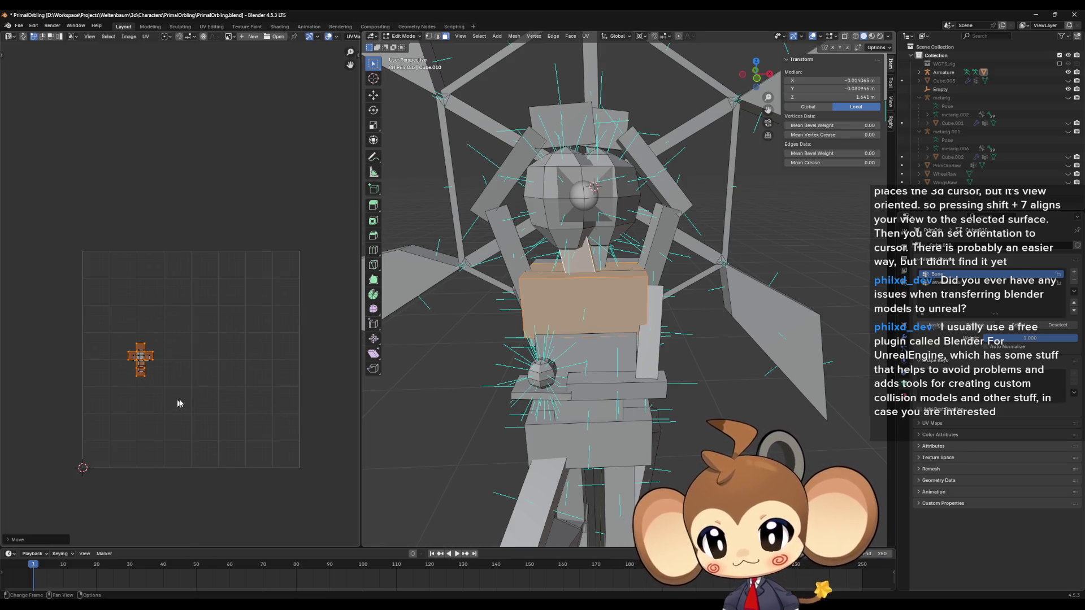
Nudge the second long vertical UV strip right into line, then deselect everything with Alt+A
{"action": "key", "text": "a"}
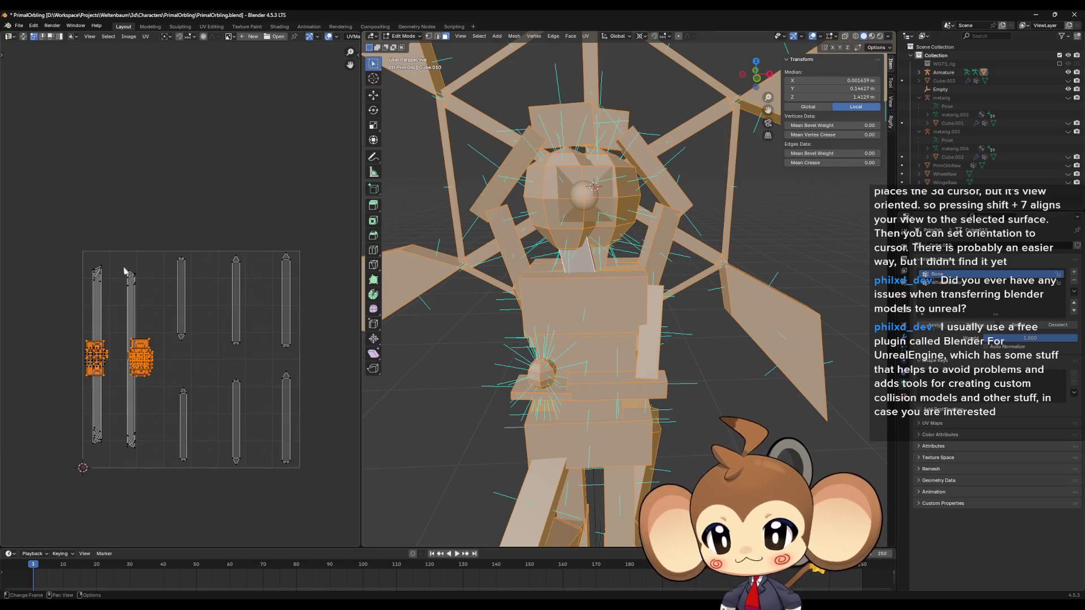
{"action": "left_click", "coordinate": [125, 269]}
{"action": "key", "text": "ctrl+l"}
{"action": "key", "text": "g"}
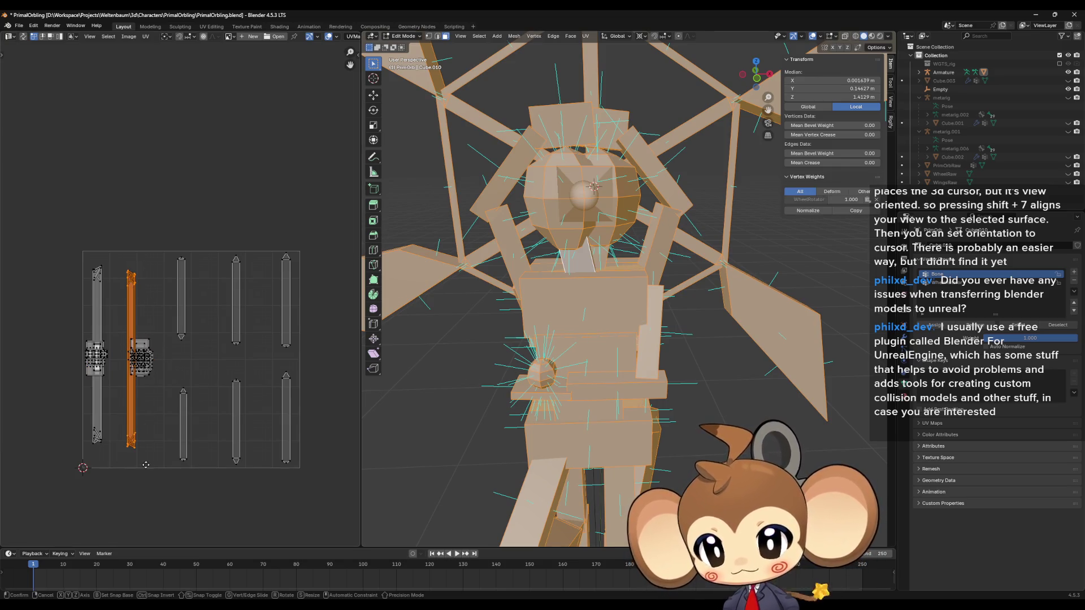
{"action": "left_click", "coordinate": [155, 464]}
{"action": "left_click", "coordinate": [183, 390]}
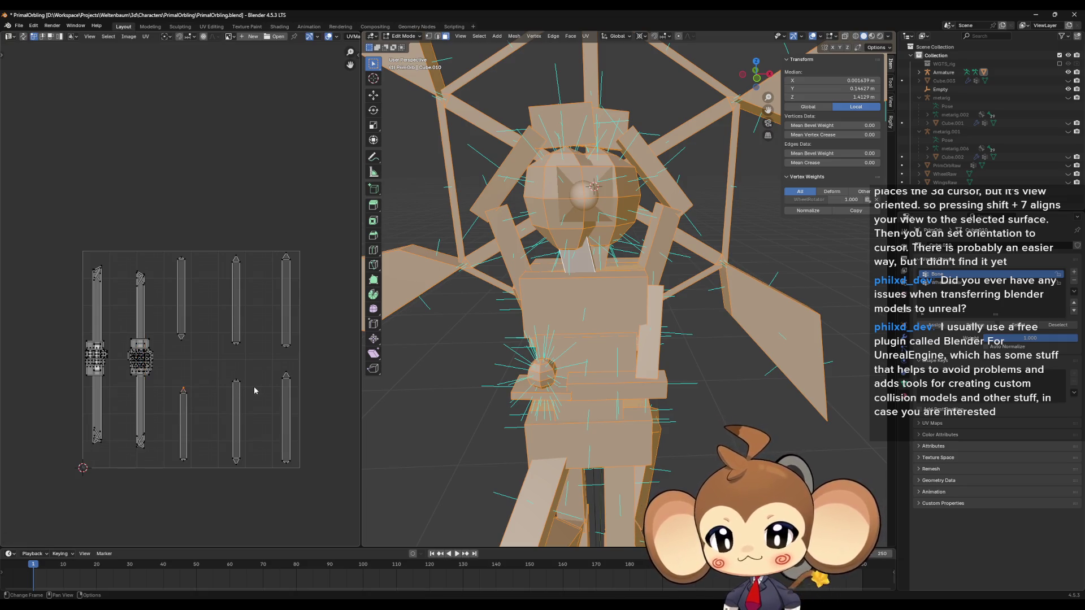
{"action": "scroll", "coordinate": [254, 391], "scroll_direction": "down", "scroll_amount": 2}
{"action": "scroll", "coordinate": [706, 429], "scroll_direction": "down", "scroll_amount": 6}
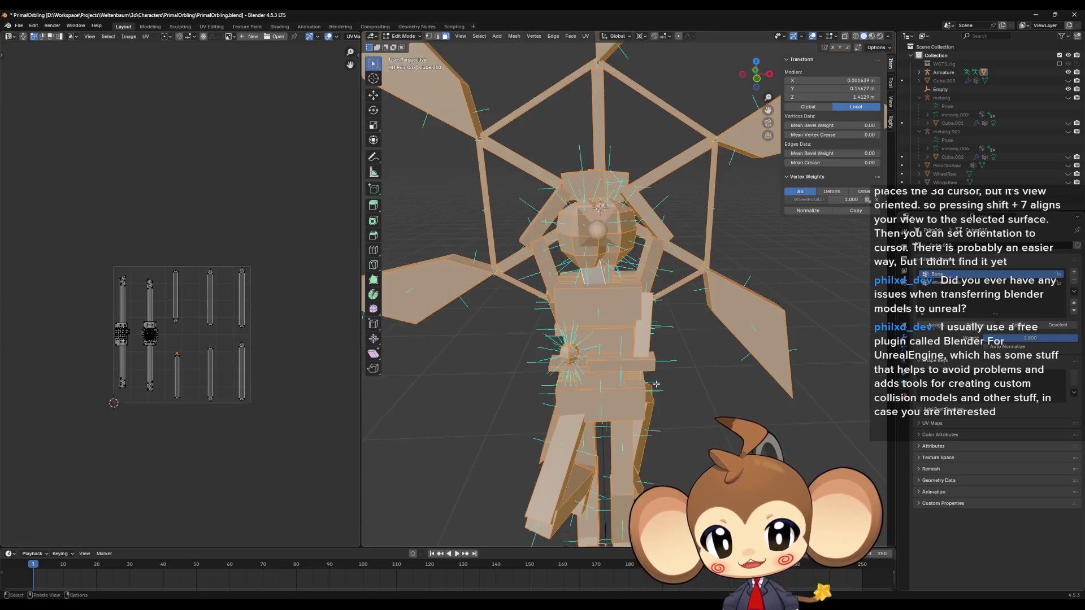
{"action": "key", "text": "alt+a"}
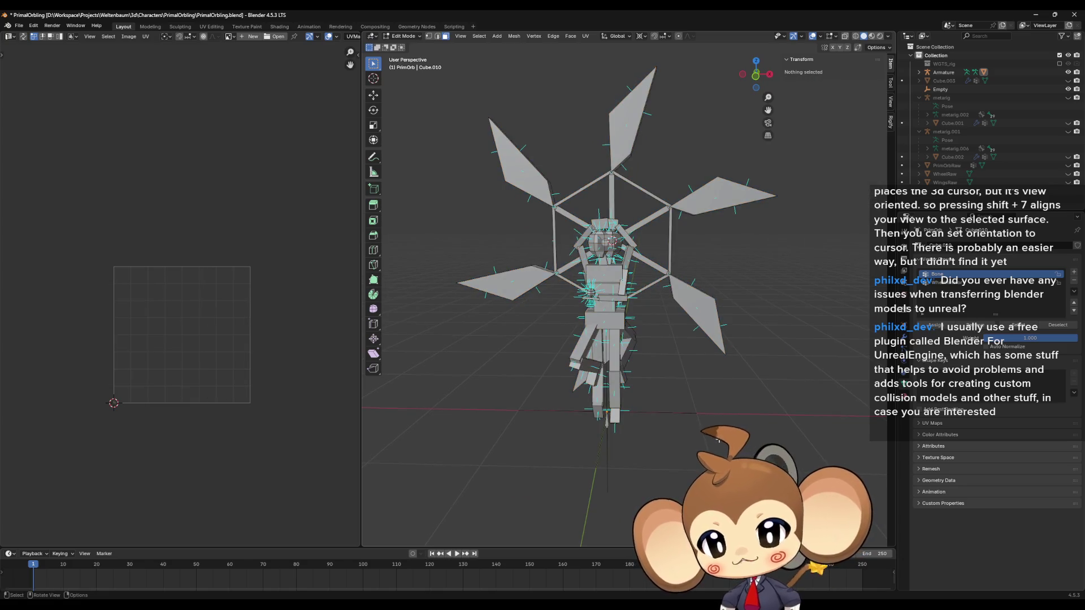
{"action": "key", "text": "a"}
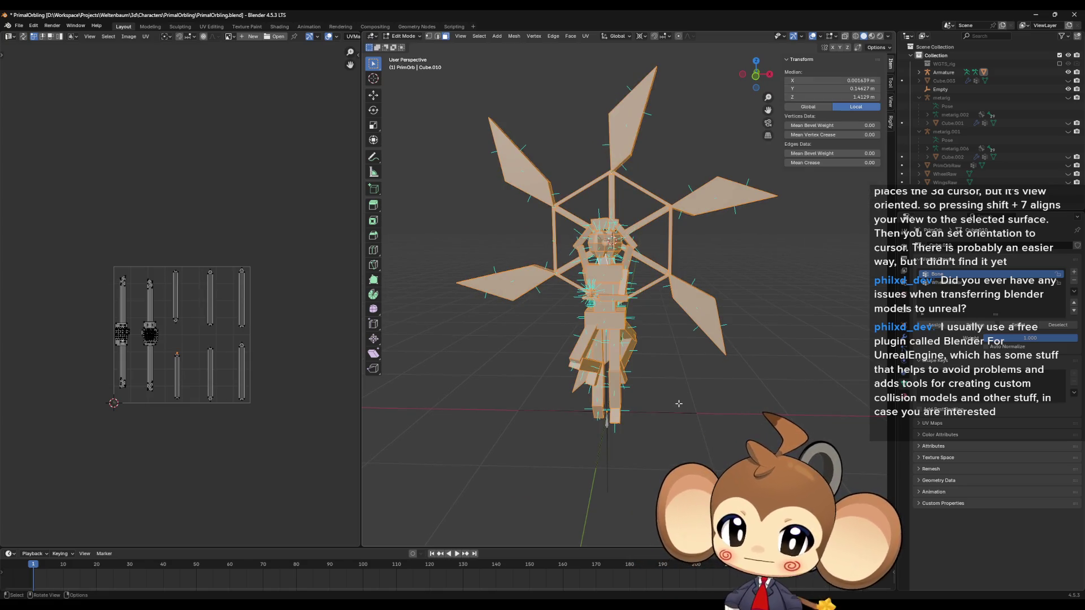
{"action": "scroll", "coordinate": [679, 403], "scroll_direction": "down", "scroll_amount": 3}
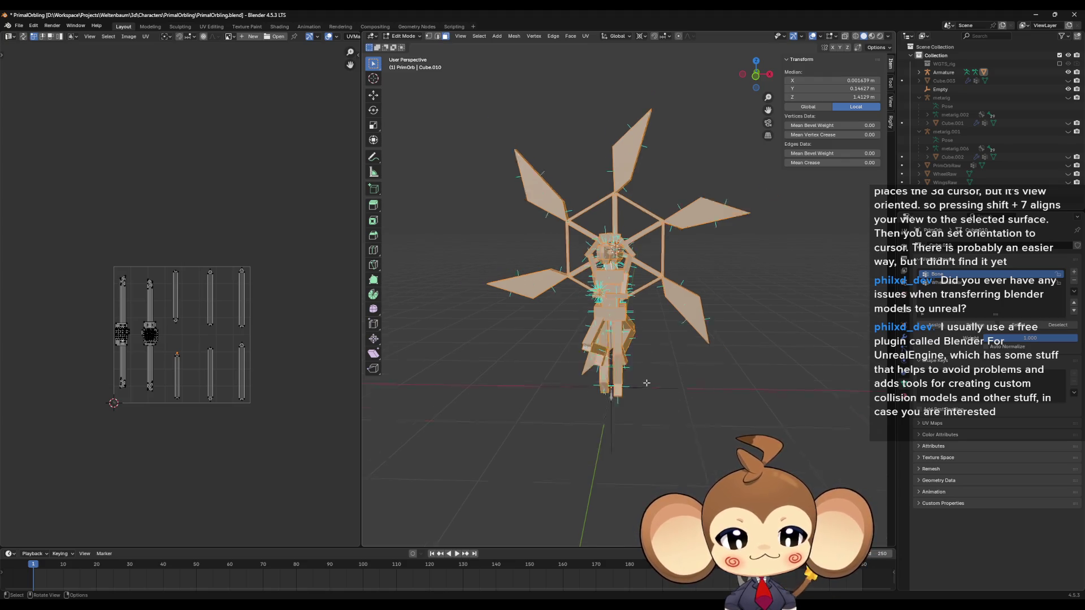
{"action": "scroll", "coordinate": [688, 372], "scroll_direction": "up", "scroll_amount": 3}
{"action": "mouse_move", "coordinate": [702, 373]}
{"action": "left_mouse_down"}
{"action": "mouse_move", "coordinate": [661, 413]}
{"action": "mouse_move", "coordinate": [594, 423]}
{"action": "left_mouse_up"}
{"action": "scroll", "coordinate": [594, 423], "scroll_direction": "up", "scroll_amount": 5}
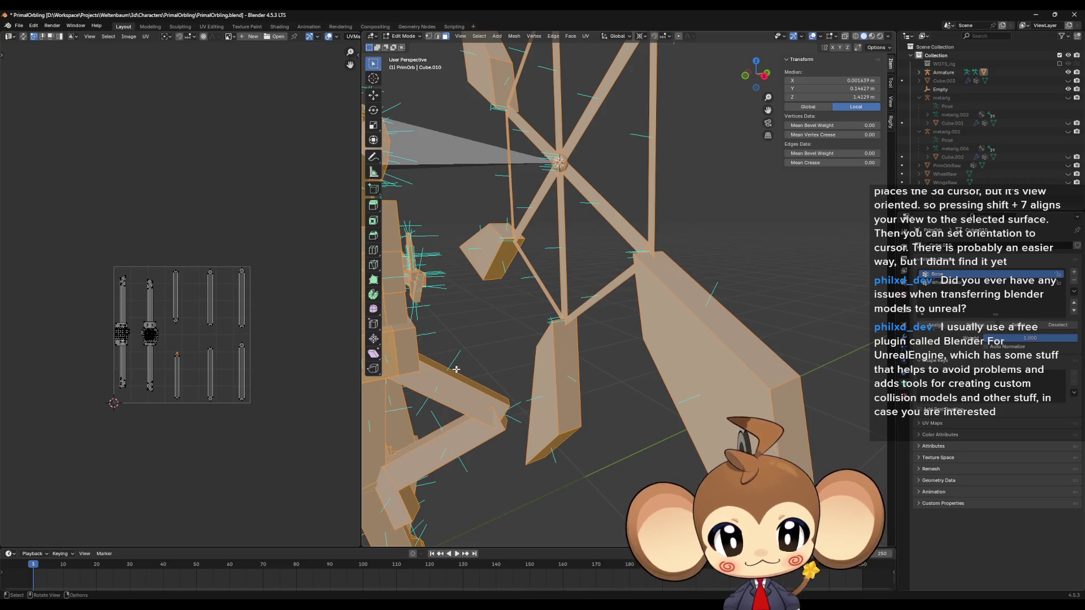
{"action": "mouse_move", "coordinate": [456, 369]}
{"action": "left_mouse_down"}
{"action": "mouse_move", "coordinate": [451, 384]}
{"action": "mouse_move", "coordinate": [641, 385]}
{"action": "left_mouse_up"}
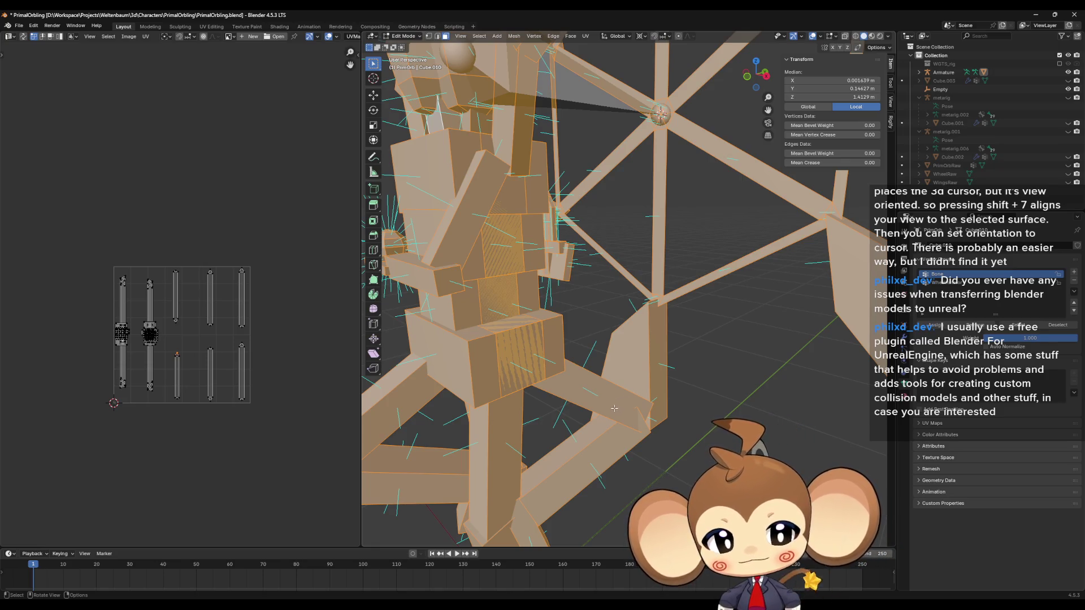
{"action": "mouse_move", "coordinate": [607, 411]}
{"action": "left_mouse_down"}
{"action": "mouse_move", "coordinate": [590, 391]}
{"action": "mouse_move", "coordinate": [583, 402]}
{"action": "mouse_move", "coordinate": [612, 394]}
{"action": "mouse_move", "coordinate": [582, 387]}
{"action": "mouse_move", "coordinate": [633, 393]}
{"action": "left_mouse_up"}
{"action": "left_click", "coordinate": [588, 390]}
{"action": "scroll", "coordinate": [582, 402], "scroll_direction": "down", "scroll_amount": 5}
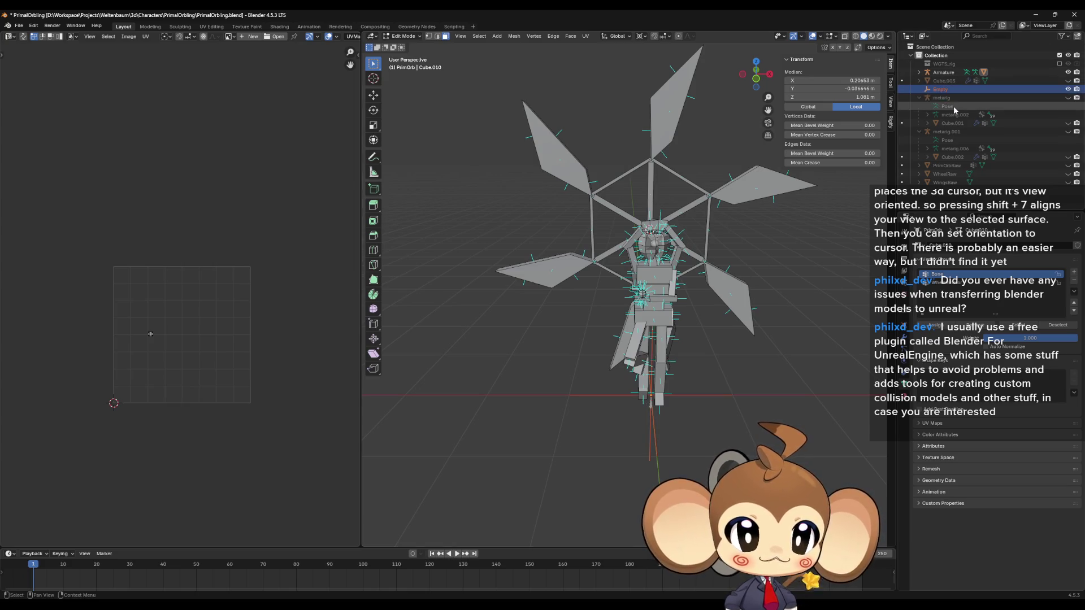
Expand the Armature in the Outliner and select the Armature object
{"action": "left_click_drag", "start_coordinate": [940, 89], "coordinate": [961, 97]}
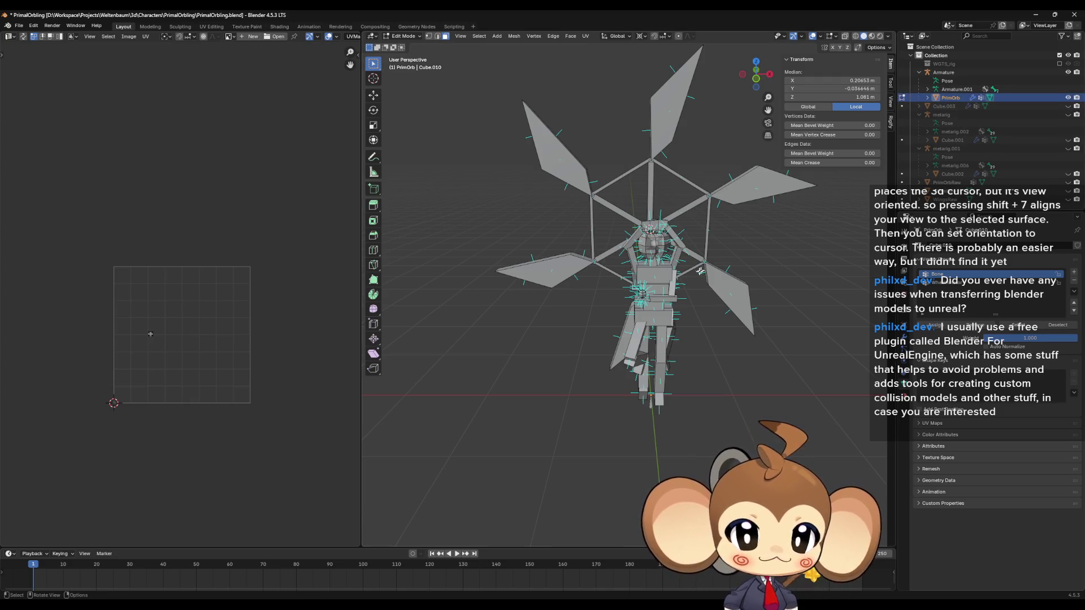
{"action": "scroll", "coordinate": [701, 278], "scroll_direction": "down", "scroll_amount": 3}
{"action": "left_click_drag", "start_coordinate": [701, 278], "coordinate": [672, 274]}
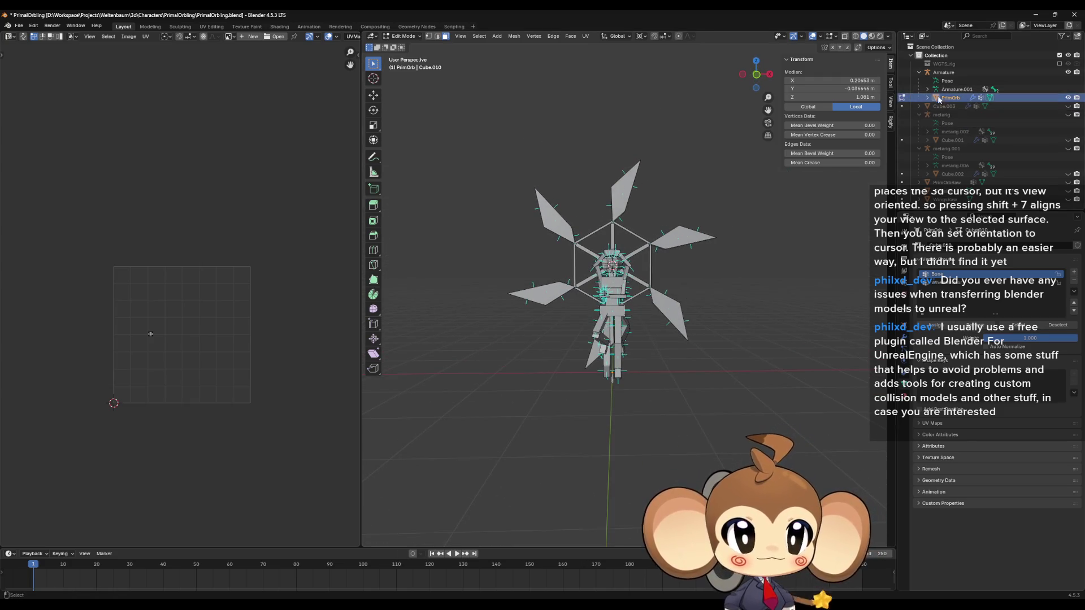
{"action": "left_click", "coordinate": [949, 75]}
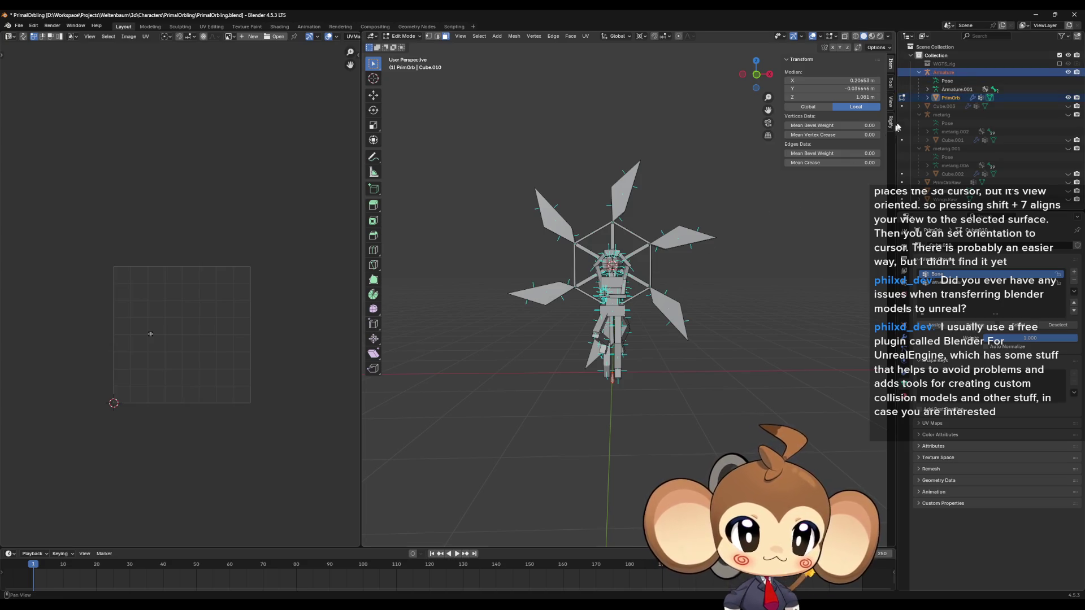
{"action": "left_click_drag", "start_coordinate": [693, 263], "coordinate": [712, 265]}
In object mode, select PrimOrb with the Armature as active, then open the File menu
{"action": "key", "text": "Tab"}
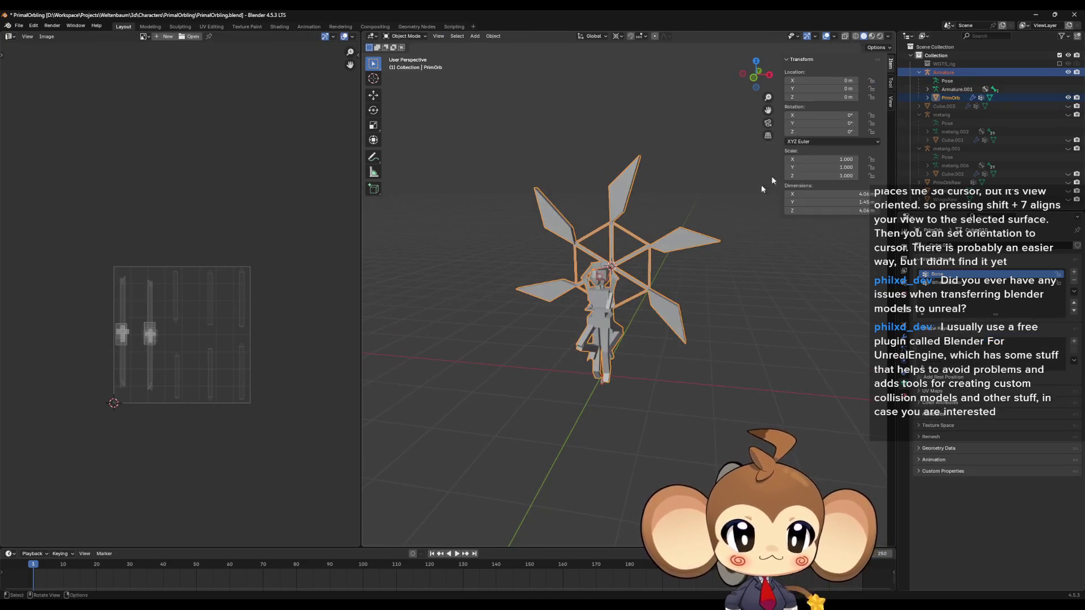
{"action": "left_click", "coordinate": [950, 98]}
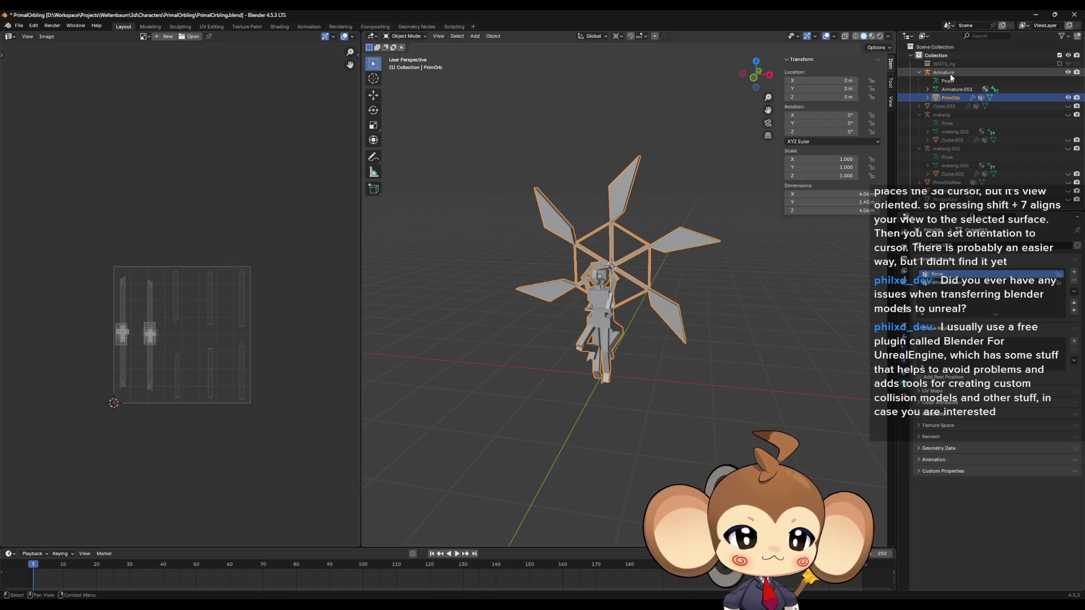
{"action": "left_click", "coordinate": [950, 74], "text": "ctrl"}
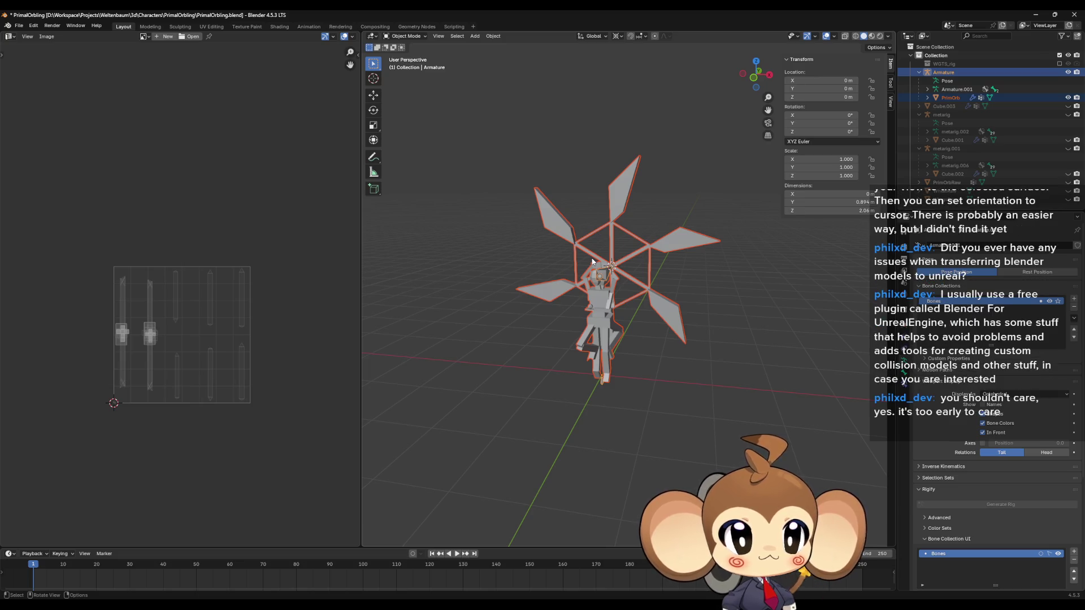
{"action": "scroll", "coordinate": [508, 317], "scroll_direction": "up", "scroll_amount": 3}
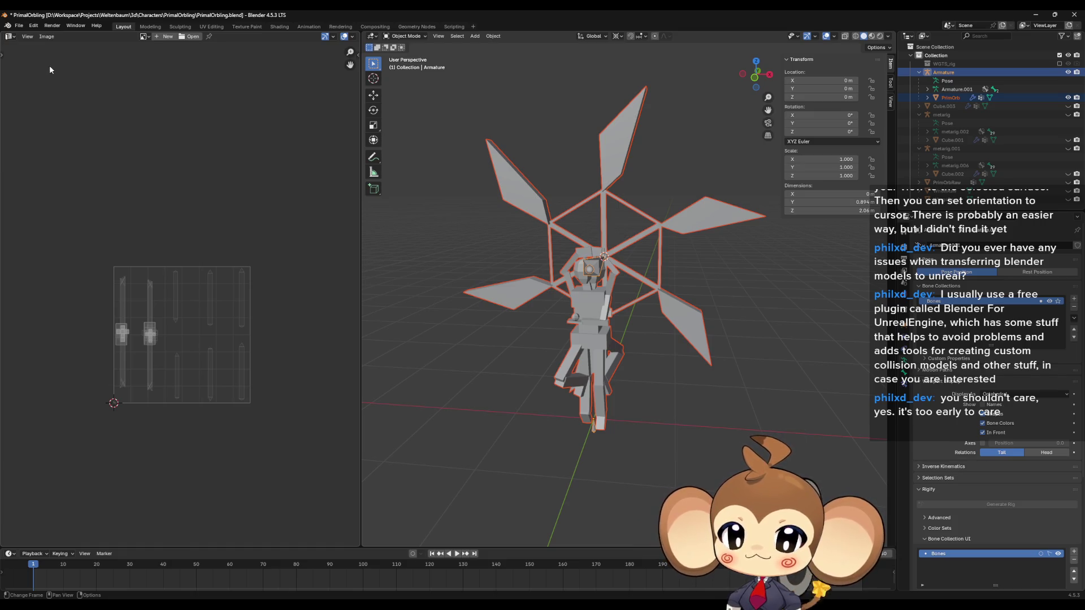
{"action": "left_click", "coordinate": [18, 26]}
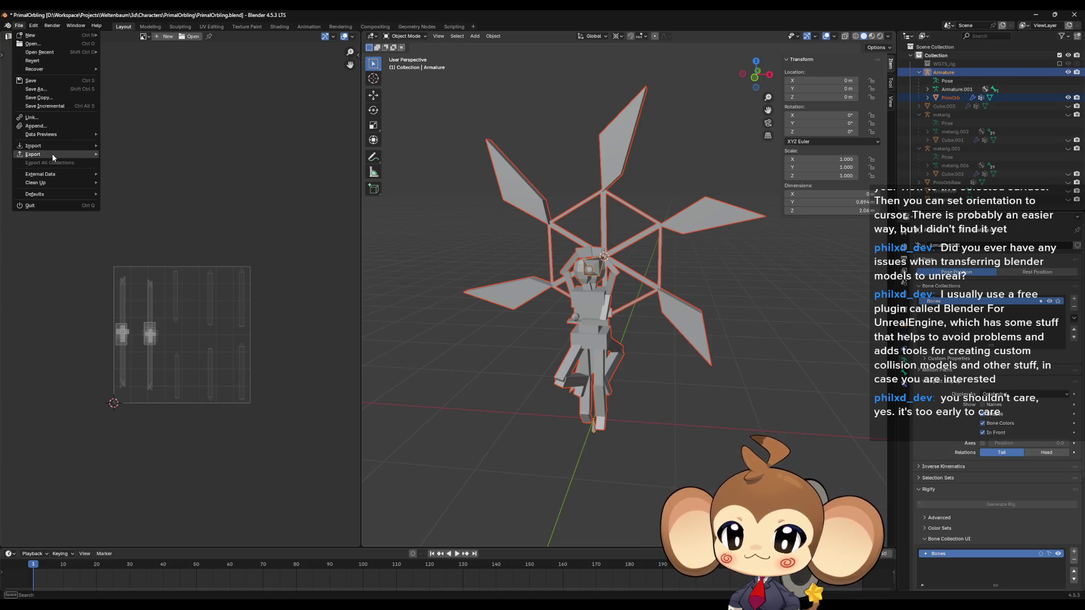
{"action": "mouse_move", "coordinate": [52, 155]}
{"action": "left_click", "coordinate": [125, 230]}
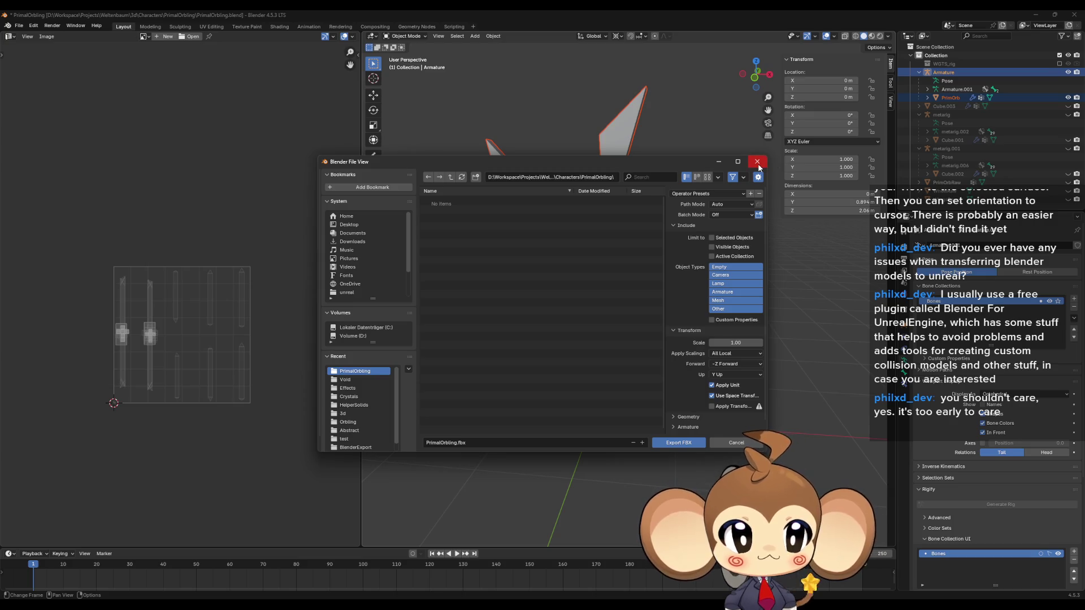
{"action": "left_click", "coordinate": [708, 194]}
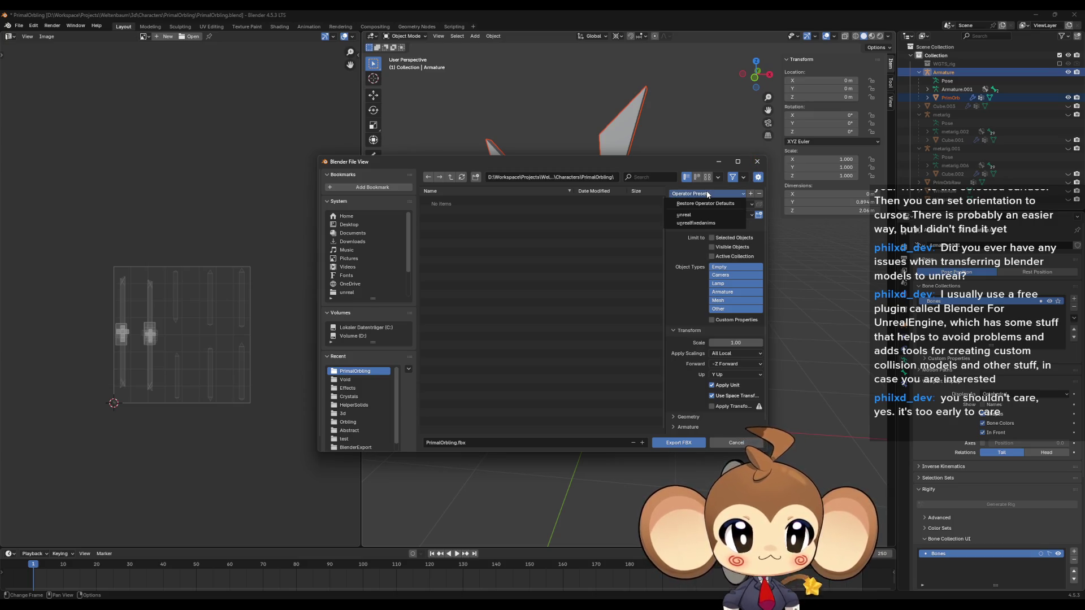
{"action": "left_click", "coordinate": [708, 194]}
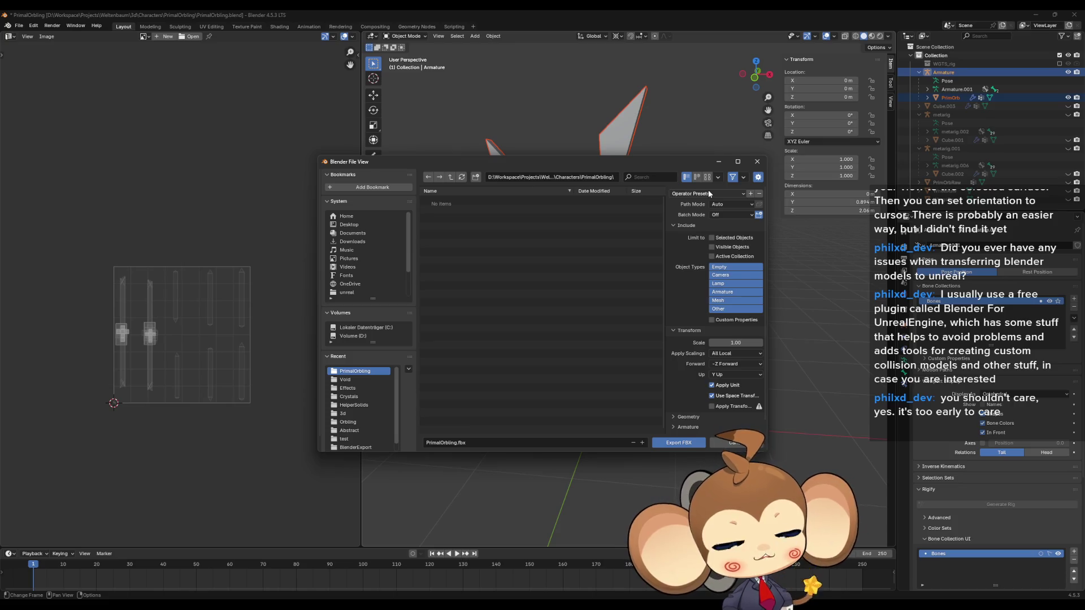
{"action": "left_click", "coordinate": [708, 194]}
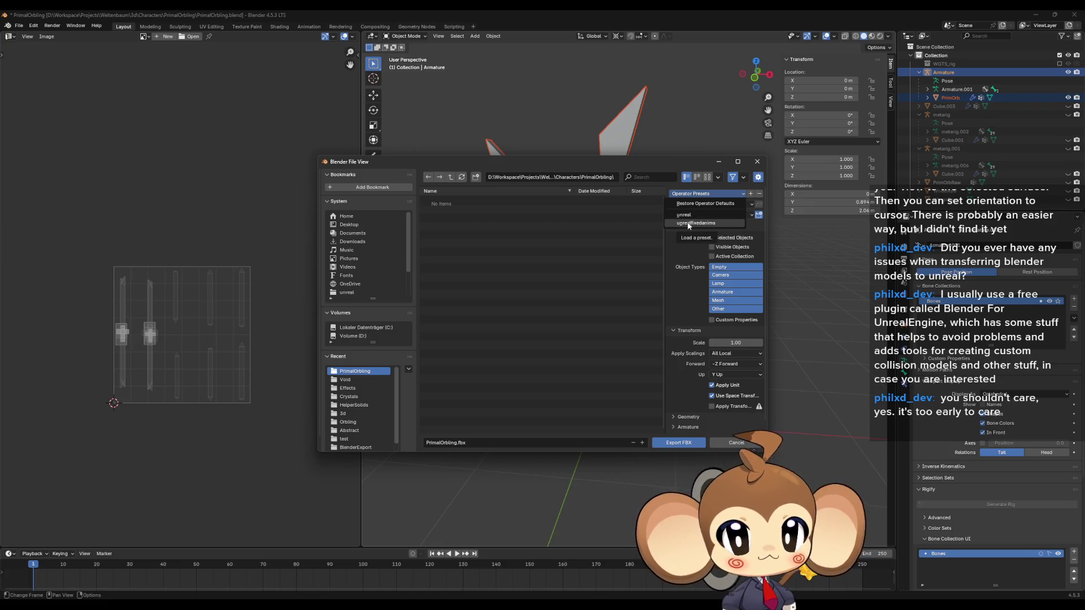
{"action": "left_click", "coordinate": [757, 163]}
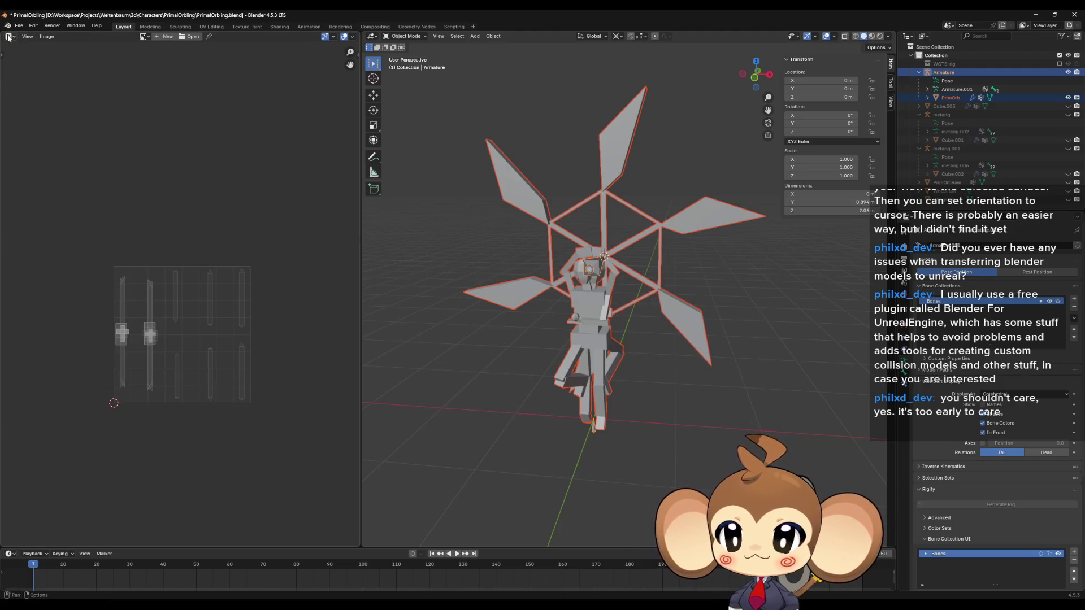
Dismiss the Editor Type menu unchanged and reopen the File menu's Export list
{"action": "left_click", "coordinate": [11, 36]}
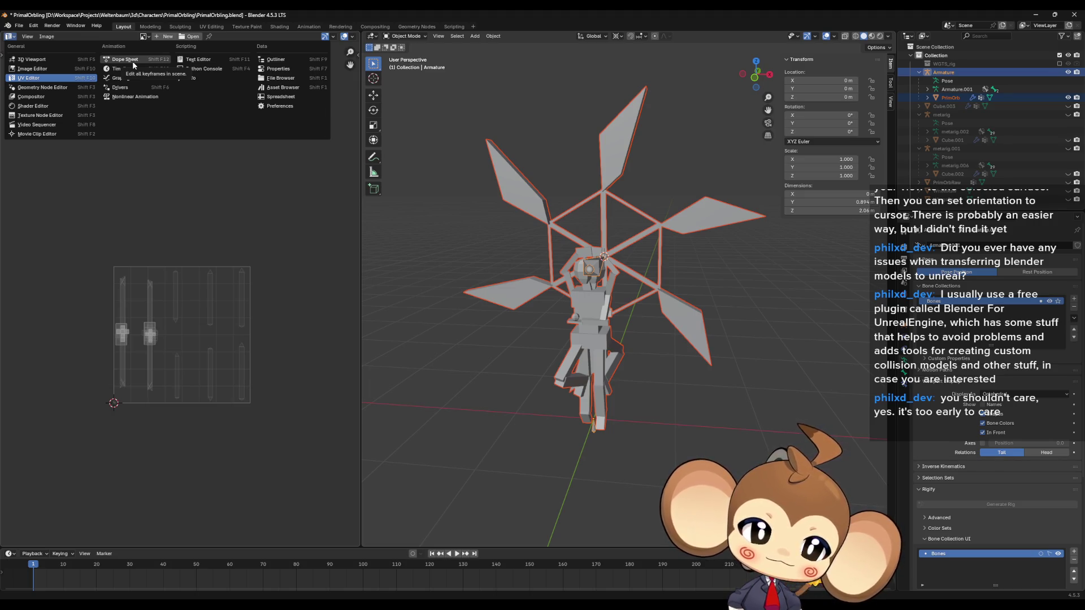
{"action": "key", "text": "Escape"}
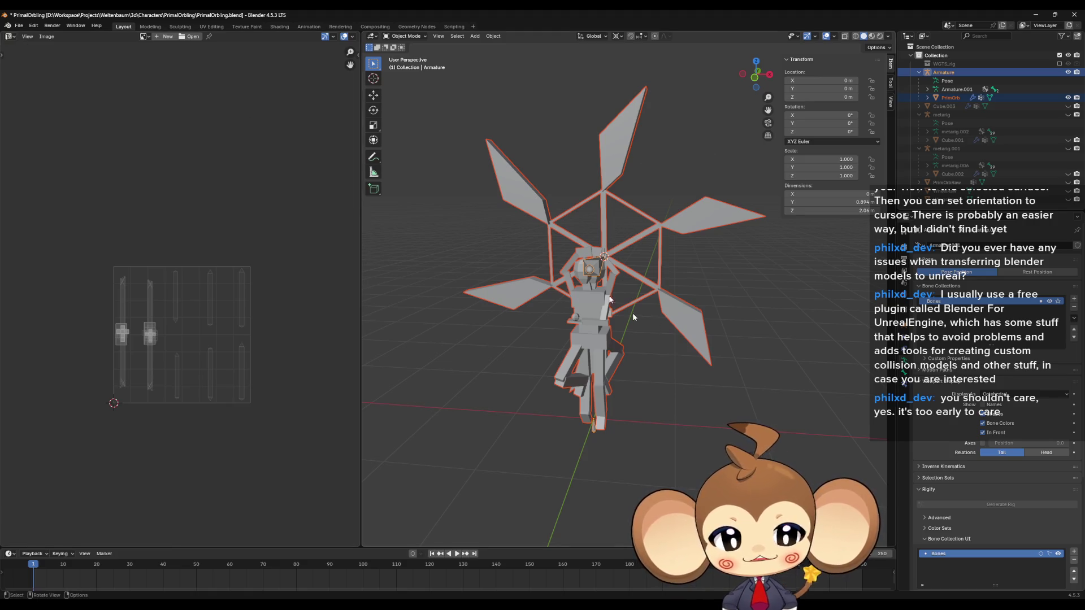
{"action": "left_click", "coordinate": [19, 26]}
Export the selection to PrimalOrbling.fbx with the unrealfixedanims preset, then deselect all
{"action": "mouse_move", "coordinate": [41, 158]}
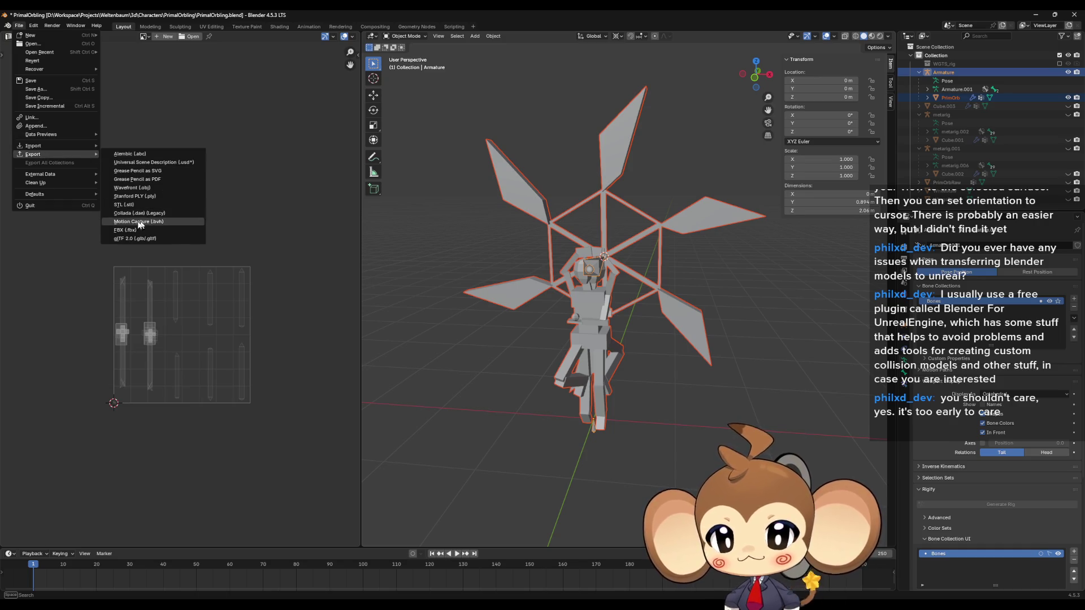
{"action": "left_click", "coordinate": [125, 230]}
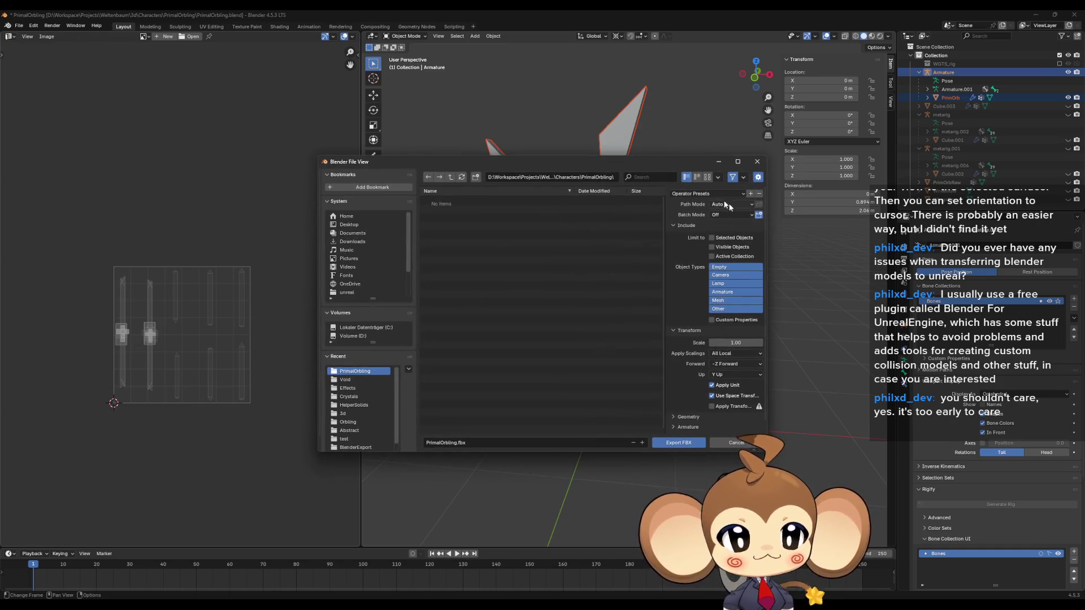
{"action": "left_click", "coordinate": [706, 193]}
{"action": "left_click", "coordinate": [705, 223]}
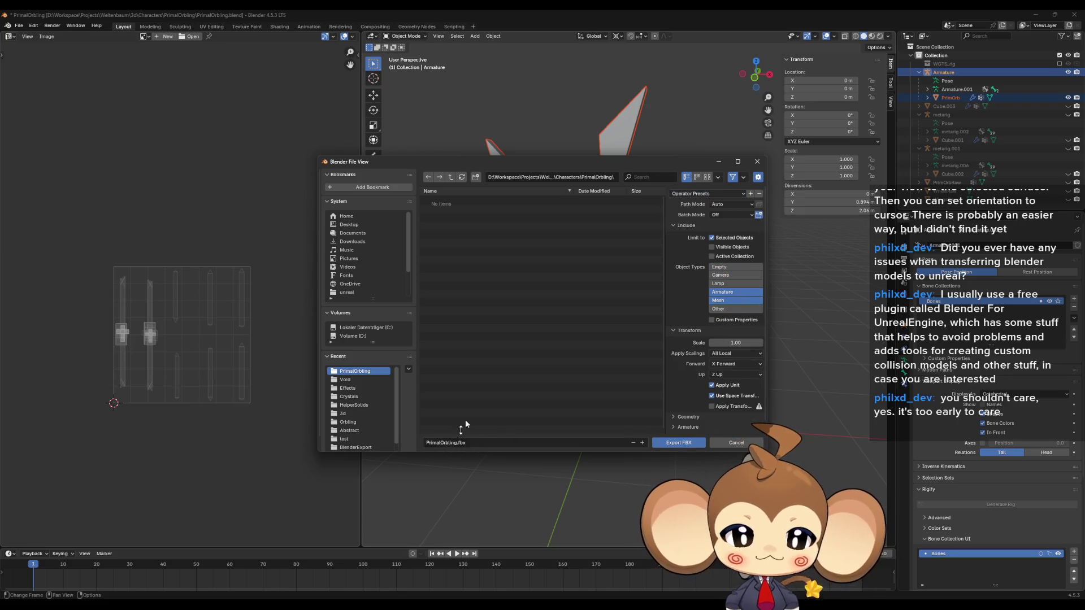
{"action": "left_click", "coordinate": [678, 442]}
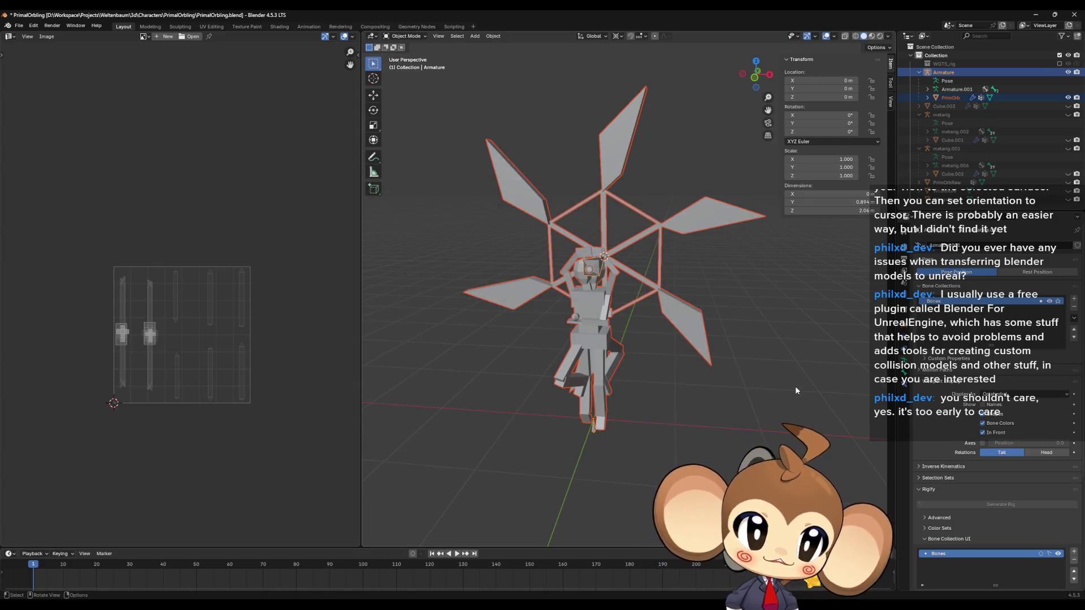
{"action": "left_click", "coordinate": [795, 386]}
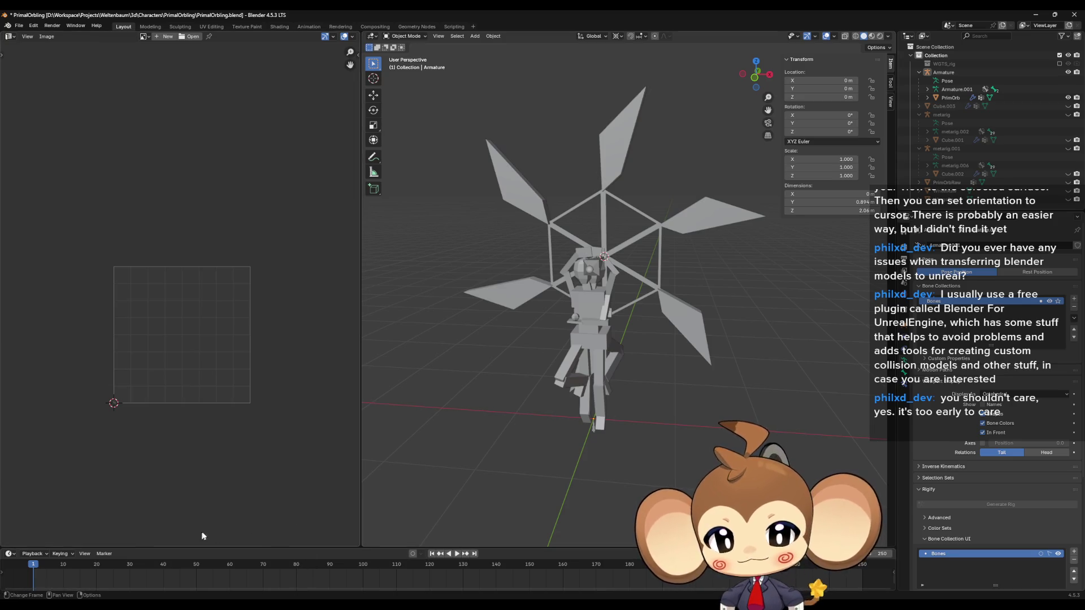
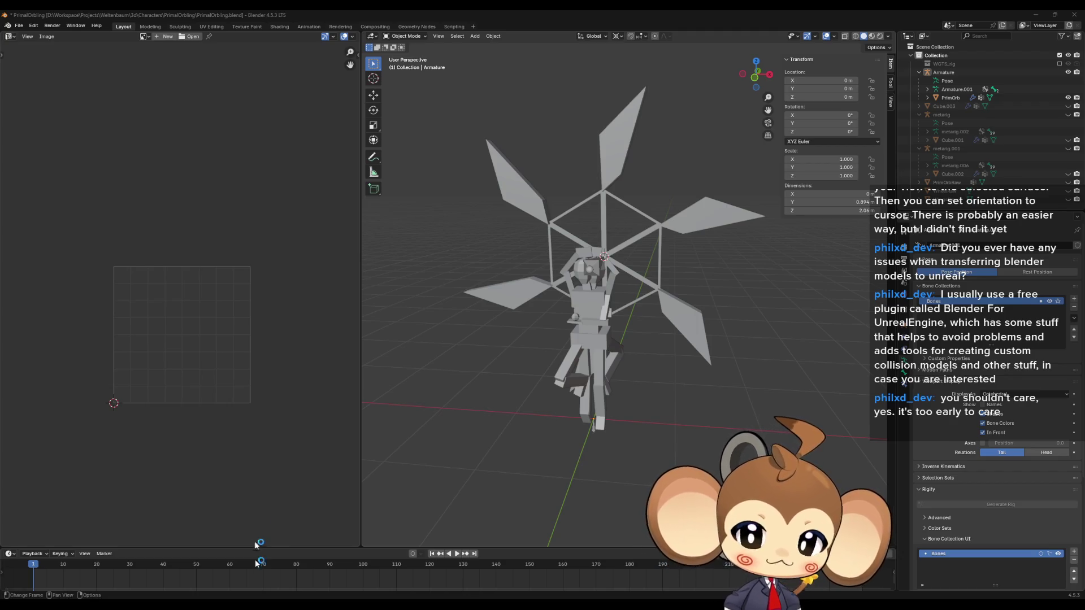
Bring the GIMP window forward from the taskbar, leaving the Blender windmill scene
{"action": "mouse_move", "coordinate": [240, 607]}
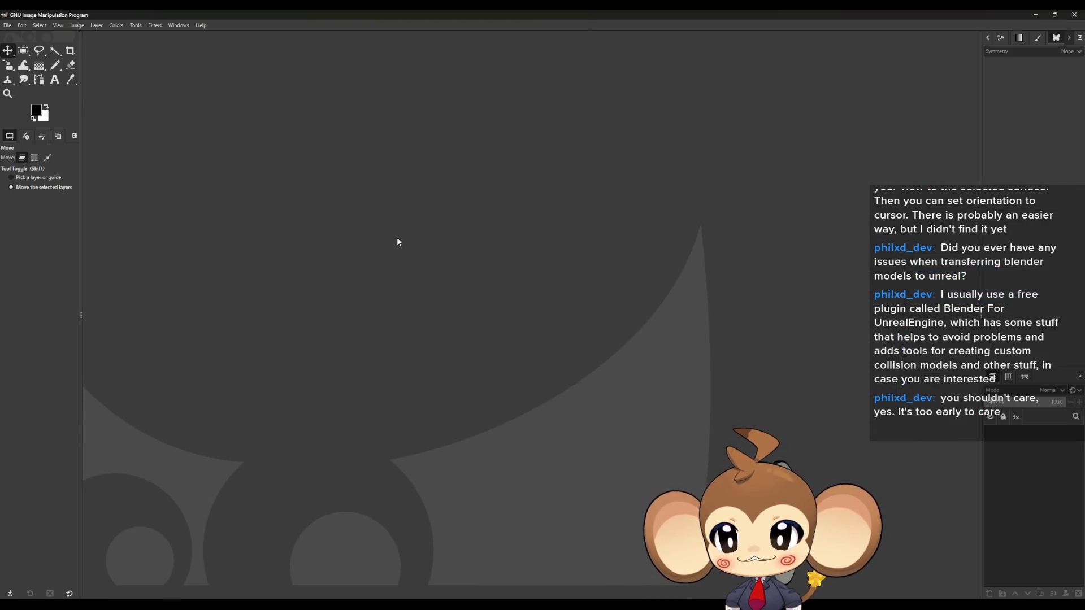
Create a 128×128 pixel image and delete its white Background layer
{"action": "left_click", "coordinate": [6, 26]}
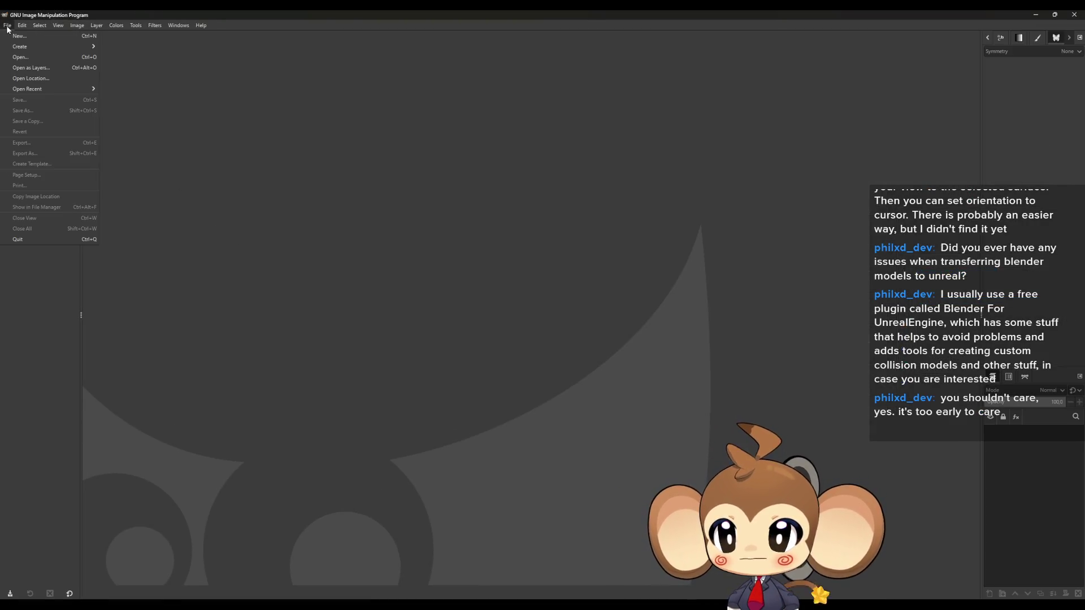
{"action": "left_click", "coordinate": [19, 36]}
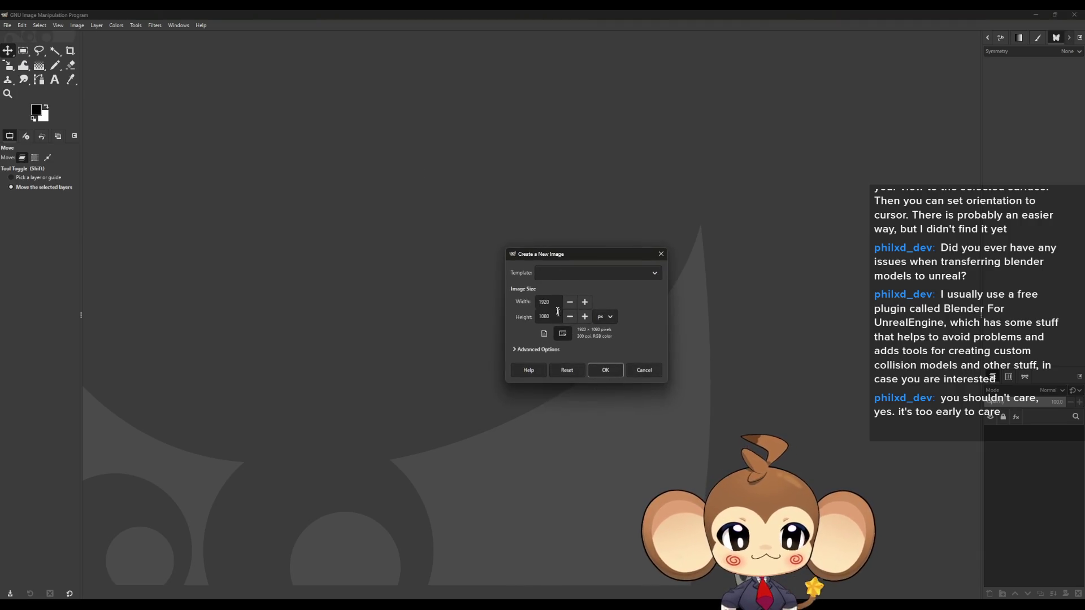
{"action": "type", "text": "16"}
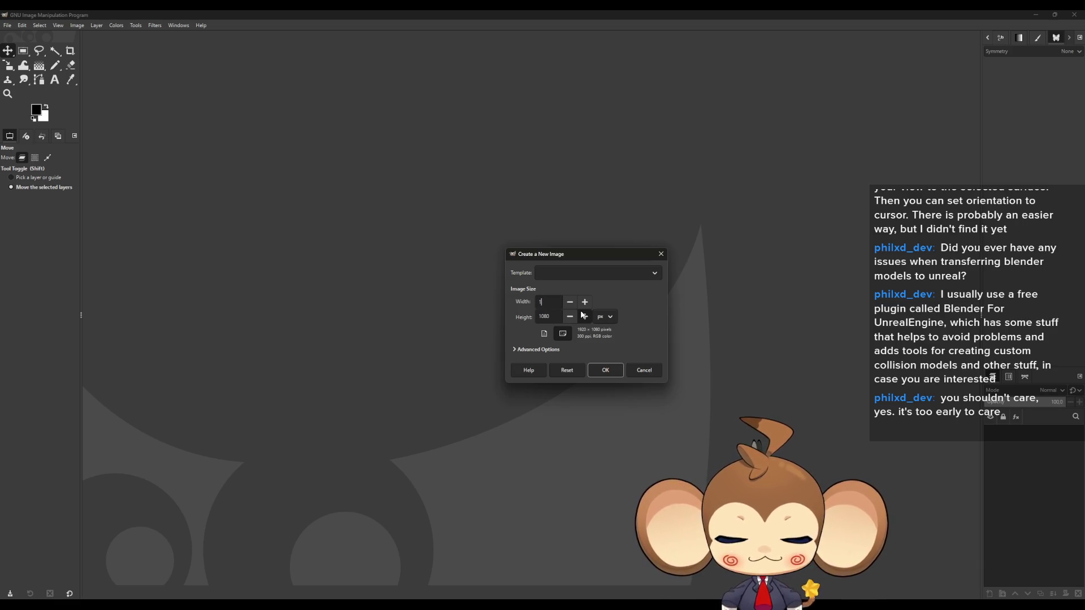
{"action": "key", "text": "Tab"}
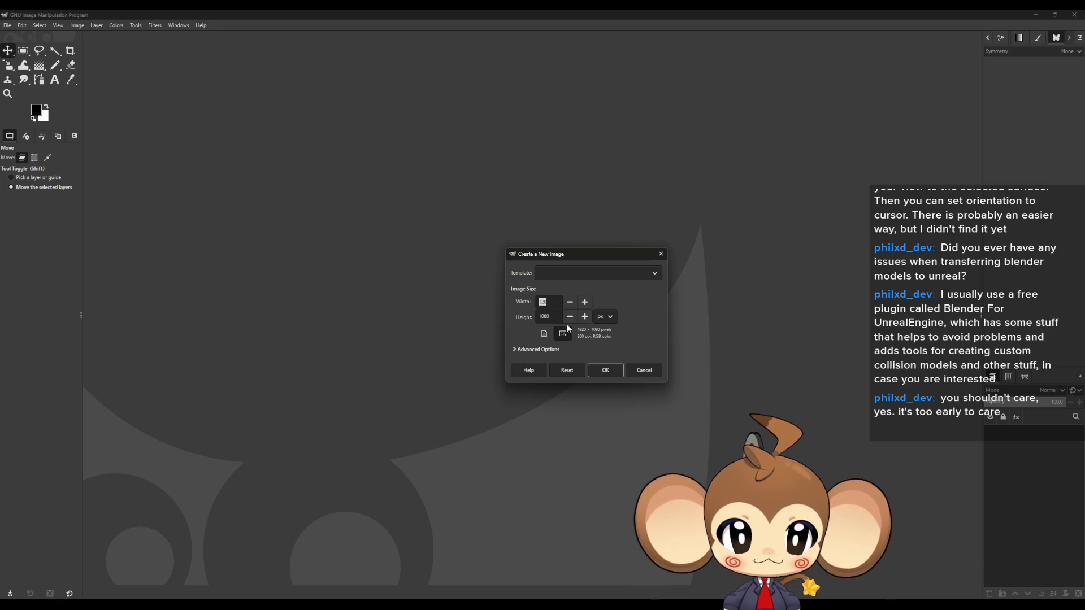
{"action": "type", "text": "128"}
{"action": "left_click", "coordinate": [598, 367]}
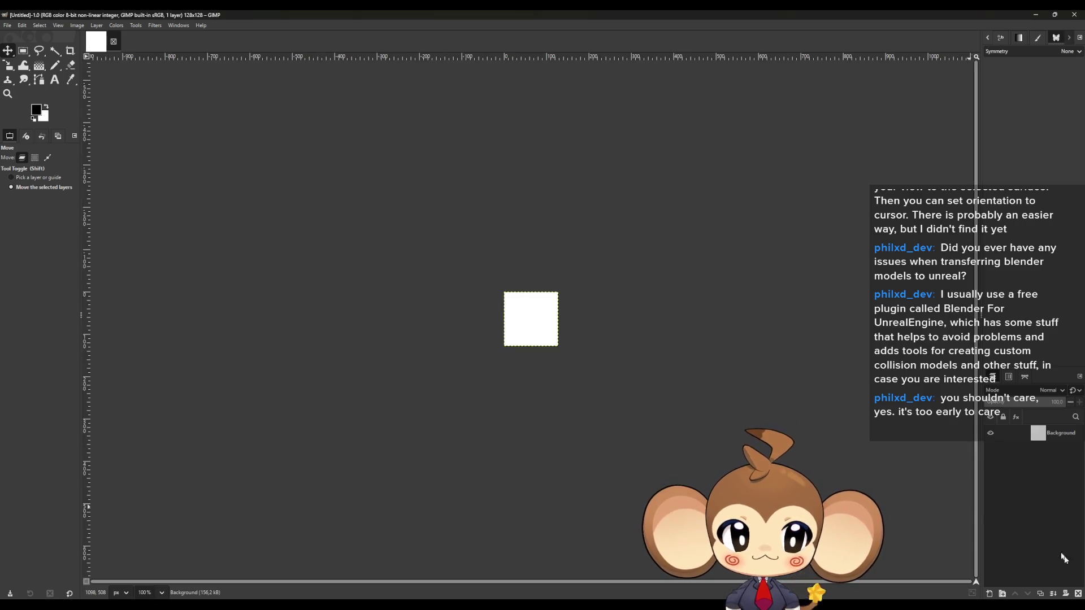
{"action": "left_click", "coordinate": [1079, 593]}
{"action": "scroll", "coordinate": [525, 305], "scroll_direction": "up", "scroll_amount": 5}
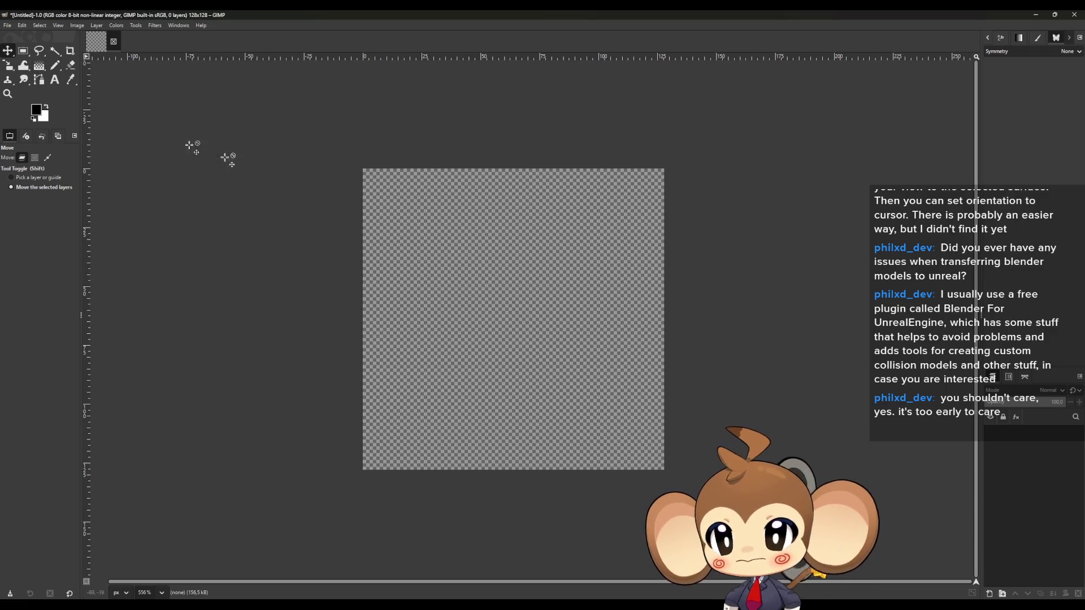
Add a transparent layer and draw two full-height black pencil lines near the left and middle
{"action": "left_click", "coordinate": [990, 594]}
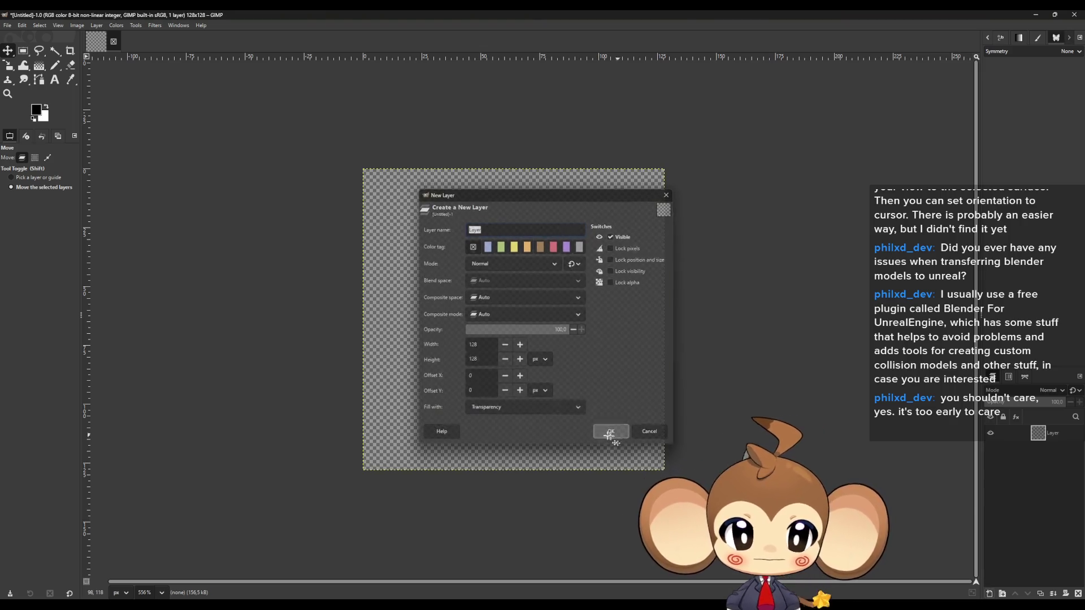
{"action": "left_click", "coordinate": [612, 436]}
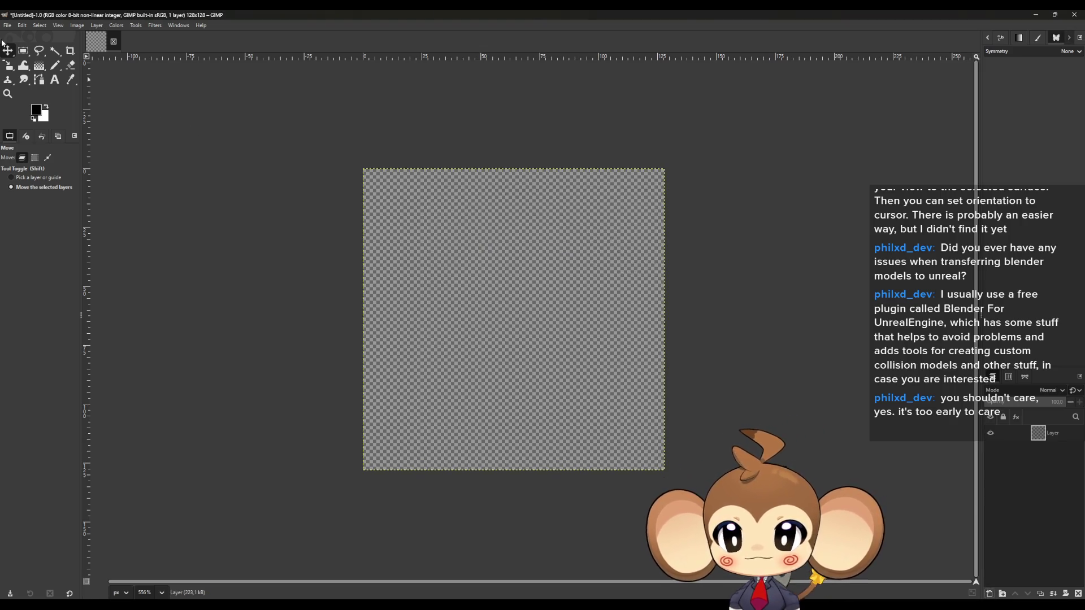
{"action": "left_click", "coordinate": [55, 65]}
{"action": "left_click", "coordinate": [402, 480]}
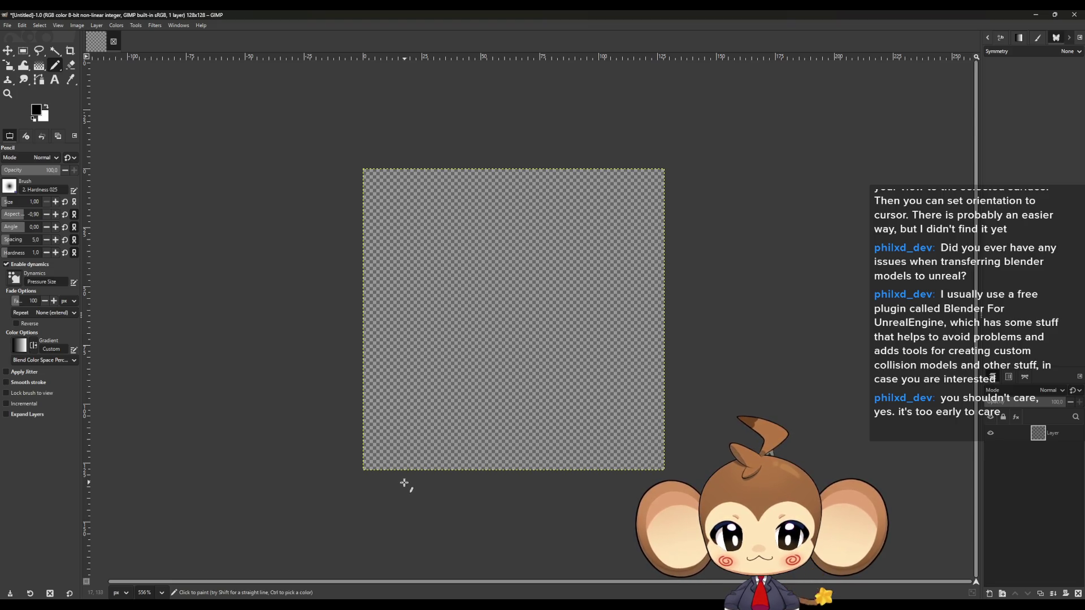
{"action": "left_click", "coordinate": [395, 138], "text": "shift"}
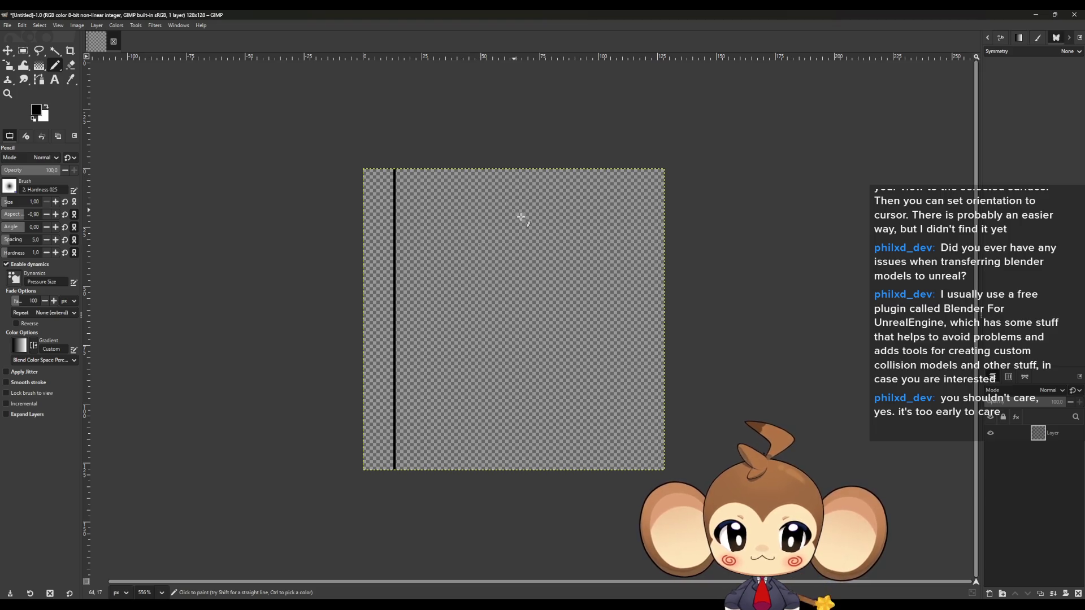
{"action": "left_click", "coordinate": [485, 158]}
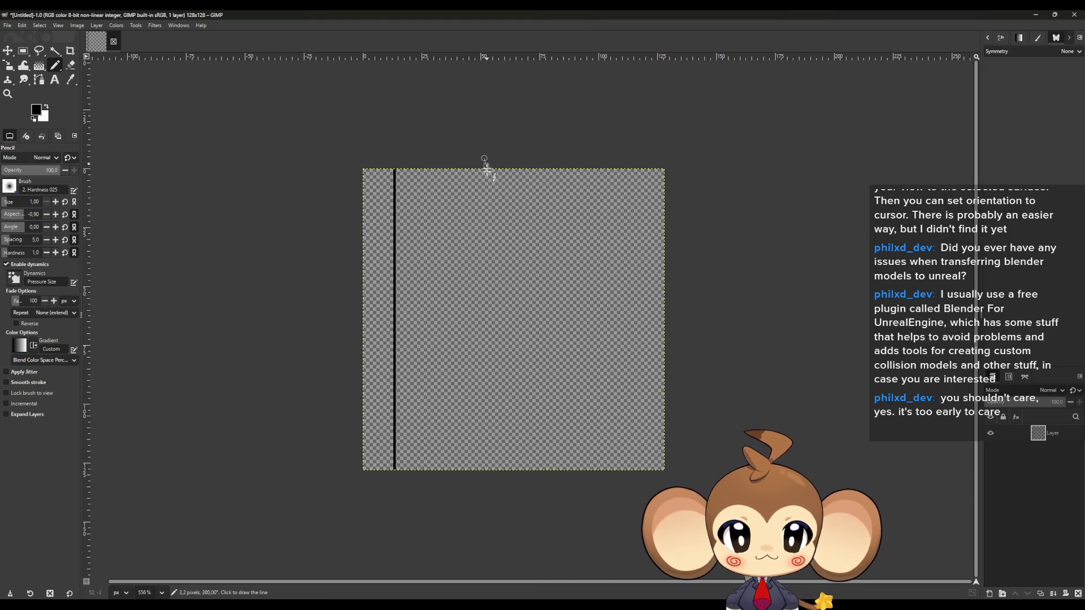
{"action": "left_click", "coordinate": [480, 482], "text": "ctrl+shift"}
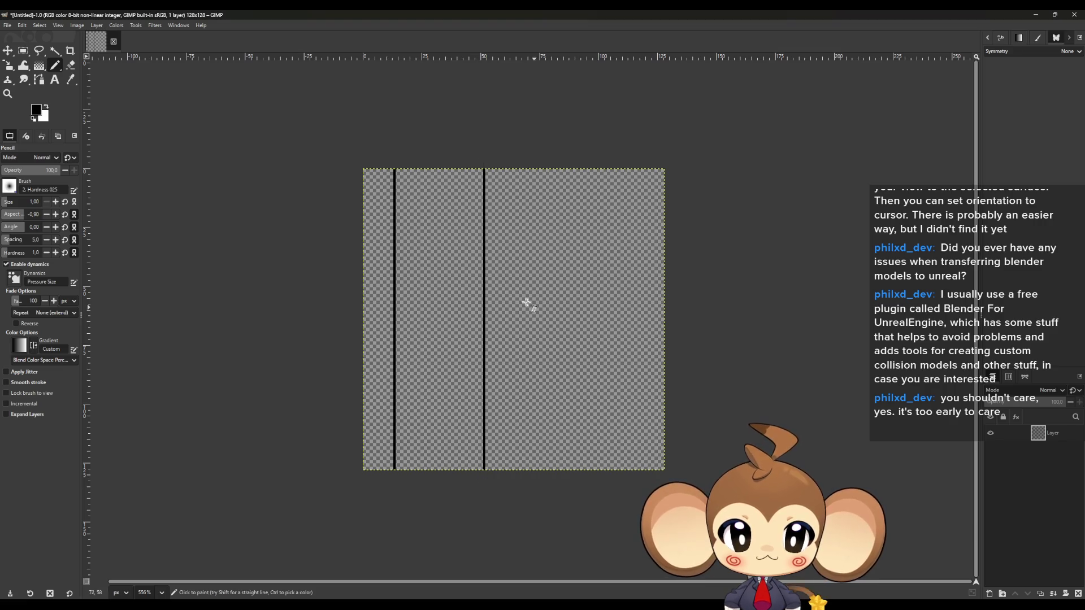
Draw a horizontal line across the right half and two more full-height vertical lines
{"action": "left_click", "coordinate": [485, 317]}
{"action": "left_click", "coordinate": [744, 315], "text": "ctrl+shift"}
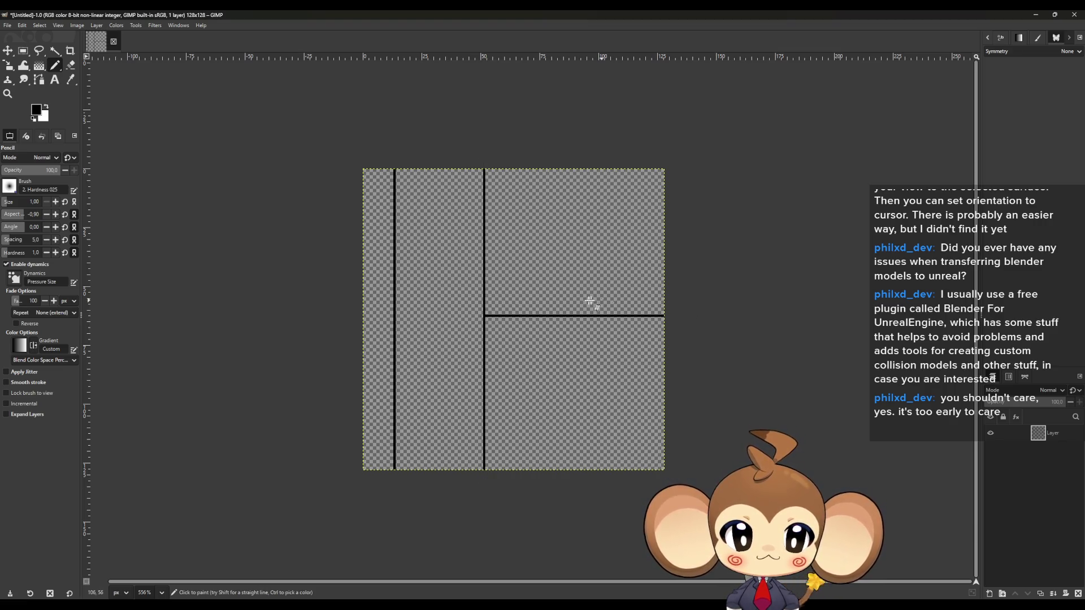
{"action": "left_click", "coordinate": [547, 316]}
{"action": "left_click", "coordinate": [550, 160], "text": "ctrl+shift"}
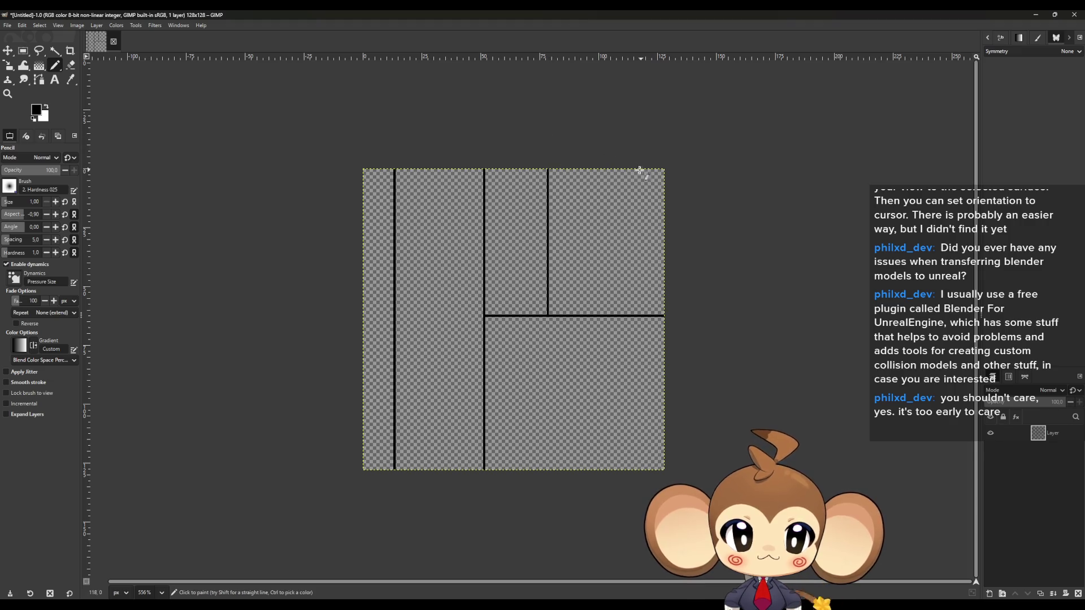
{"action": "left_click", "coordinate": [551, 521], "text": "ctrl+shift"}
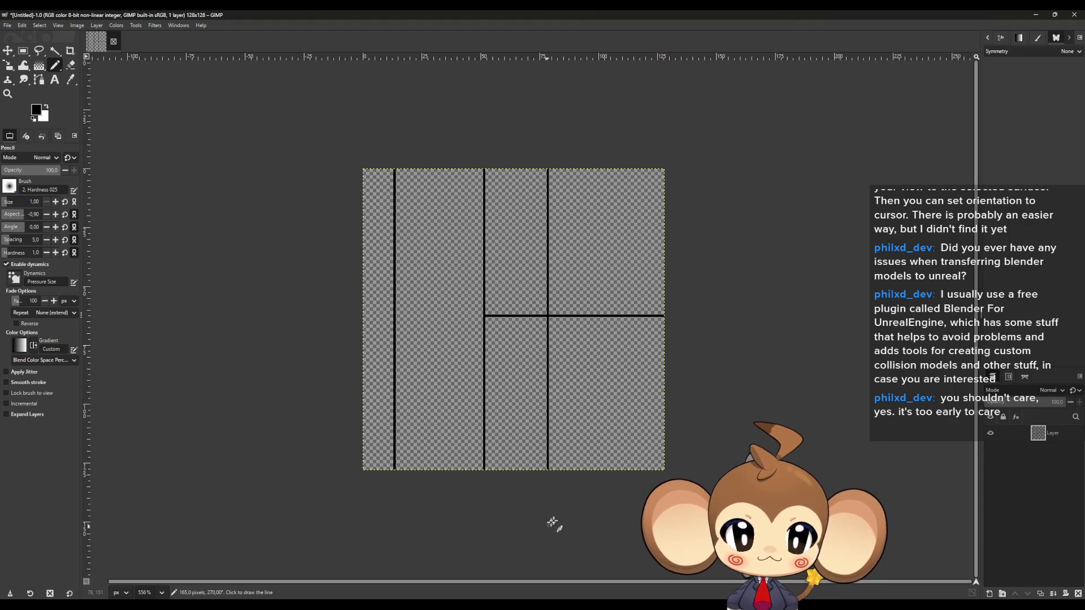
{"action": "left_click", "coordinate": [611, 504]}
{"action": "left_click", "coordinate": [622, 67], "text": "ctrl+shift"}
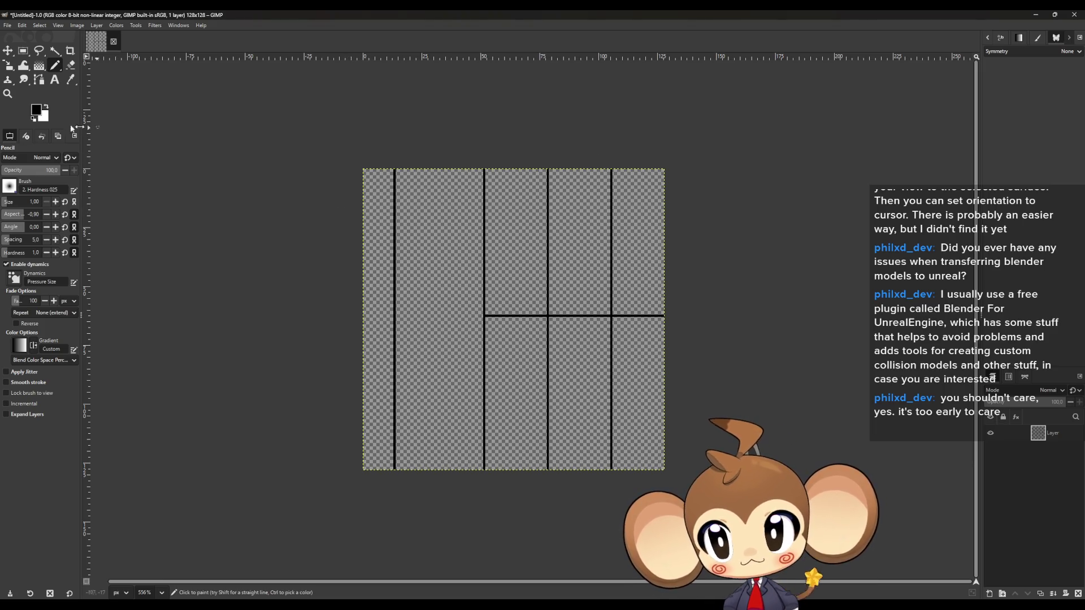
{"action": "left_click", "coordinate": [36, 112]}
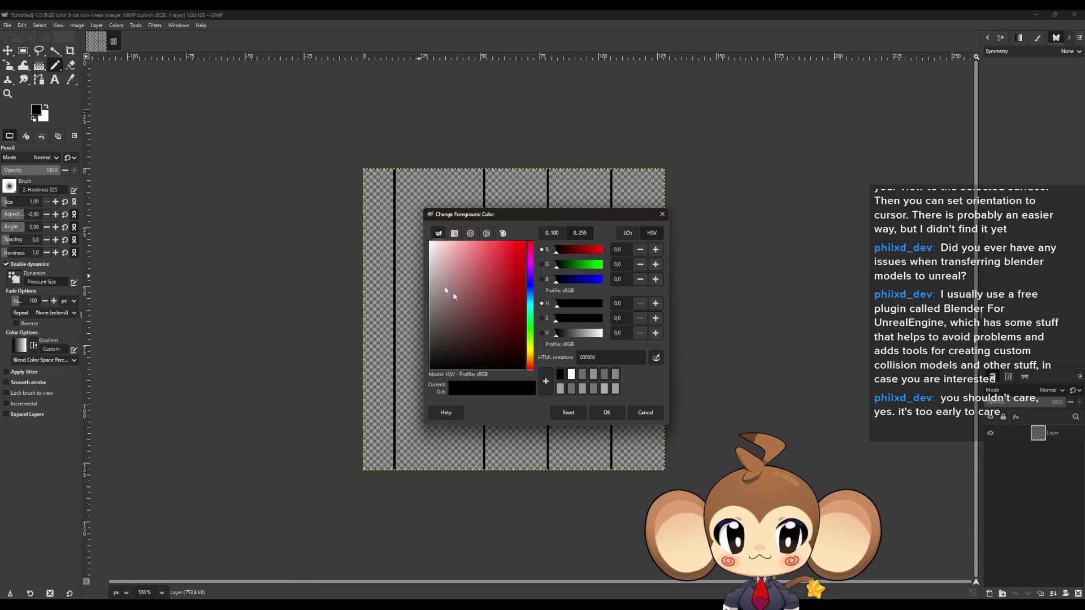
Bucket-fill the left column black and the second column white
{"action": "left_click", "coordinate": [608, 413]}
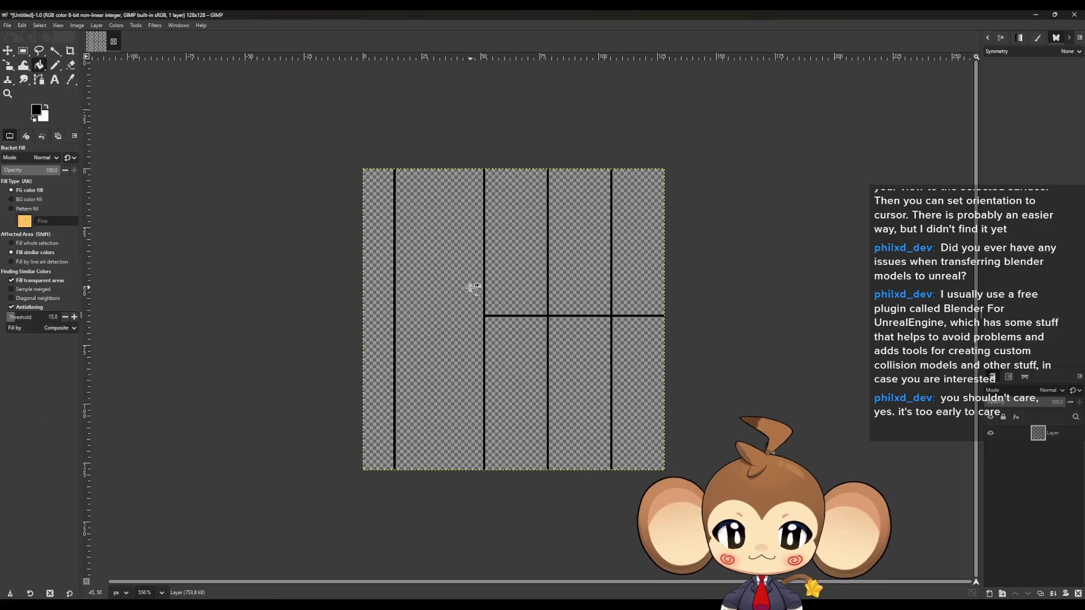
{"action": "key", "text": "shift+b"}
{"action": "left_click", "coordinate": [376, 263]}
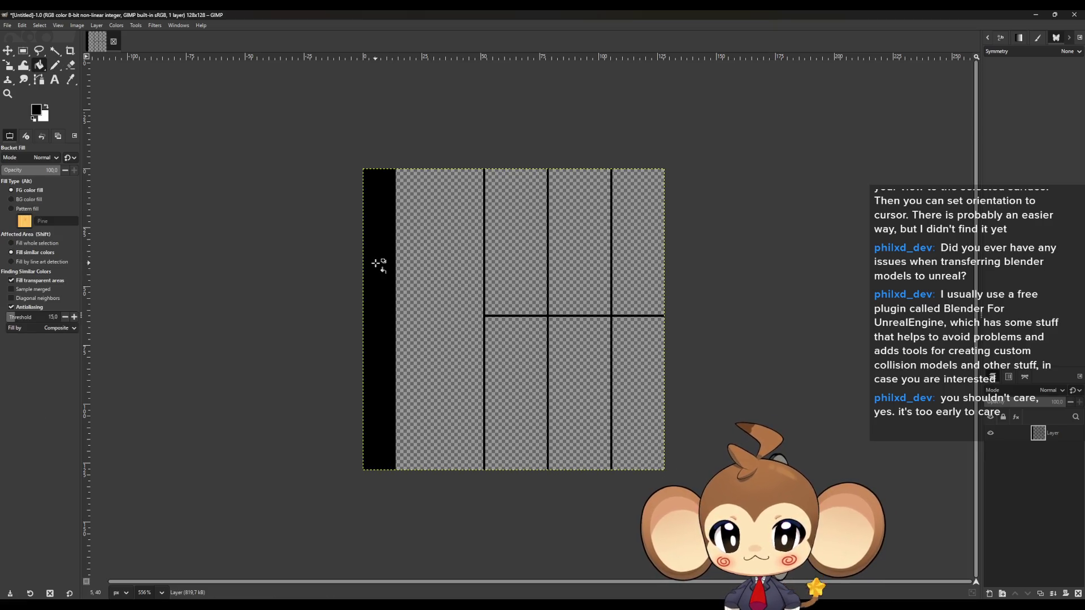
{"action": "left_click", "coordinate": [47, 108]}
{"action": "left_click", "coordinate": [435, 257]}
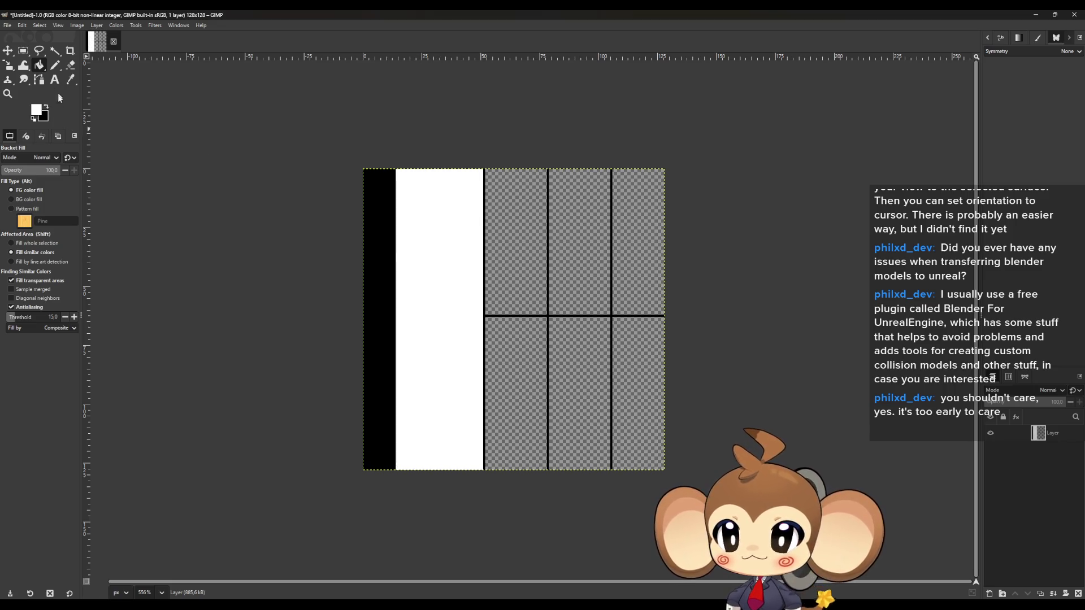
{"action": "left_click", "coordinate": [46, 107]}
Set the foreground to pure red (ff0000) and fill the third column's top cell
{"action": "left_click", "coordinate": [36, 110]}
{"action": "left_click", "coordinate": [507, 281]}
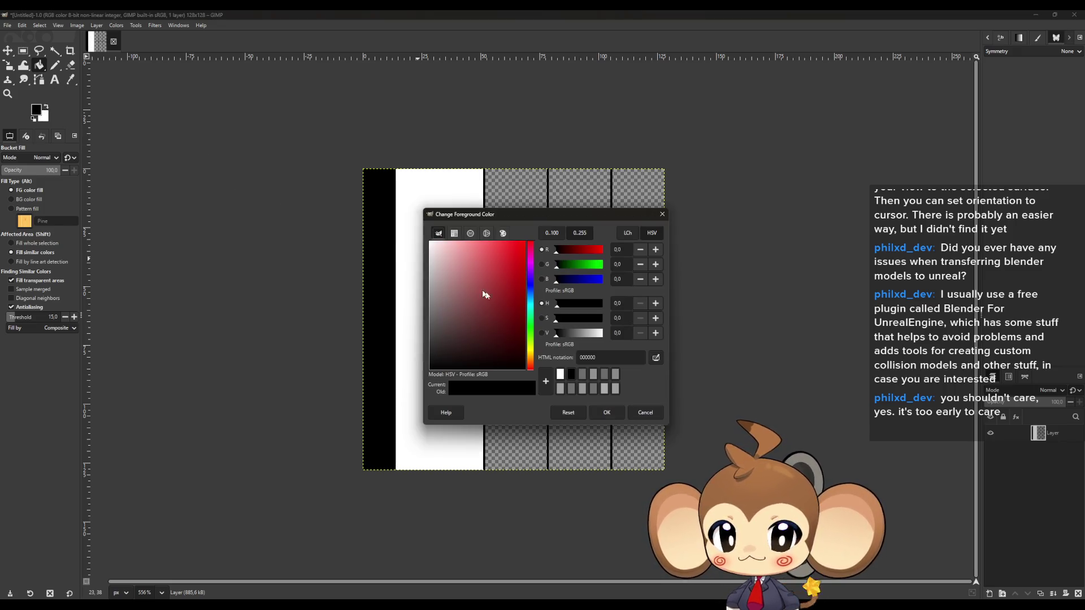
{"action": "left_click", "coordinate": [525, 242]}
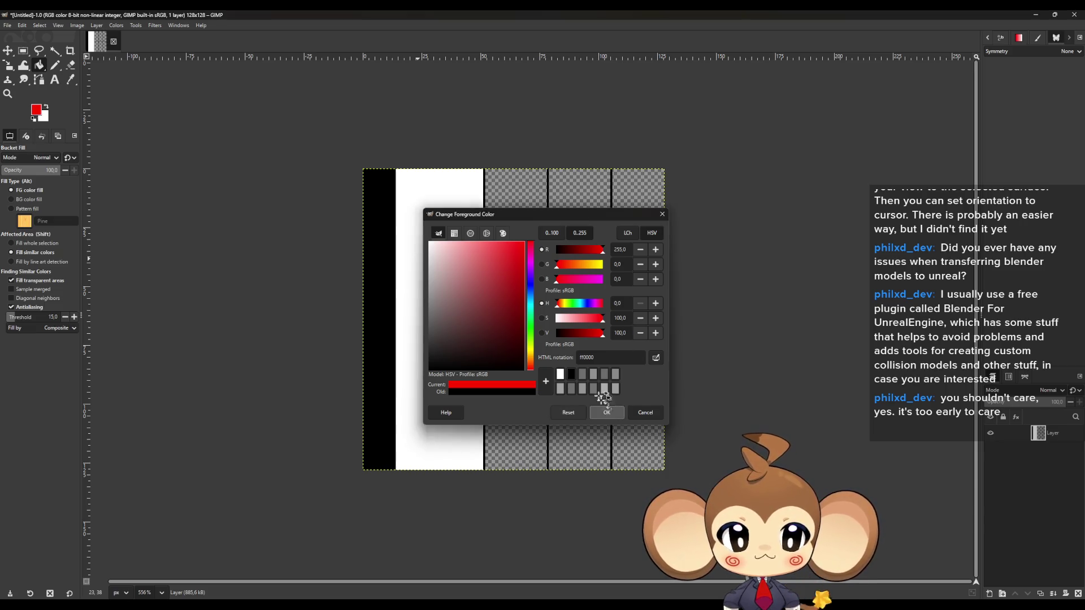
{"action": "left_click", "coordinate": [603, 413]}
{"action": "left_click", "coordinate": [527, 238]}
Set the foreground to cyan (R 0, G 255, B 255) and fill a lower cell
{"action": "left_click", "coordinate": [38, 111]}
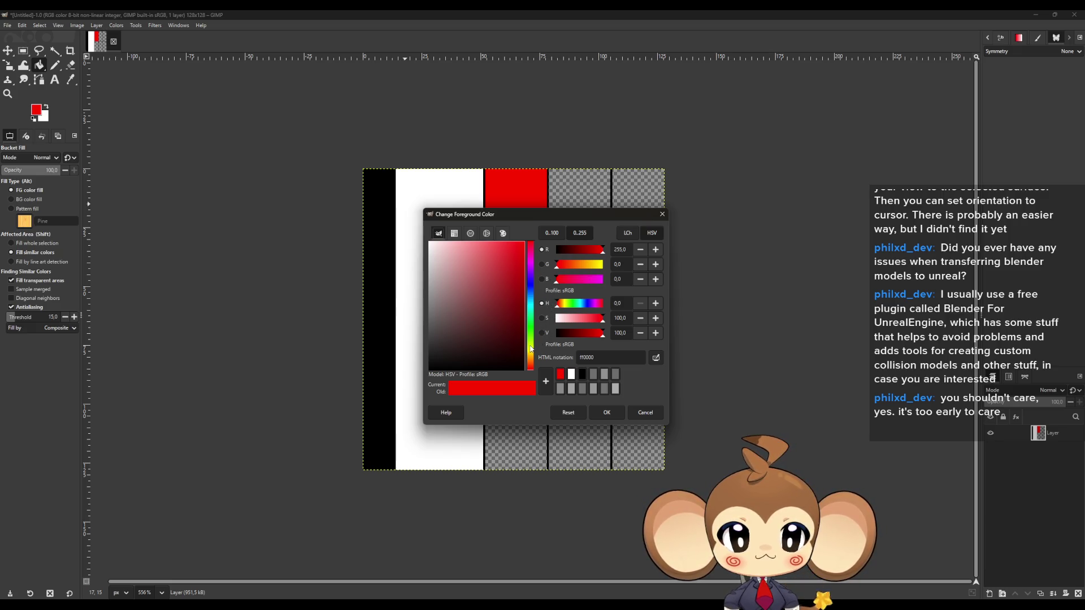
{"action": "double_click", "coordinate": [621, 249]}
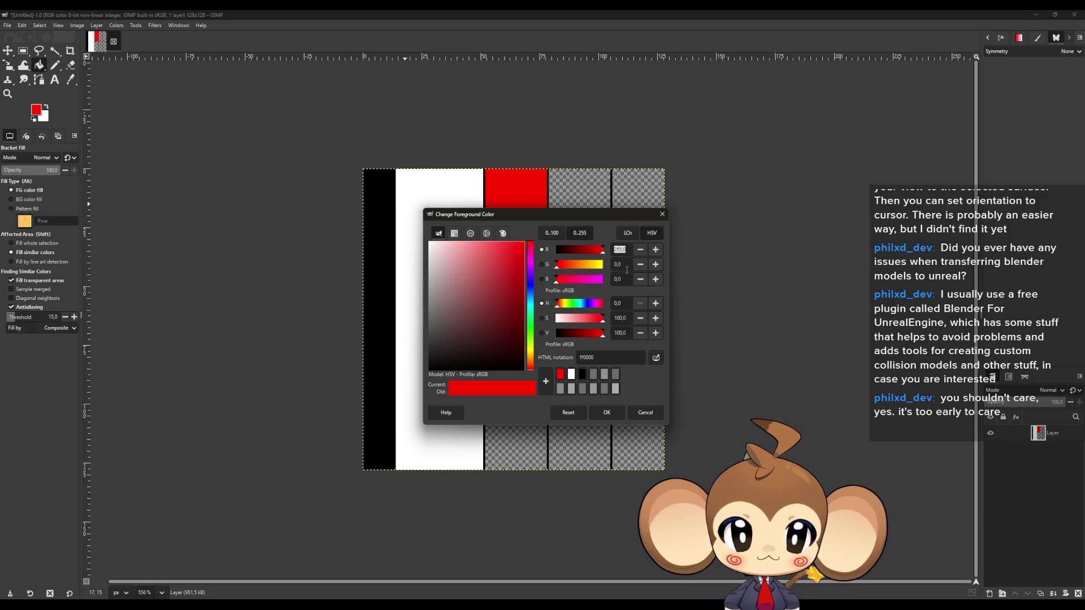
{"action": "double_click", "coordinate": [621, 279]}
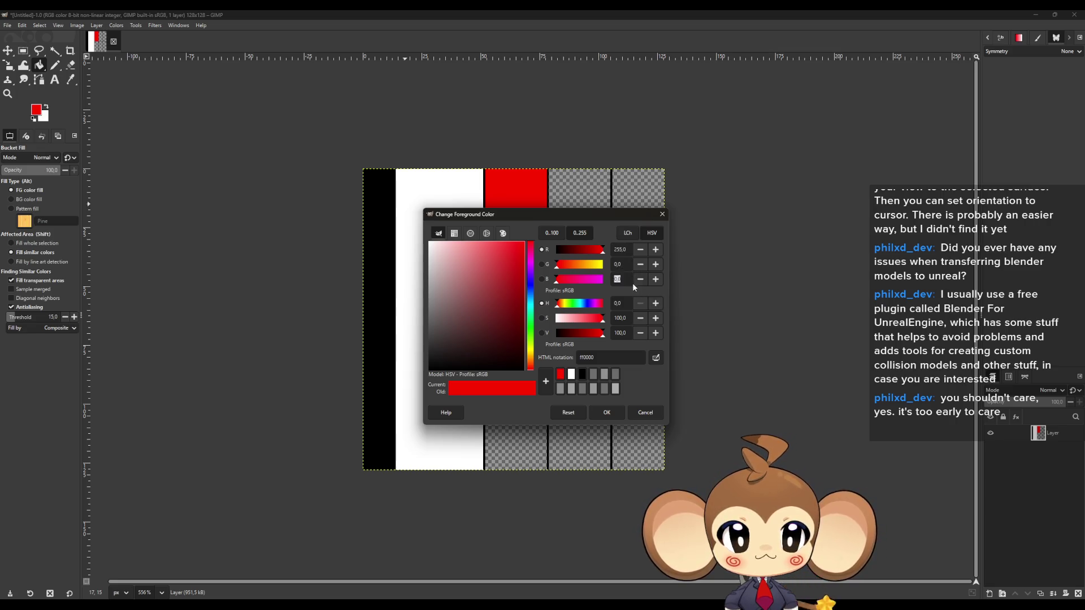
{"action": "type", "text": "255,0"}
{"action": "double_click", "coordinate": [622, 264]}
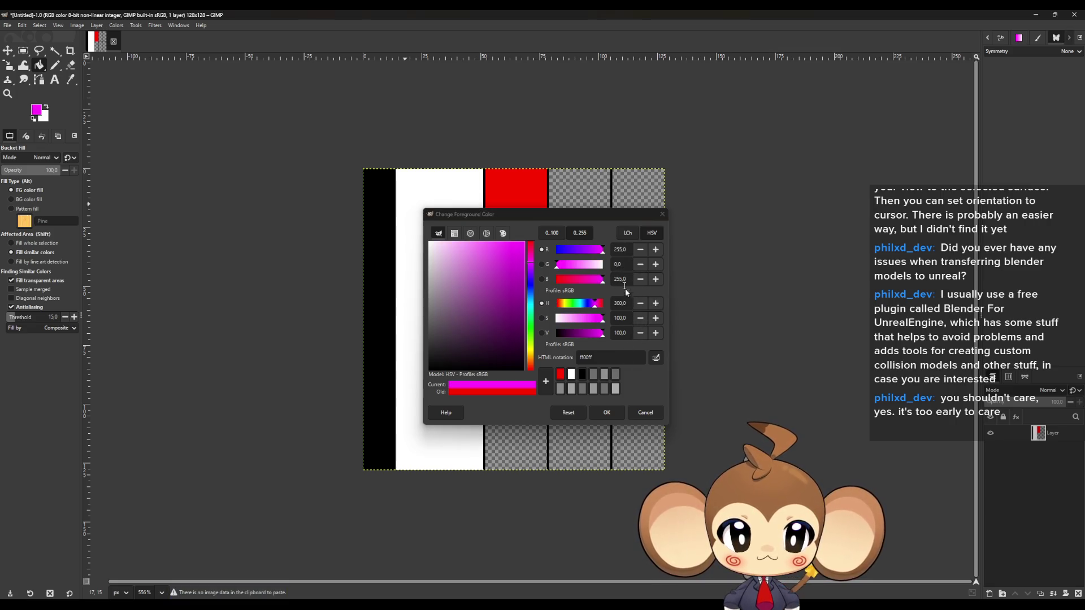
{"action": "type", "text": "255,0"}
{"action": "double_click", "coordinate": [624, 251]}
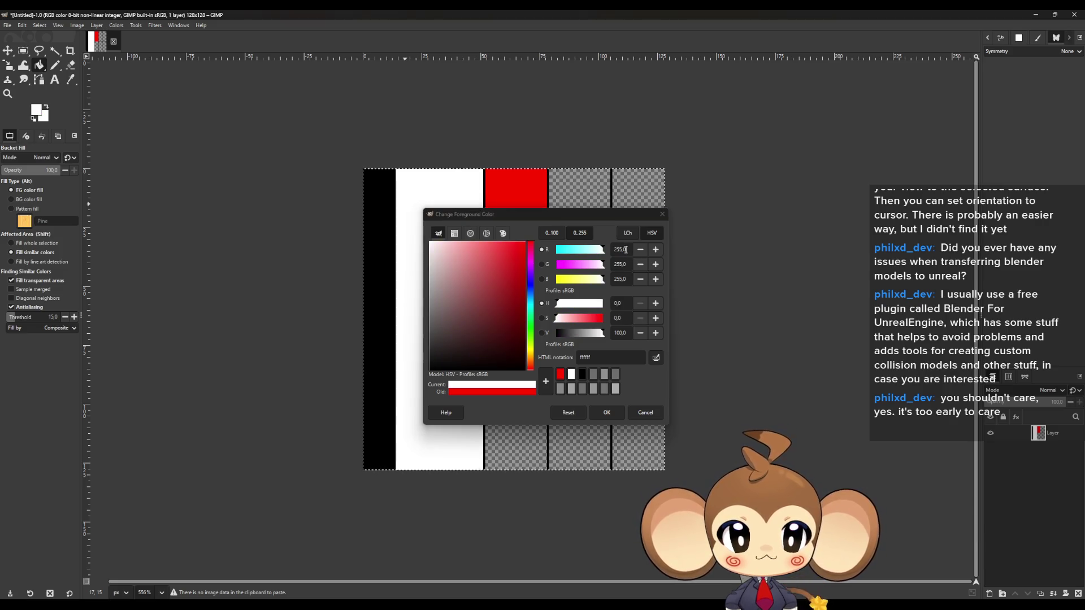
{"action": "type", "text": "0"}
{"action": "key", "text": "Return"}
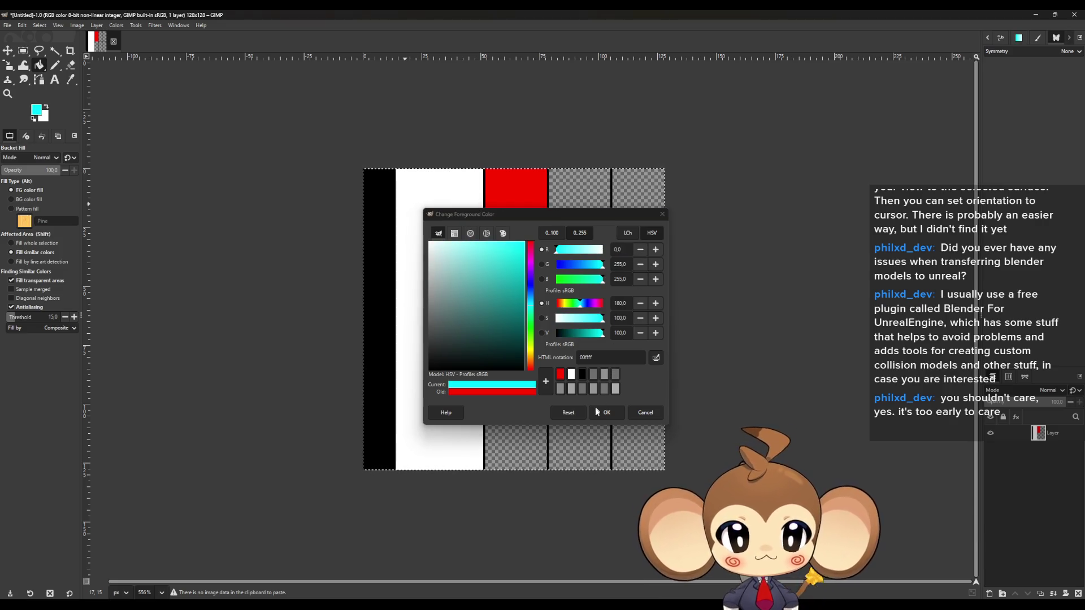
{"action": "left_click", "coordinate": [607, 413]}
{"action": "left_click", "coordinate": [531, 390]}
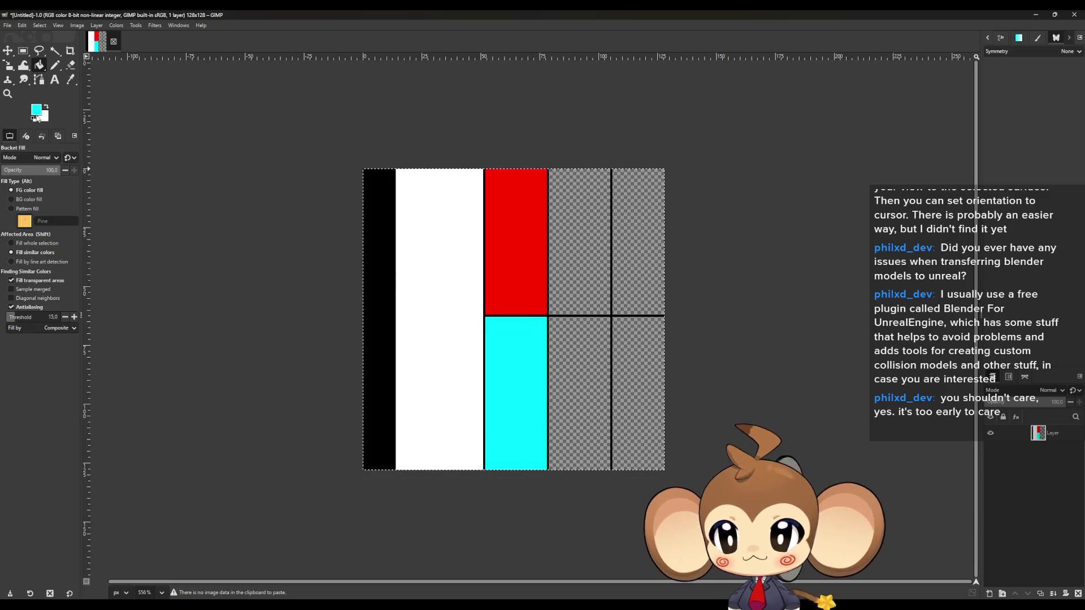
Set the foreground to green (00ff00) and fill the fourth column's top cell
{"action": "left_click", "coordinate": [37, 110]}
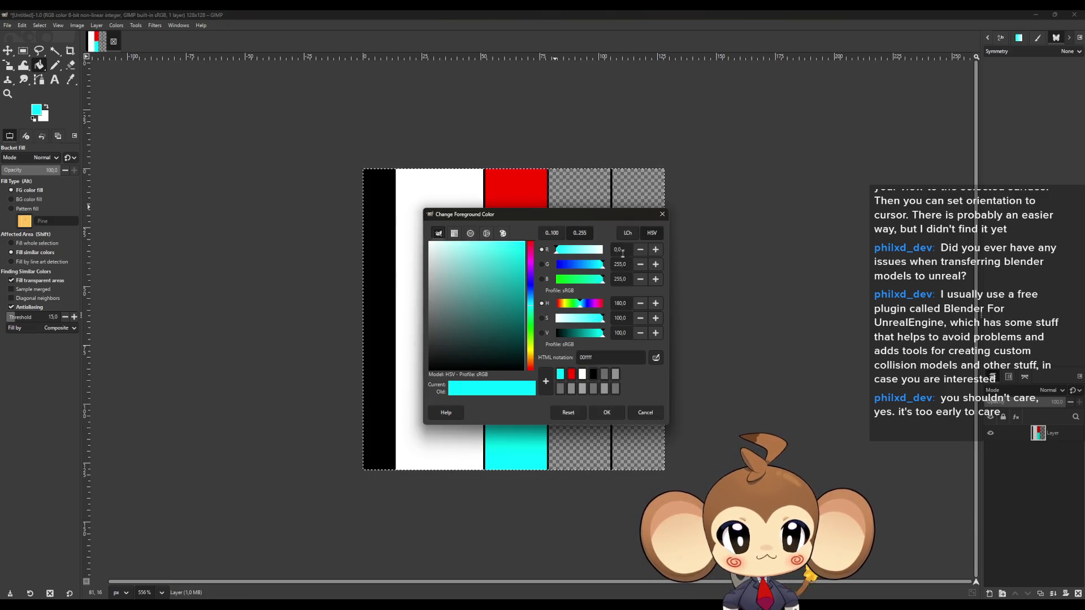
{"action": "triple_click", "coordinate": [628, 279]}
{"action": "type", "text": "0"}
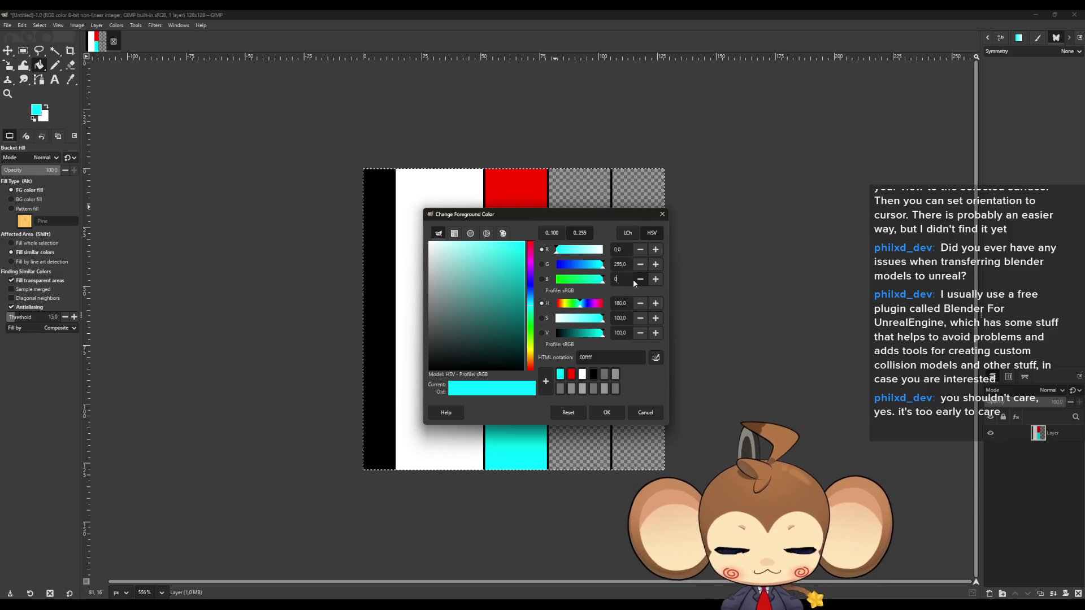
{"action": "key", "text": "Return"}
{"action": "left_click", "coordinate": [605, 412]}
{"action": "left_click", "coordinate": [579, 243]}
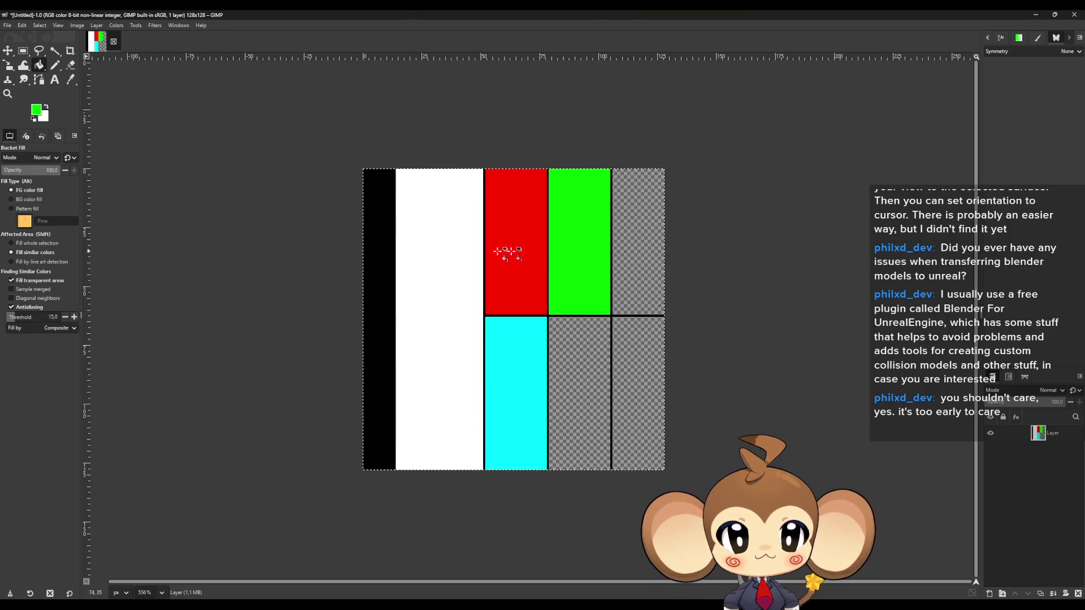
Set the foreground to magenta (ff00ff) and fill the fourth column's lower cell
{"action": "left_click", "coordinate": [35, 110]}
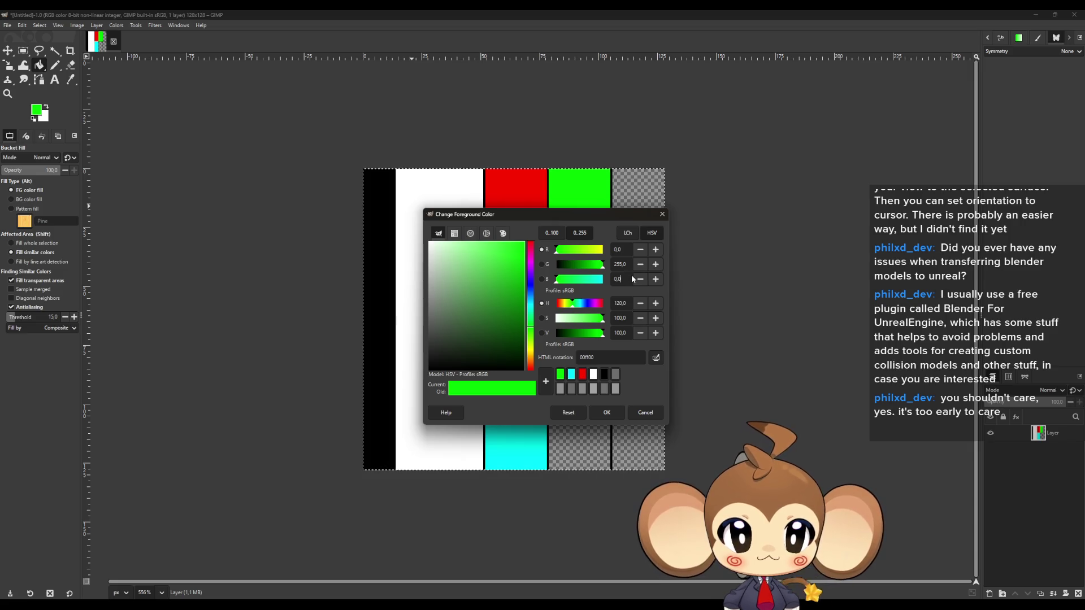
{"action": "type", "text": "255"}
{"action": "key", "text": "Return"}
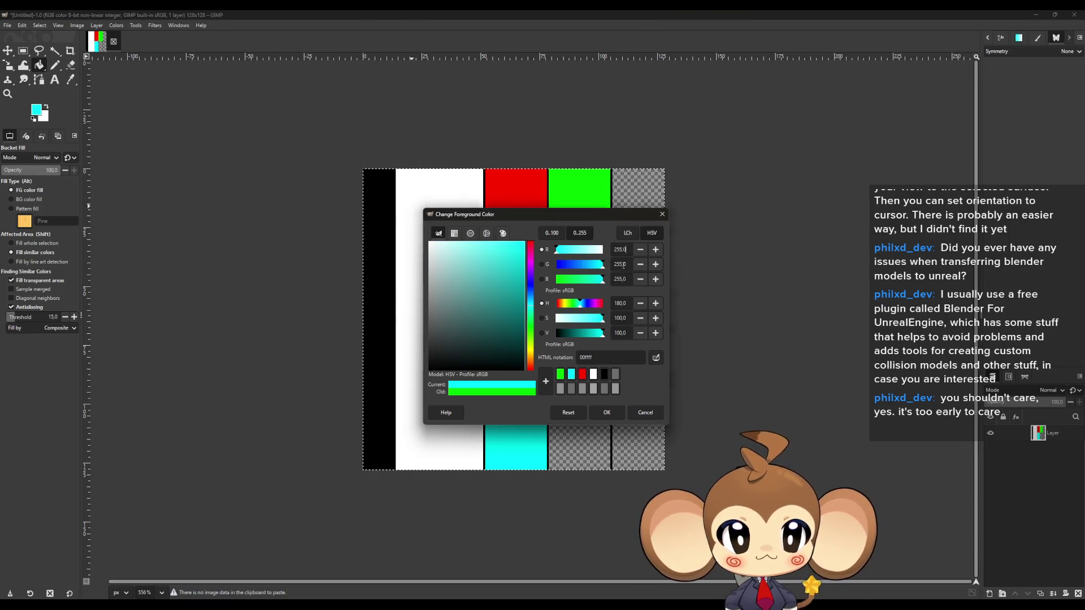
{"action": "left_click", "coordinate": [622, 264]}
{"action": "type", "text": "0"}
{"action": "key", "text": "Return"}
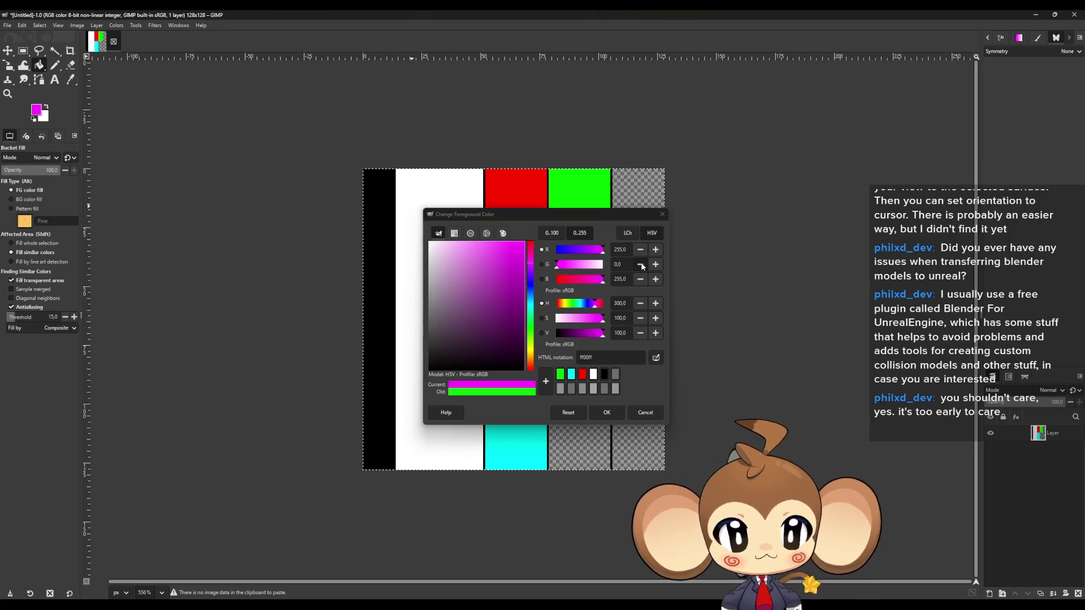
{"action": "left_click", "coordinate": [607, 412]}
{"action": "left_click", "coordinate": [581, 420]}
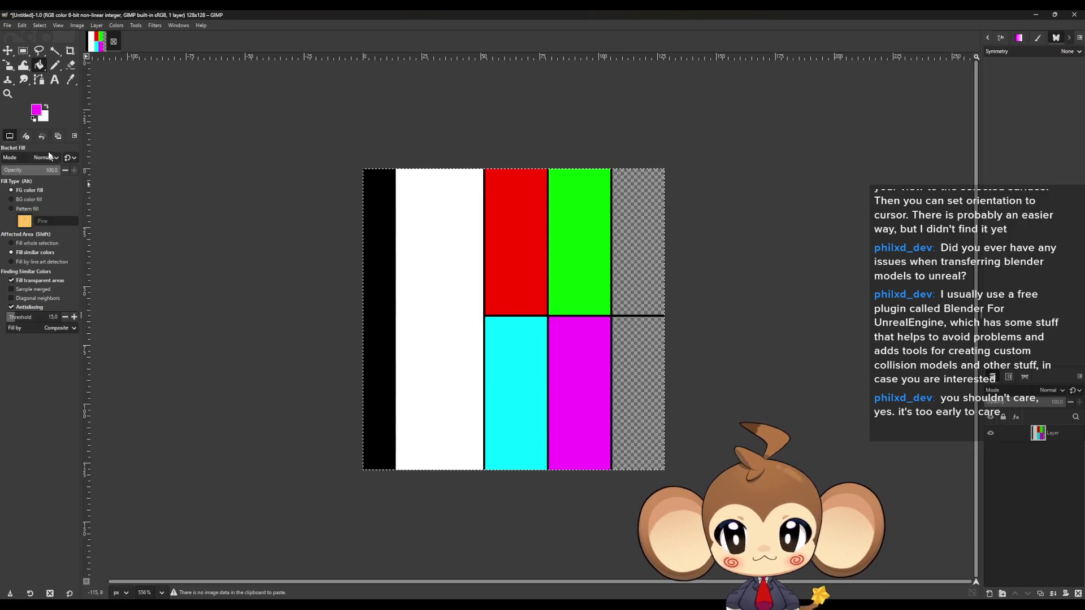
Set the foreground to blue (0000ff) and fill the top-right cell
{"action": "left_click", "coordinate": [36, 109]}
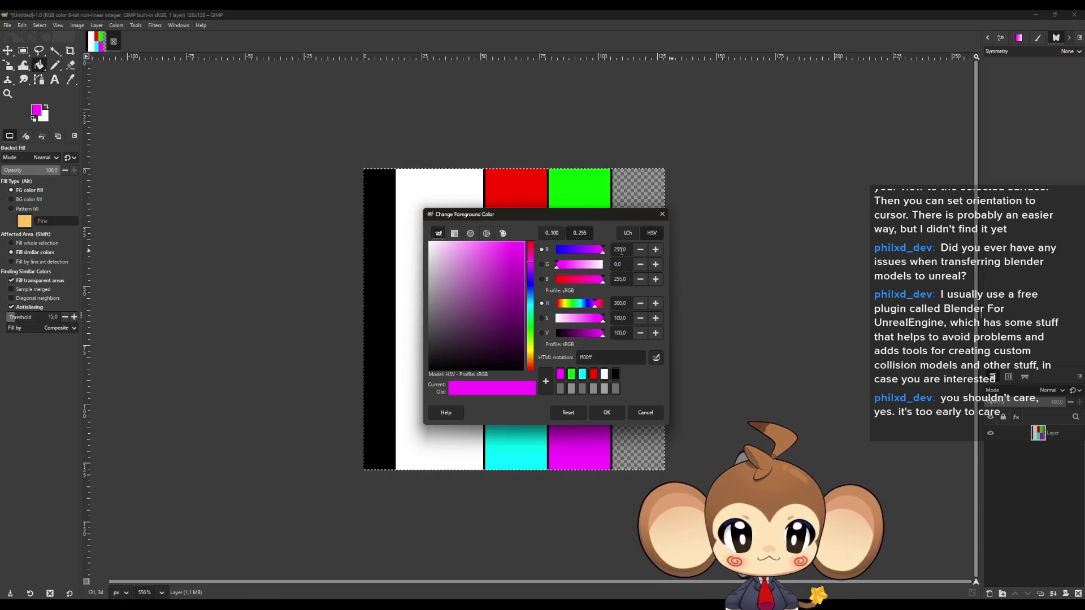
{"action": "triple_click", "coordinate": [620, 249]}
{"action": "type", "text": "0"}
{"action": "key", "text": "Return"}
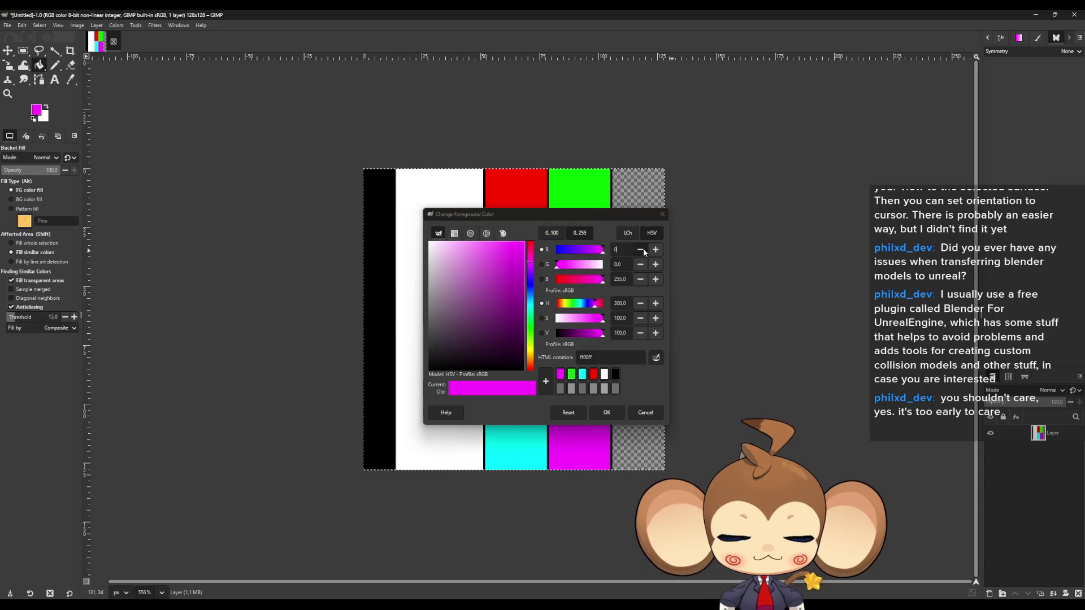
{"action": "left_click", "coordinate": [606, 412]}
{"action": "left_click", "coordinate": [641, 249]}
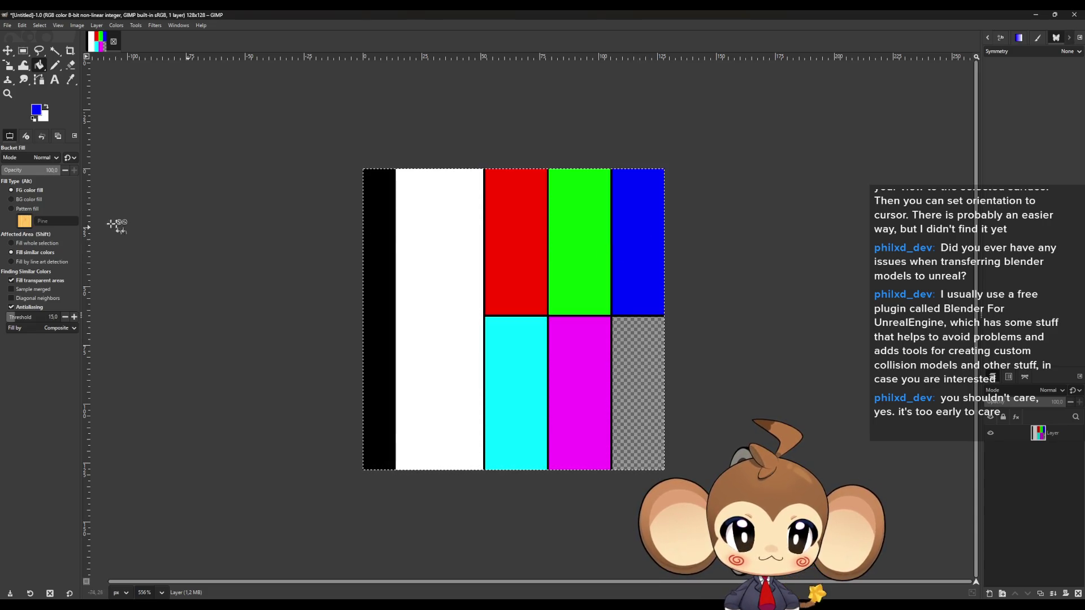
Set the foreground to yellow (ffff00) and fill the bottom-right cell
{"action": "left_click", "coordinate": [38, 111]}
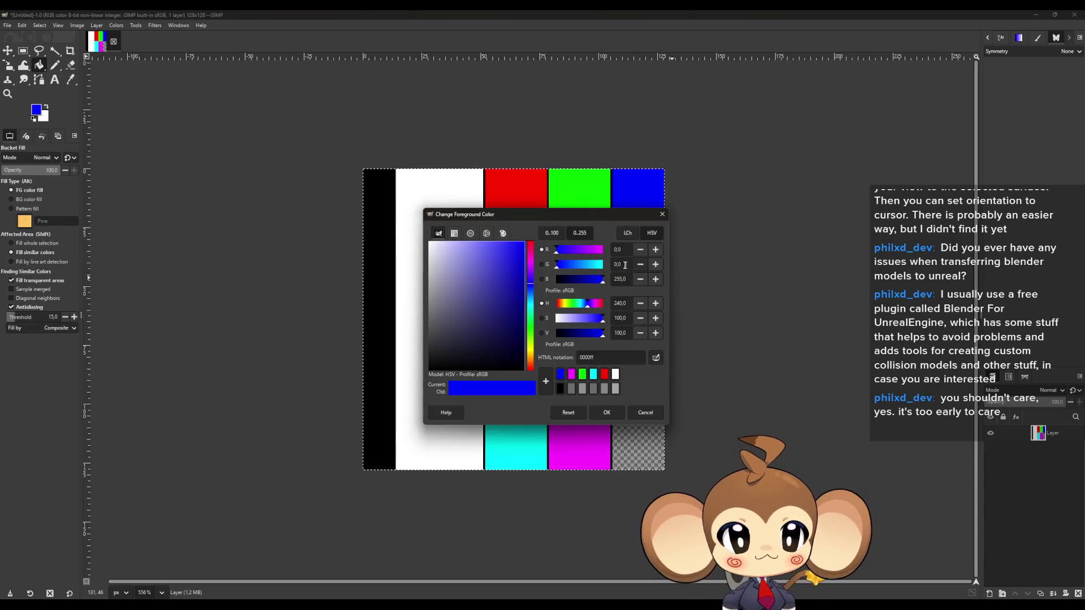
{"action": "triple_click", "coordinate": [620, 263]}
{"action": "type", "text": "255"}
{"action": "key", "text": "Return"}
{"action": "triple_click", "coordinate": [619, 249]}
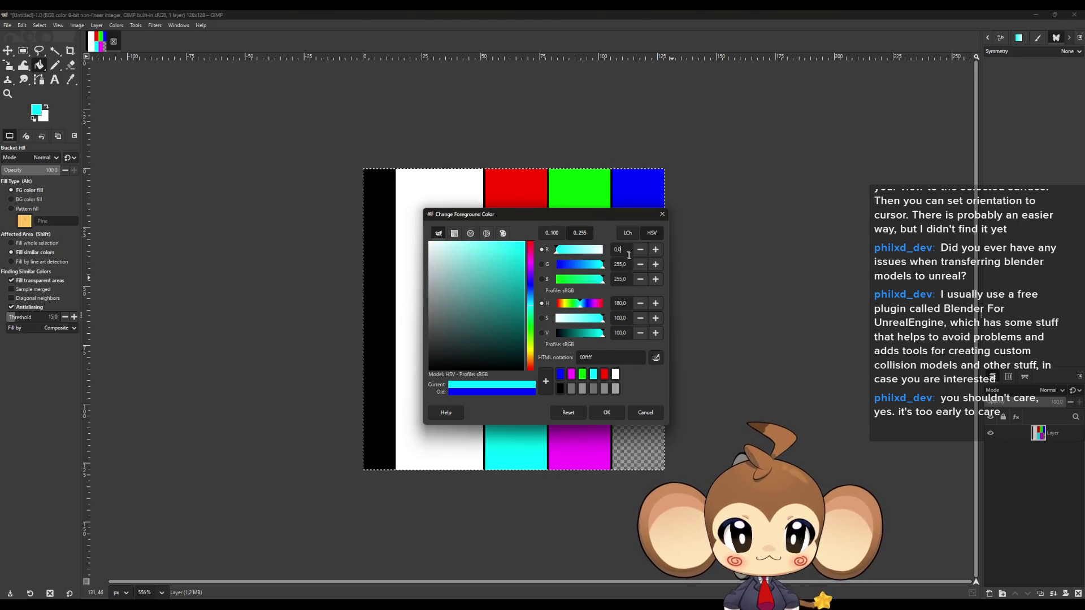
{"action": "type", "text": "255"}
{"action": "key", "text": "Return"}
{"action": "left_click", "coordinate": [624, 279]}
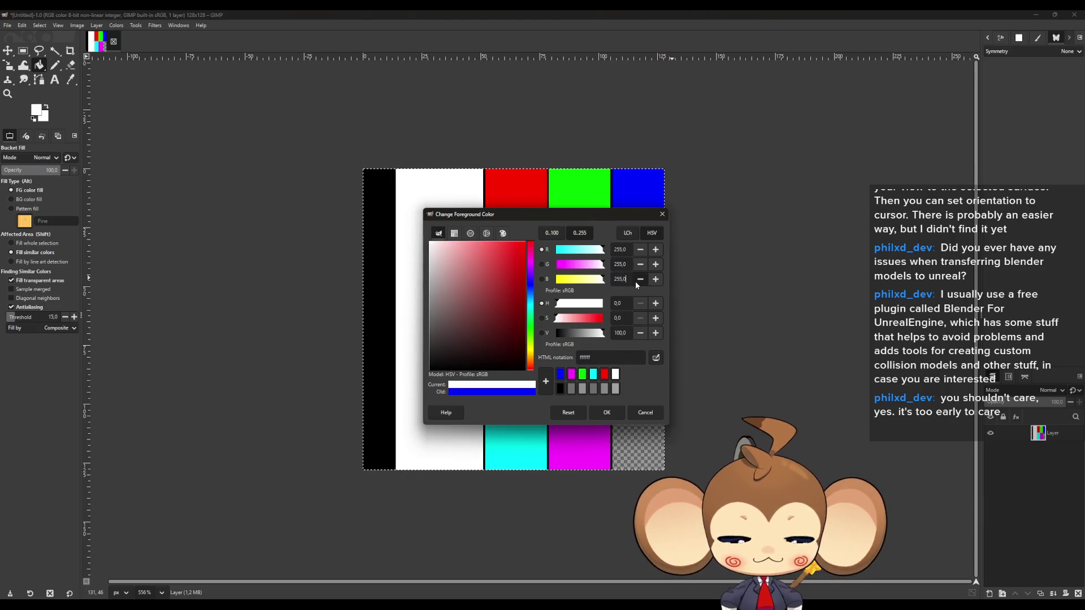
{"action": "key", "text": "ctrl+a"}
{"action": "type", "text": "0"}
{"action": "key", "text": "Return"}
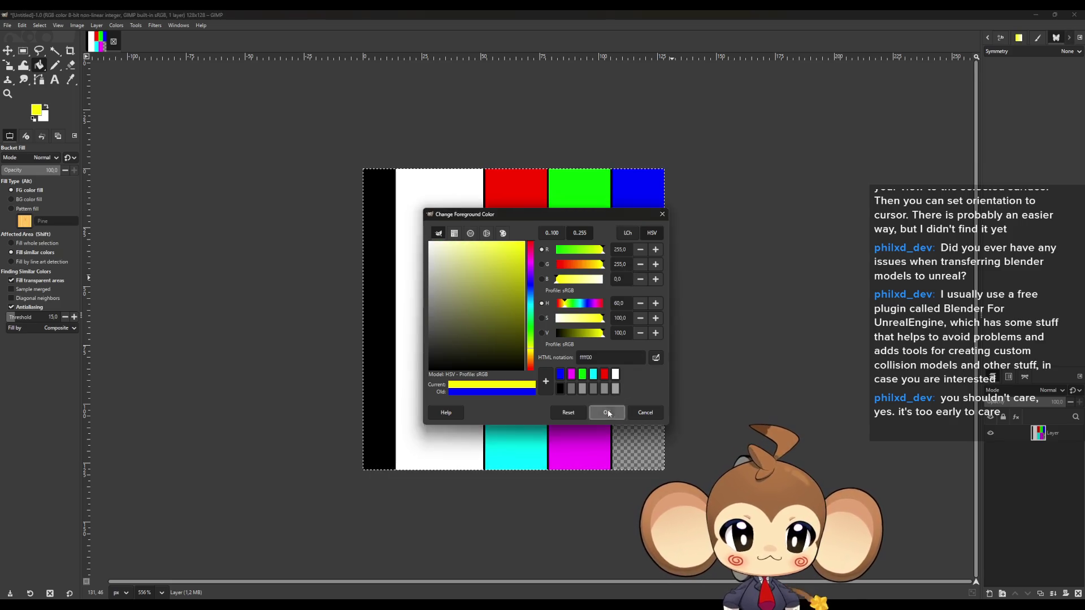
{"action": "left_click", "coordinate": [607, 412]}
{"action": "left_click", "coordinate": [644, 415]}
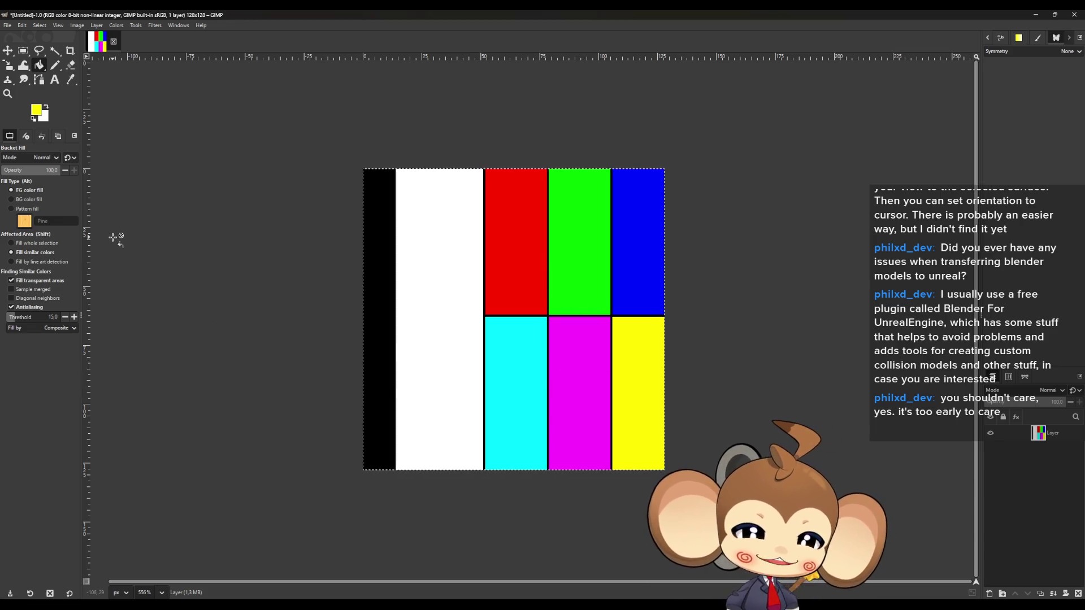
Start Export As and browse to Workspace/Projects/Weltenbaum/3d/Characters/PrimalOrbling
{"action": "left_click", "coordinate": [7, 26]}
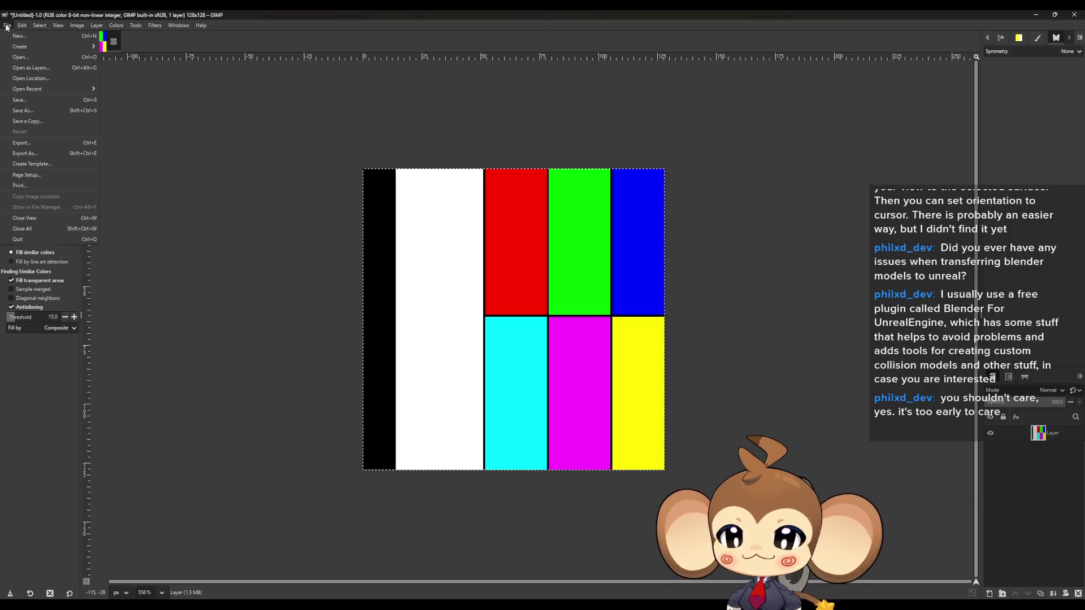
{"action": "left_click", "coordinate": [25, 153]}
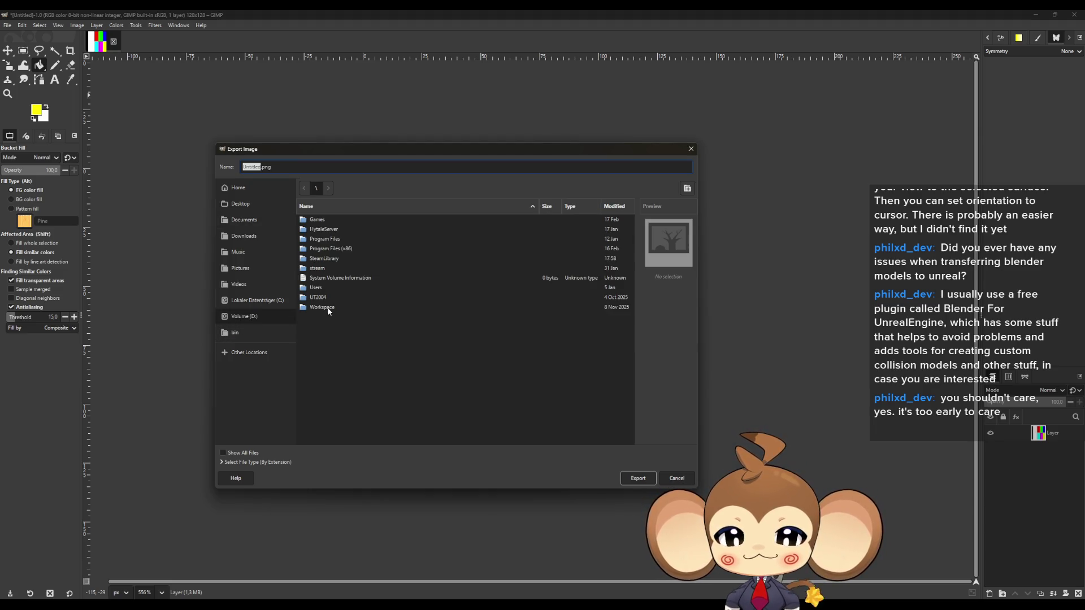
{"action": "double_click", "coordinate": [328, 311]}
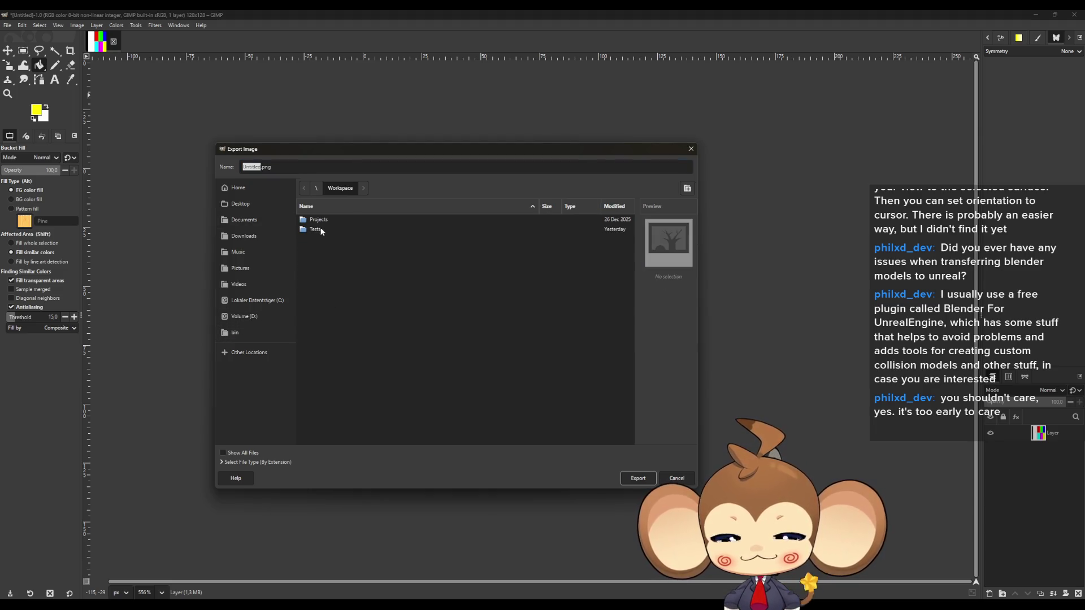
{"action": "double_click", "coordinate": [318, 220]}
{"action": "left_click", "coordinate": [321, 249]}
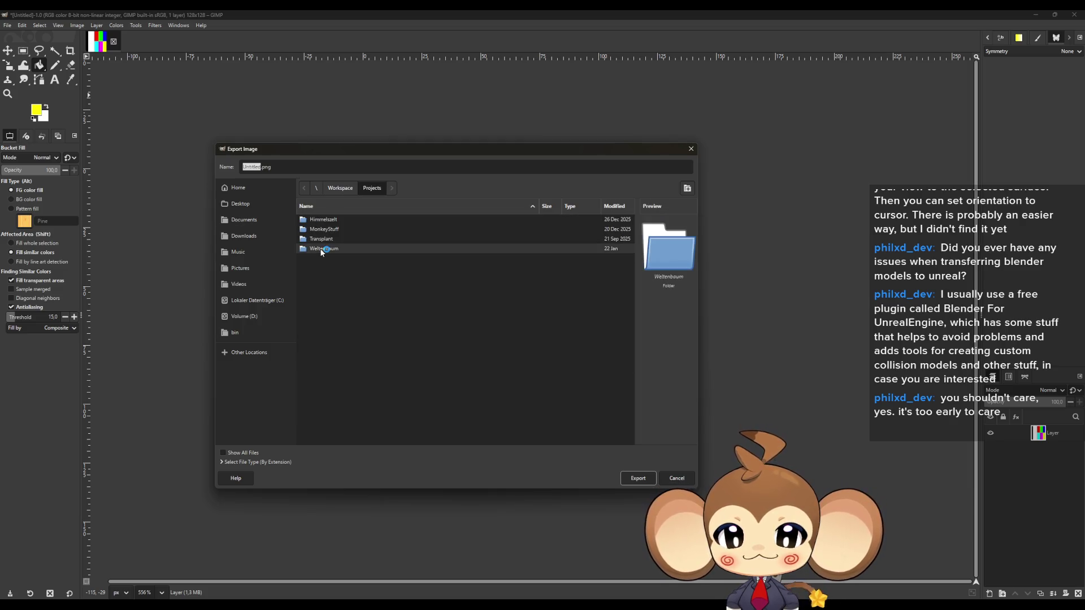
{"action": "double_click", "coordinate": [322, 250]}
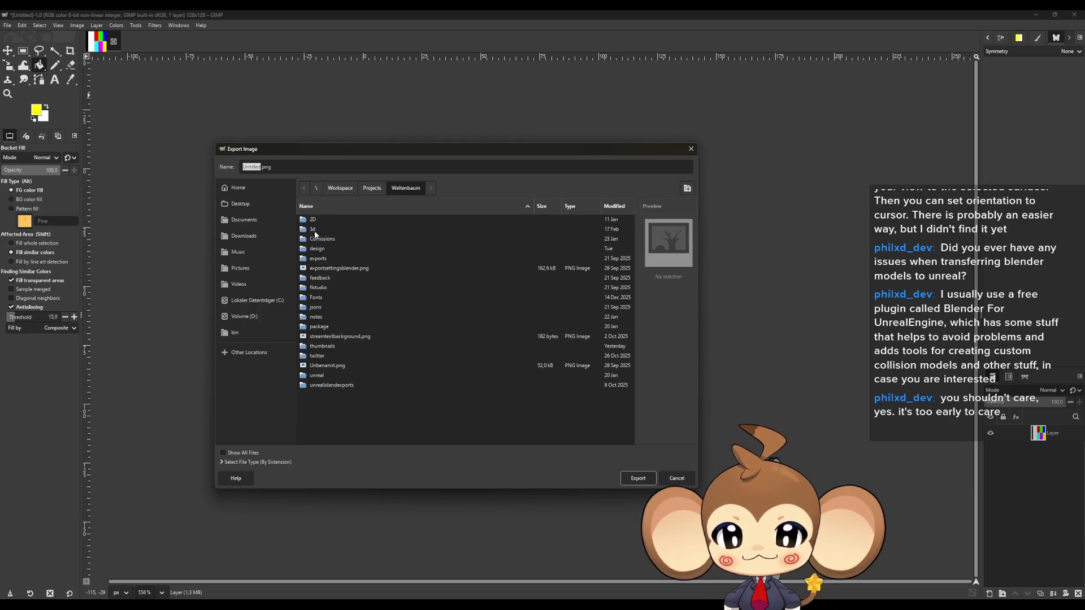
{"action": "double_click", "coordinate": [315, 231]}
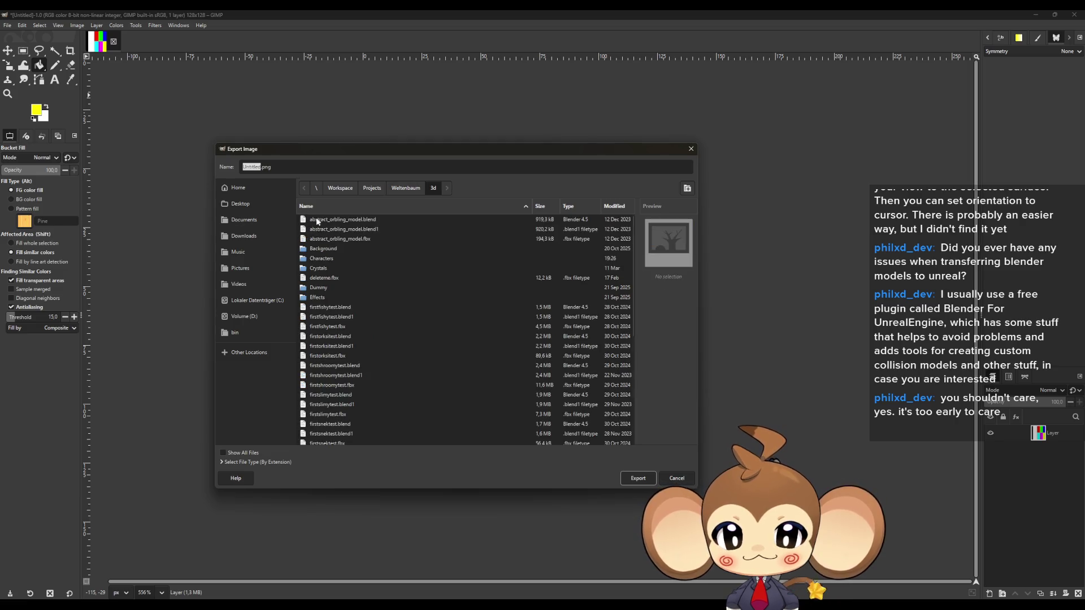
{"action": "left_click", "coordinate": [327, 258]}
{"action": "double_click", "coordinate": [328, 258]}
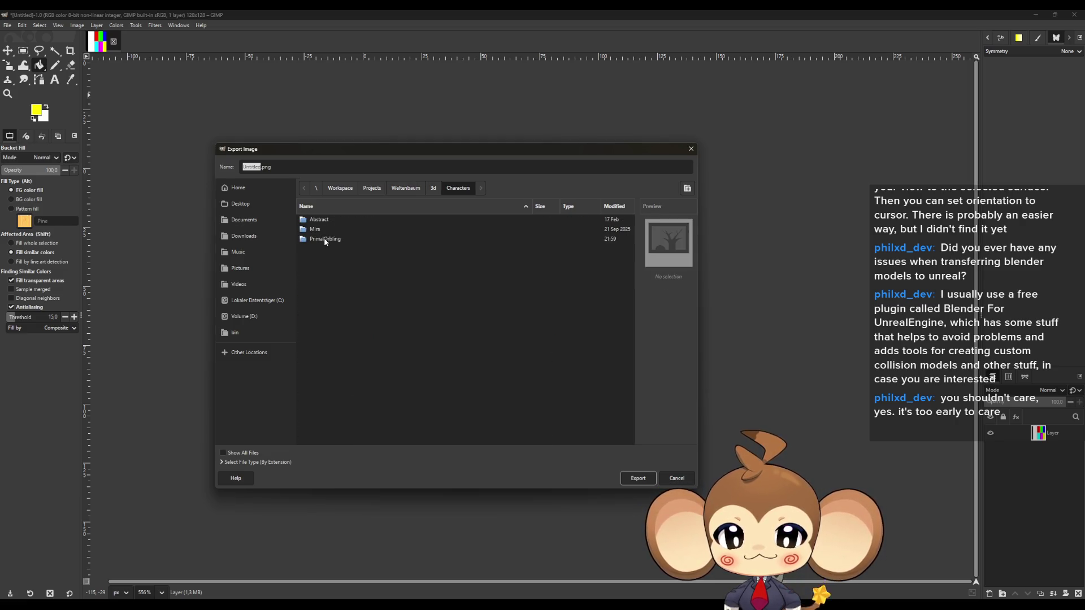
{"action": "double_click", "coordinate": [325, 239]}
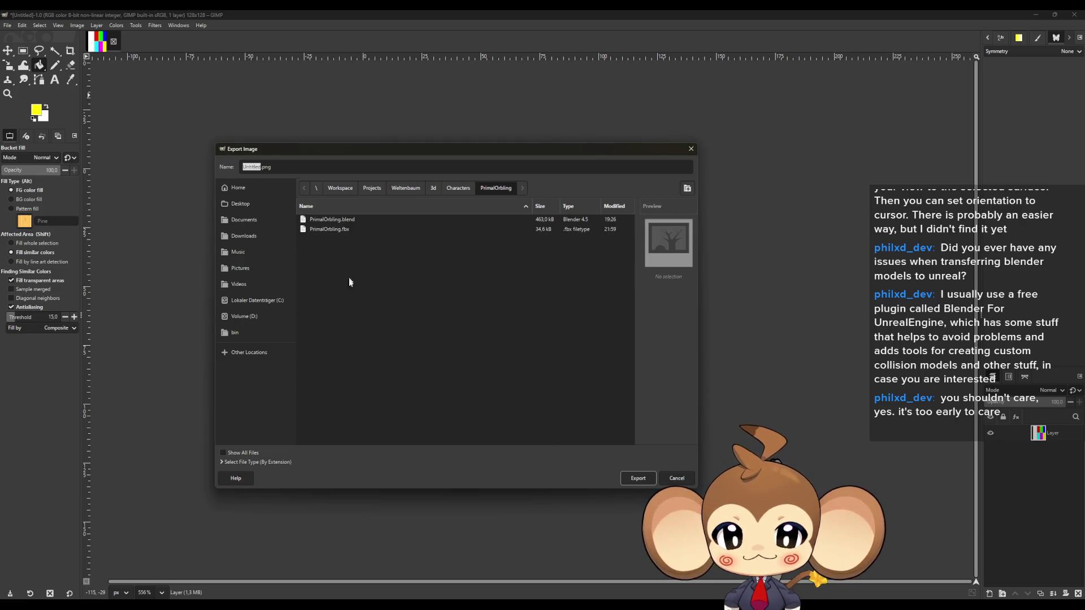
Export the image as Dummy_PrimalOrblingTexture.png, then minimise GIMP to return to Blender
{"action": "left_click", "coordinate": [260, 170]}
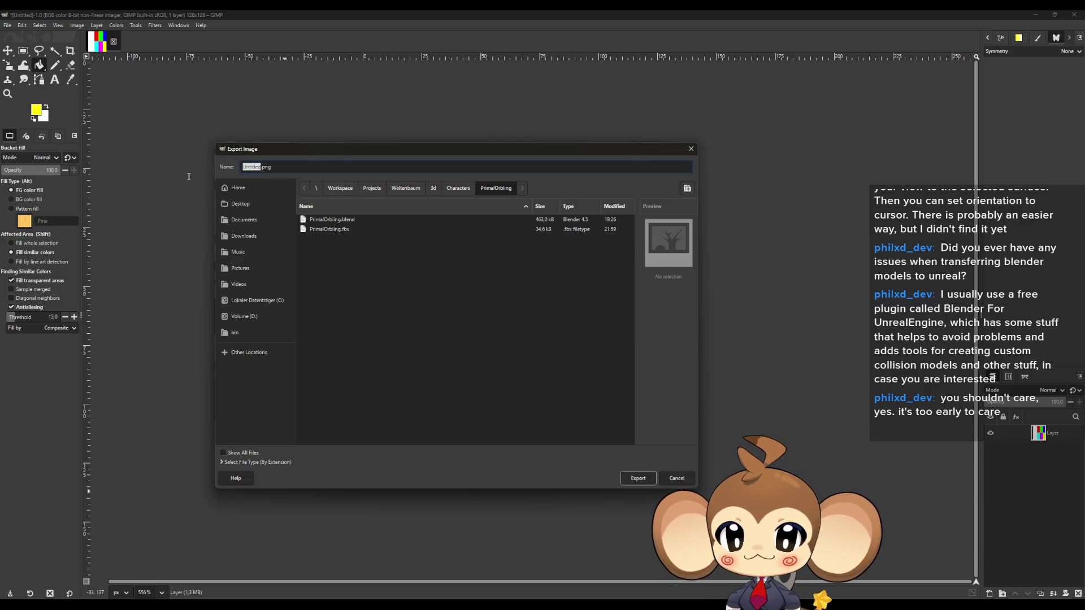
{"action": "key", "text": "BackSpace"}
{"action": "key", "text": "BackSpace"}
{"action": "key", "text": "BackSpace"}
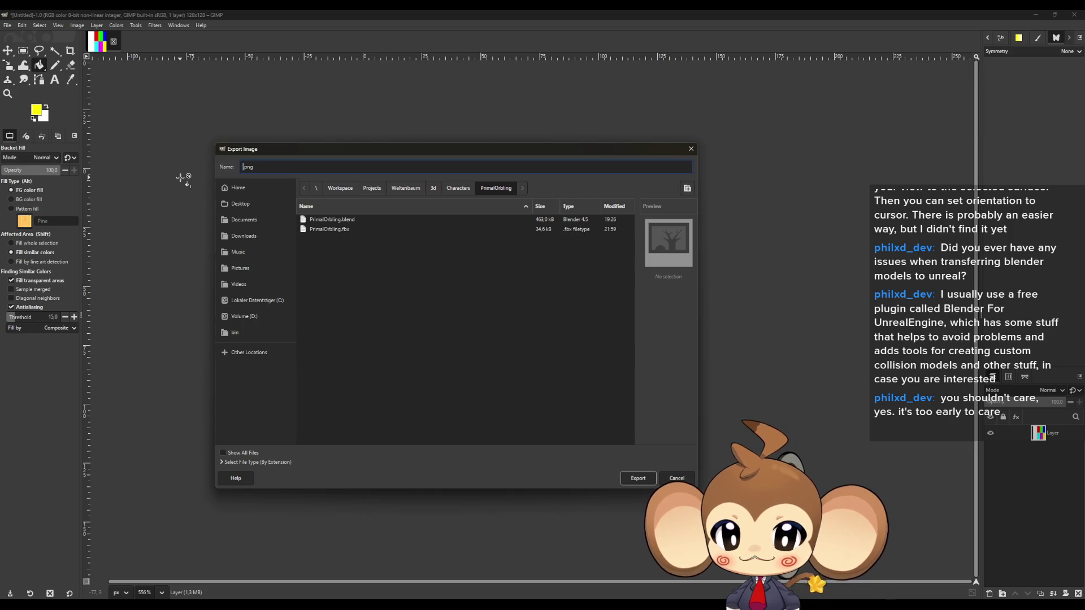
{"action": "type", "text": "PrimalOrbling"}
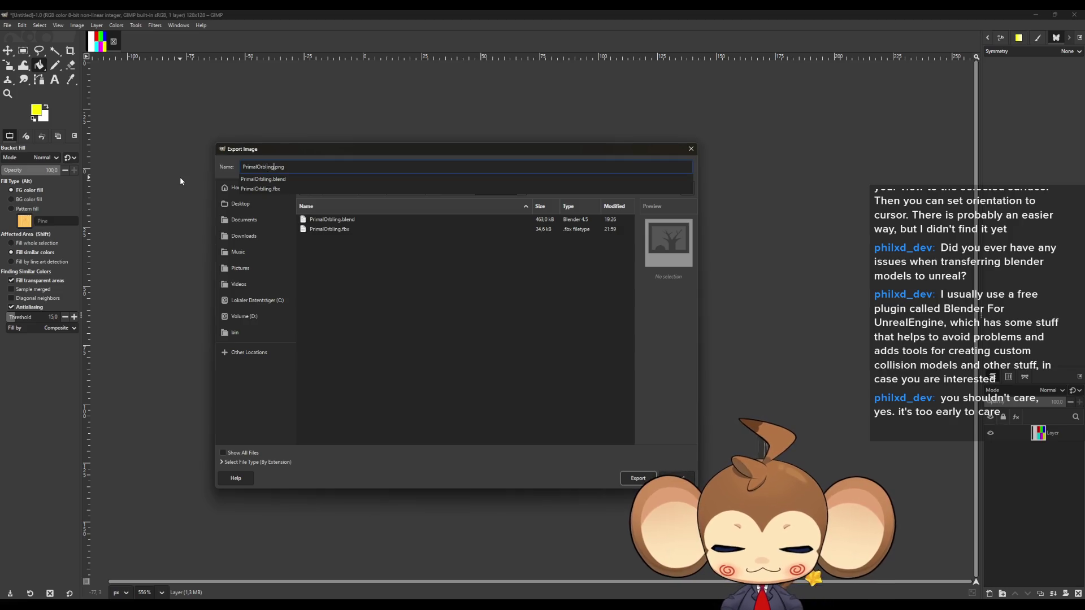
{"action": "type", "text": "Texture"}
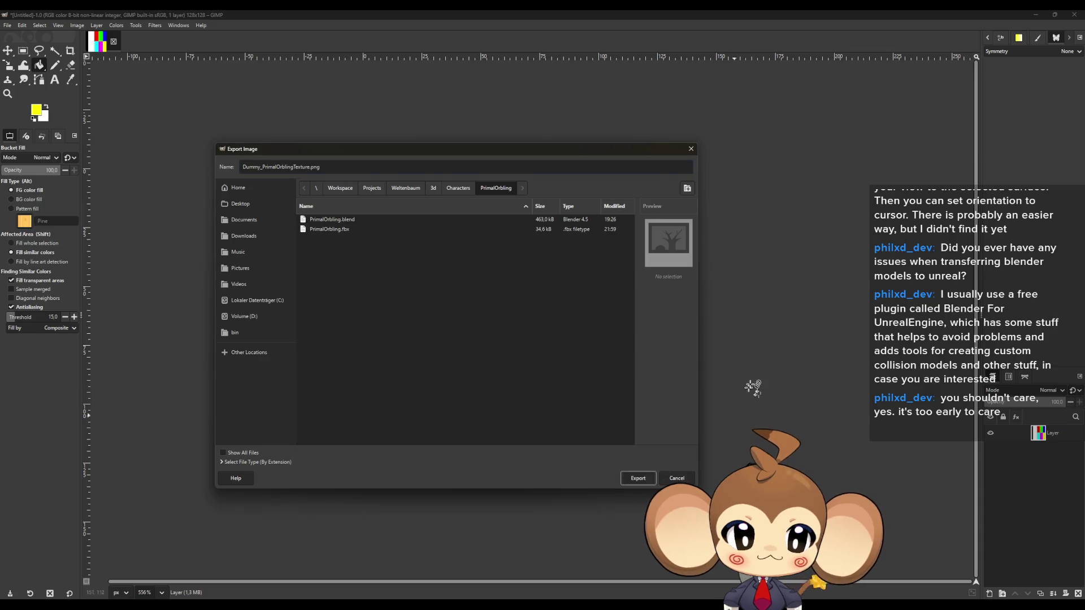
{"action": "key", "text": "Return"}
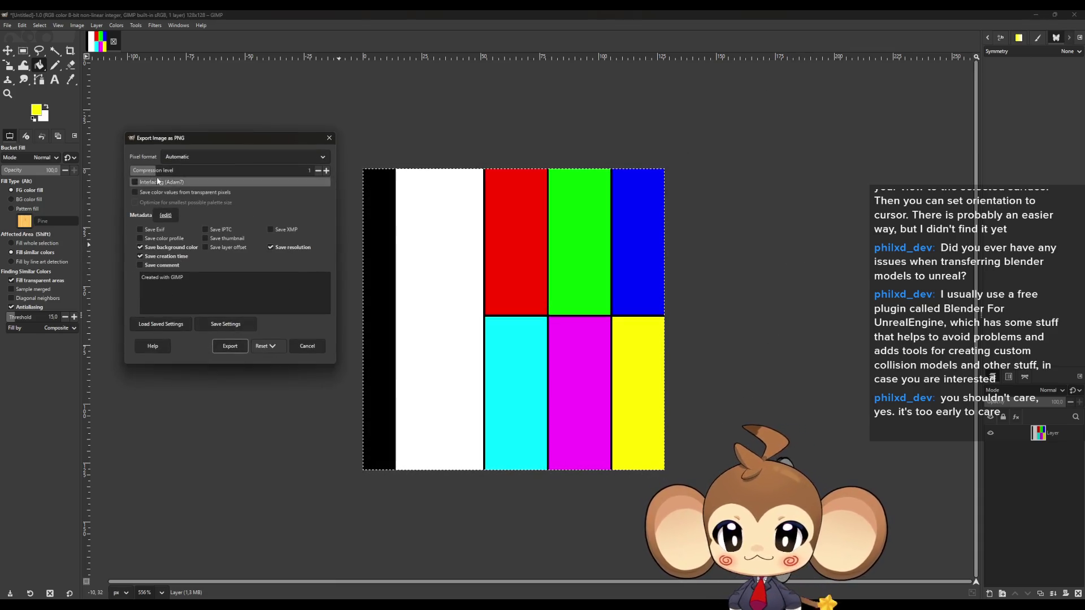
{"action": "left_click", "coordinate": [229, 346]}
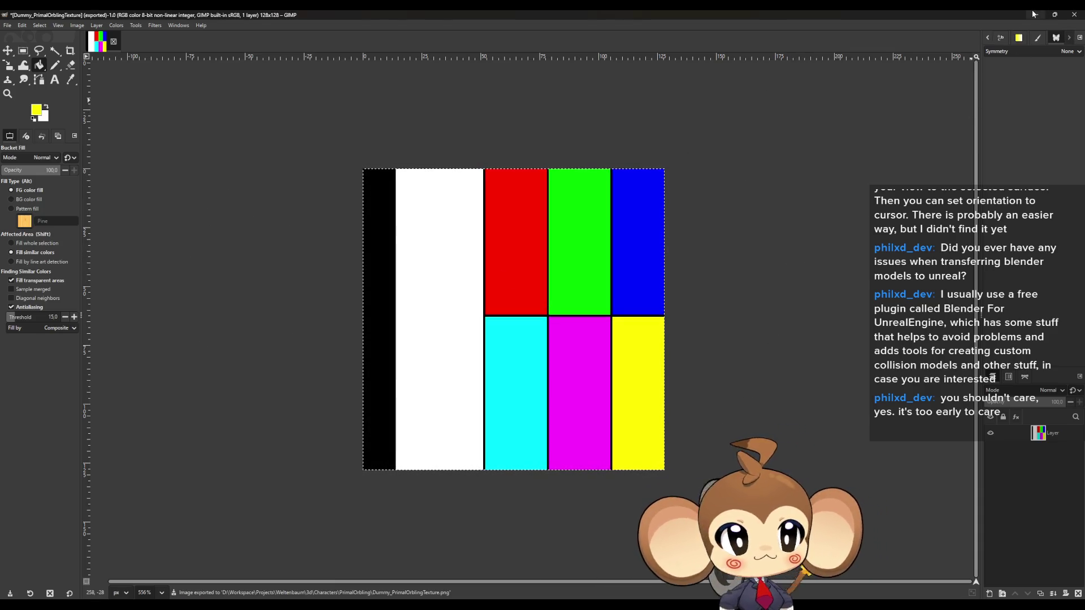
{"action": "left_click", "coordinate": [1033, 14]}
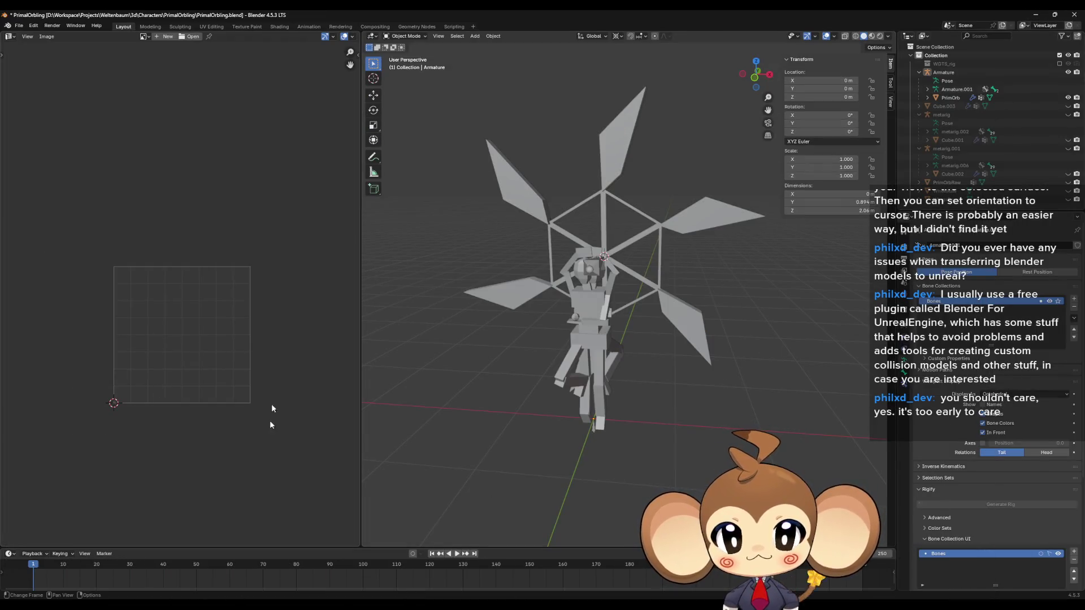
Turn the left area into the Shader Editor and create a new material on PrimOrb
{"action": "left_click", "coordinate": [11, 36]}
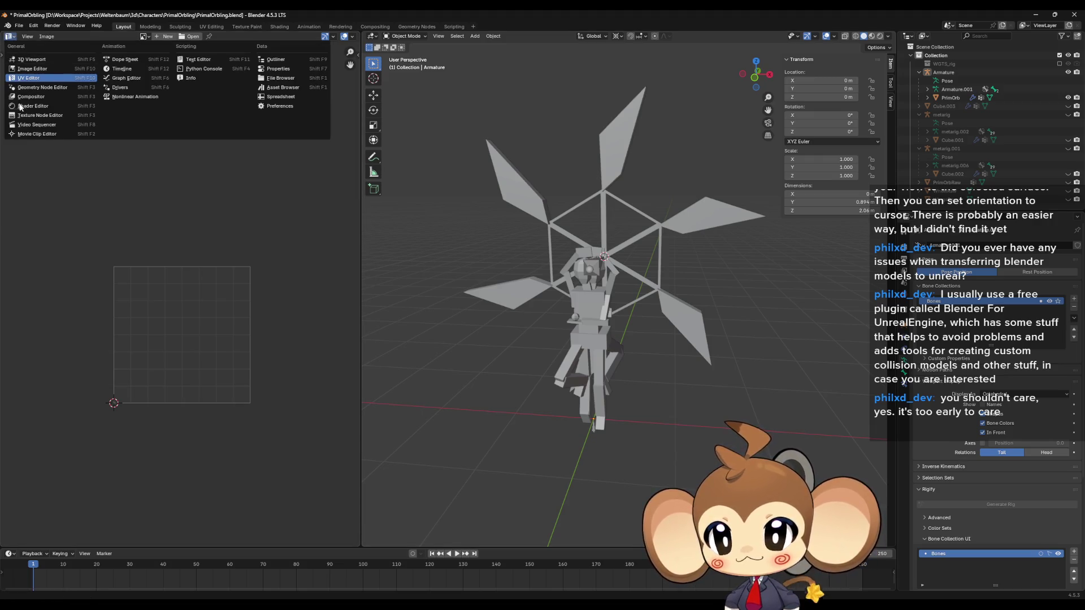
{"action": "left_click", "coordinate": [20, 107]}
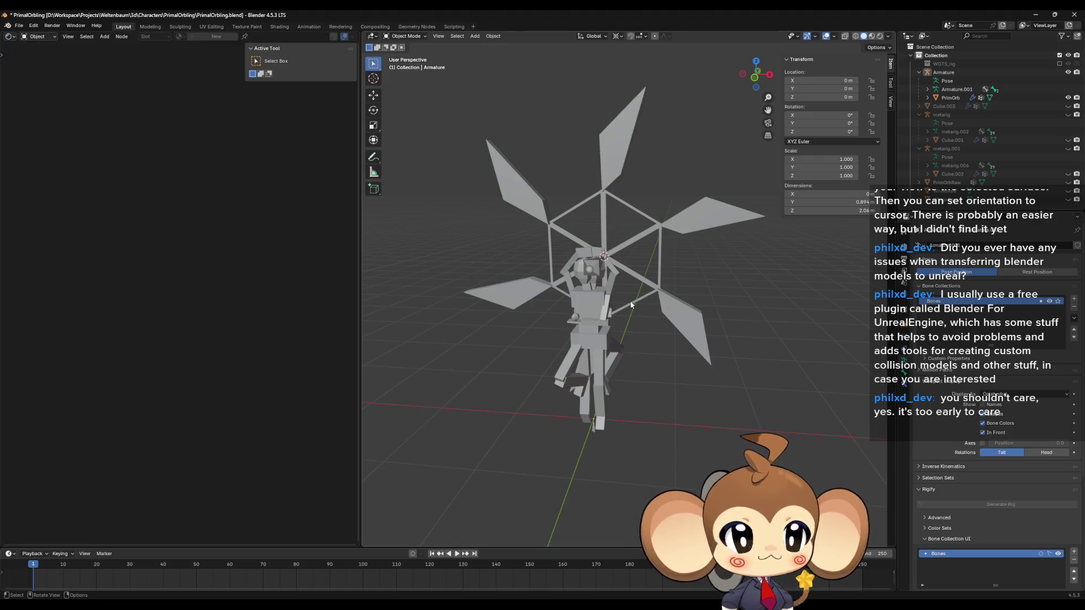
{"action": "left_click", "coordinate": [617, 310]}
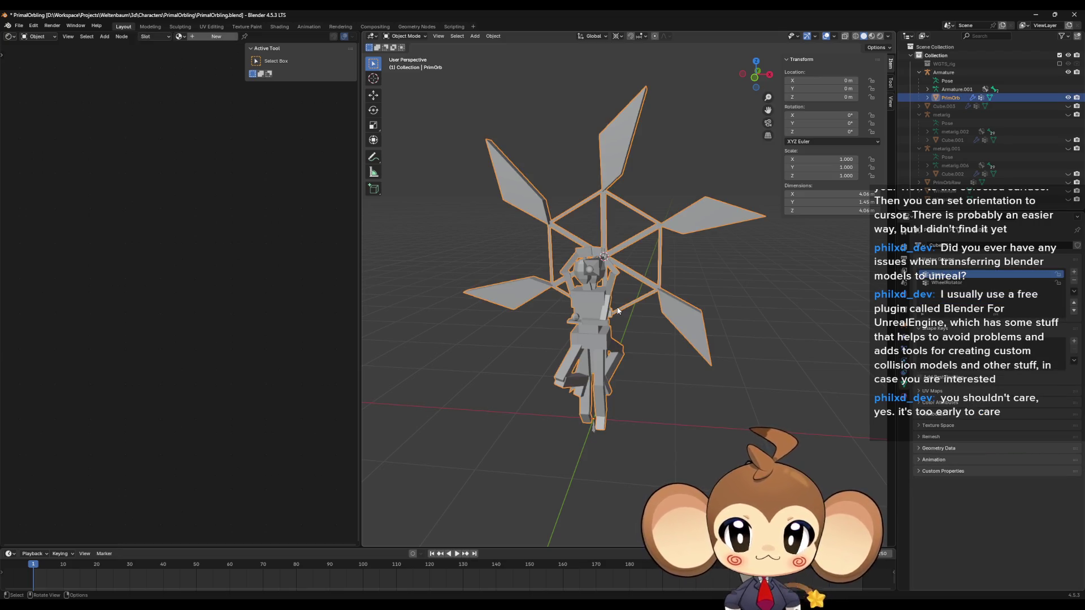
{"action": "left_click_drag", "start_coordinate": [618, 311], "coordinate": [591, 316]}
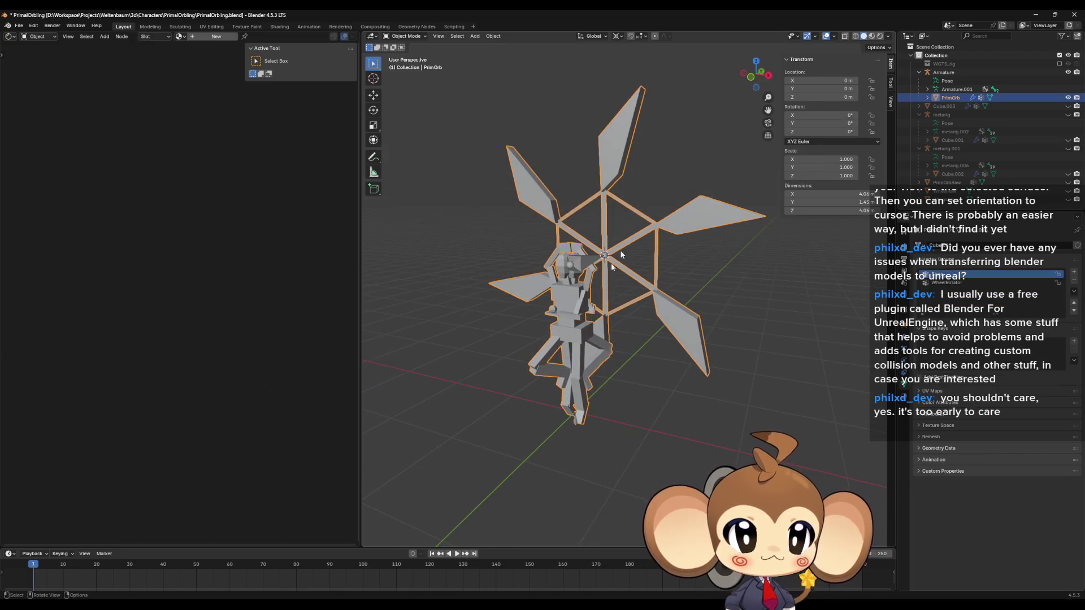
{"action": "key", "text": "Tab"}
{"action": "key", "text": "Tab"}
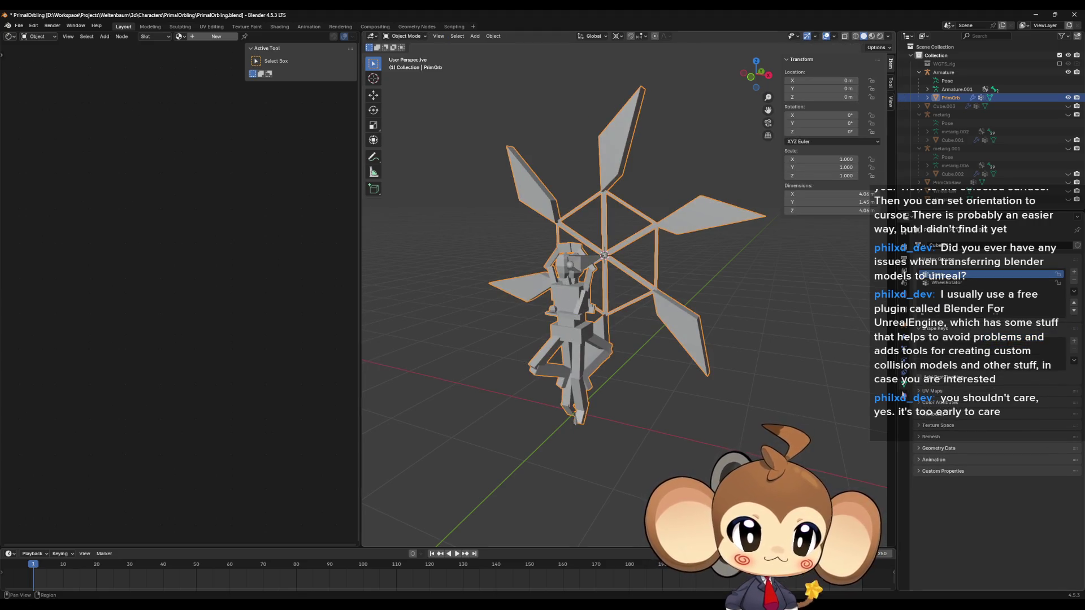
{"action": "left_click", "coordinate": [903, 395]}
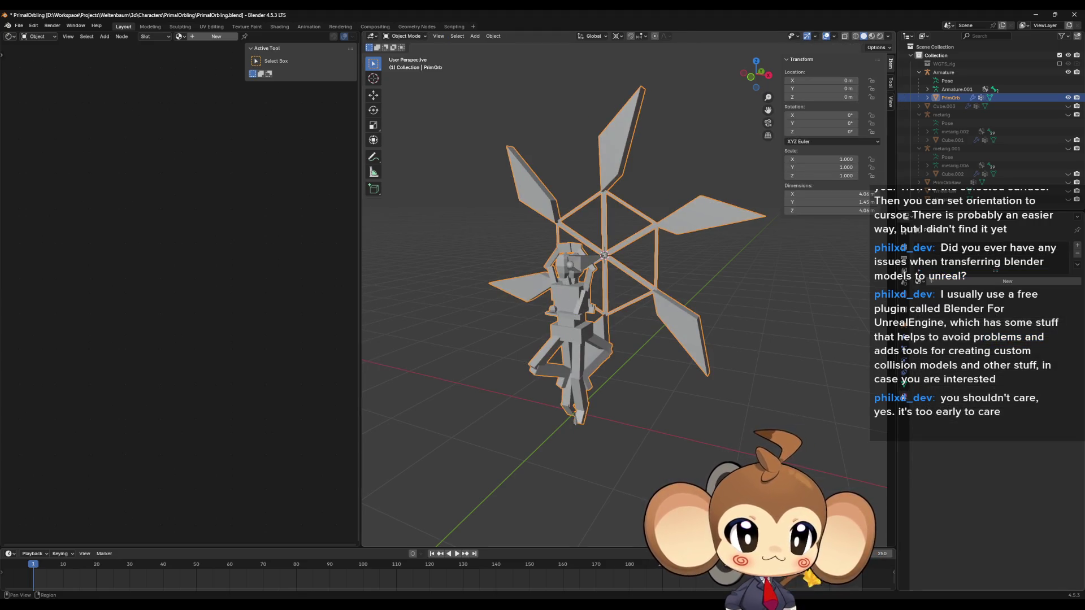
{"action": "left_click", "coordinate": [994, 283]}
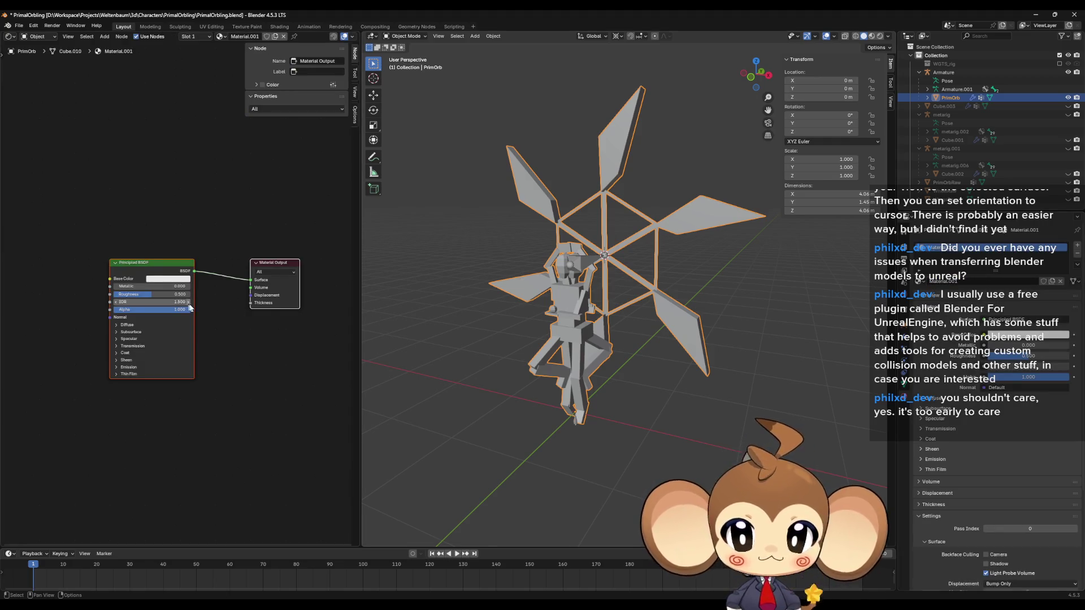
Add an Image Texture node loading Dummy_PrimalOrblingTexture.png, linked to Principled BSDF Base Color
{"action": "scroll", "coordinate": [190, 307], "scroll_direction": "up", "scroll_amount": 1}
{"action": "right_click", "coordinate": [67, 289]}
{"action": "mouse_move", "coordinate": [67, 290]}
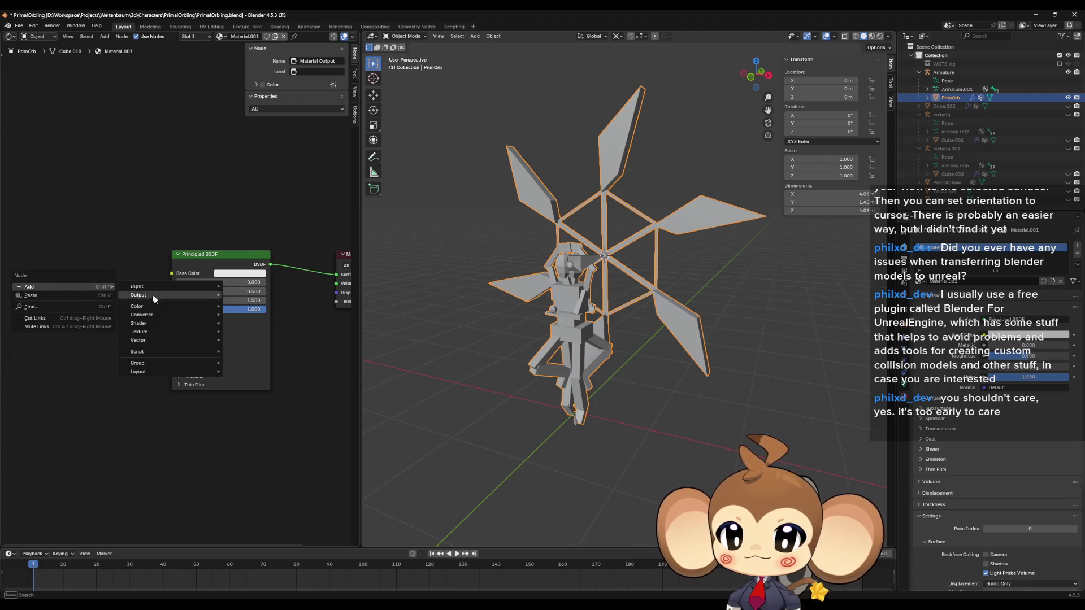
{"action": "mouse_move", "coordinate": [150, 309]}
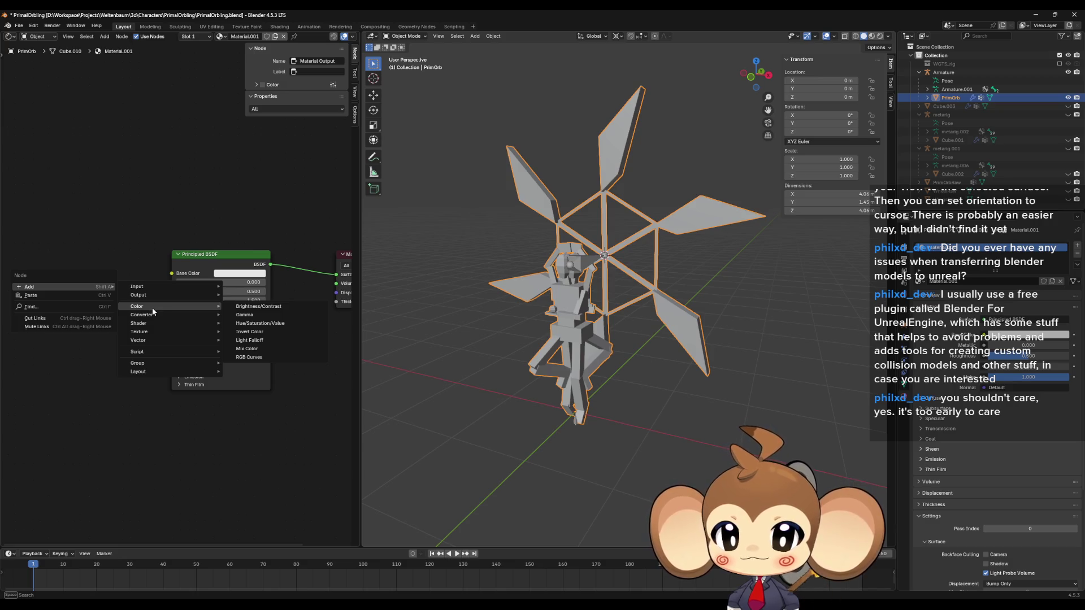
{"action": "left_click", "coordinate": [261, 386]}
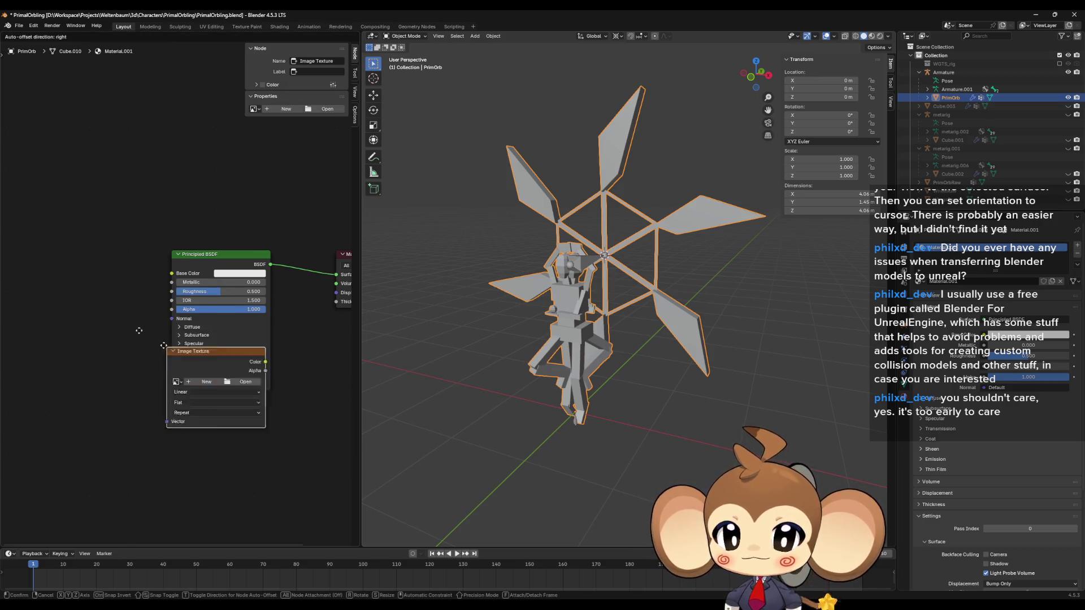
{"action": "left_click", "coordinate": [50, 259]}
{"action": "left_click_drag", "start_coordinate": [175, 281], "coordinate": [173, 274]}
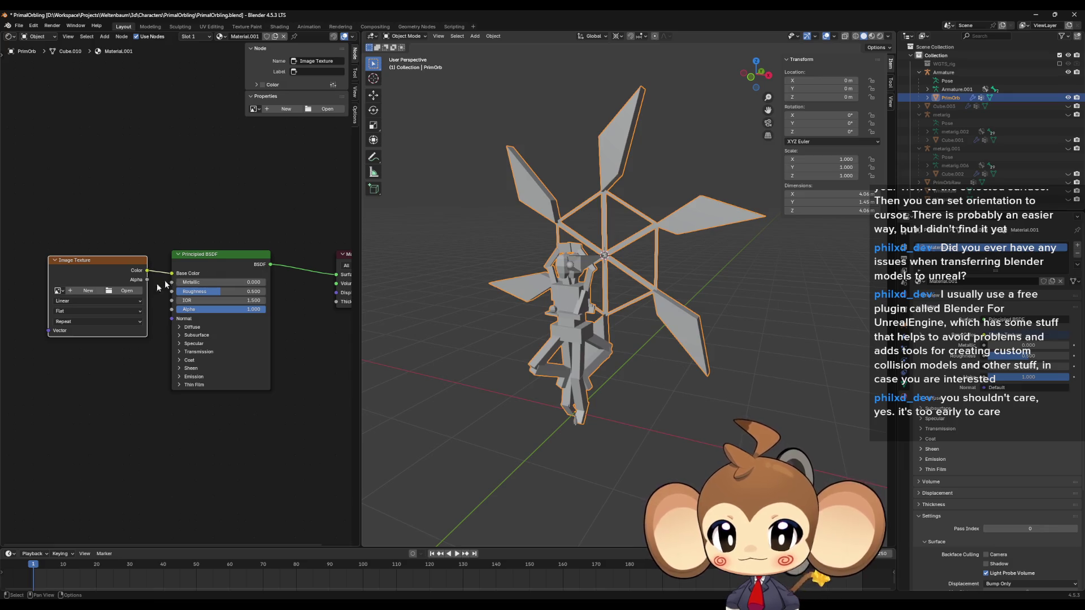
{"action": "left_click", "coordinate": [123, 292]}
{"action": "double_click", "coordinate": [470, 200]}
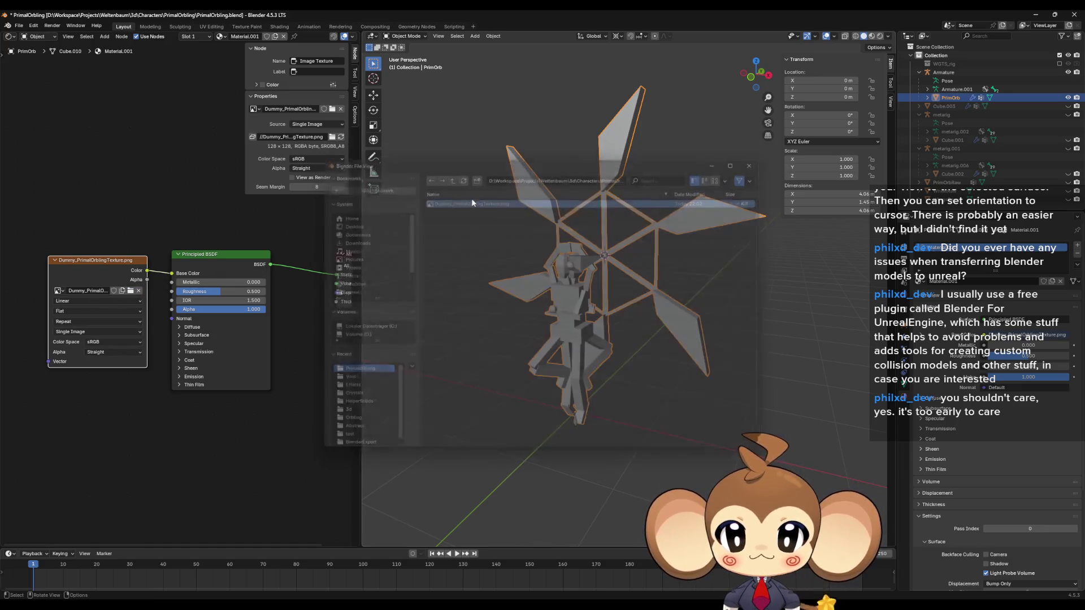
Switch the viewport to Material Preview and orbit around the textured orb
{"action": "left_click", "coordinate": [873, 36]}
{"action": "scroll", "coordinate": [654, 323], "scroll_direction": "up", "scroll_amount": 3}
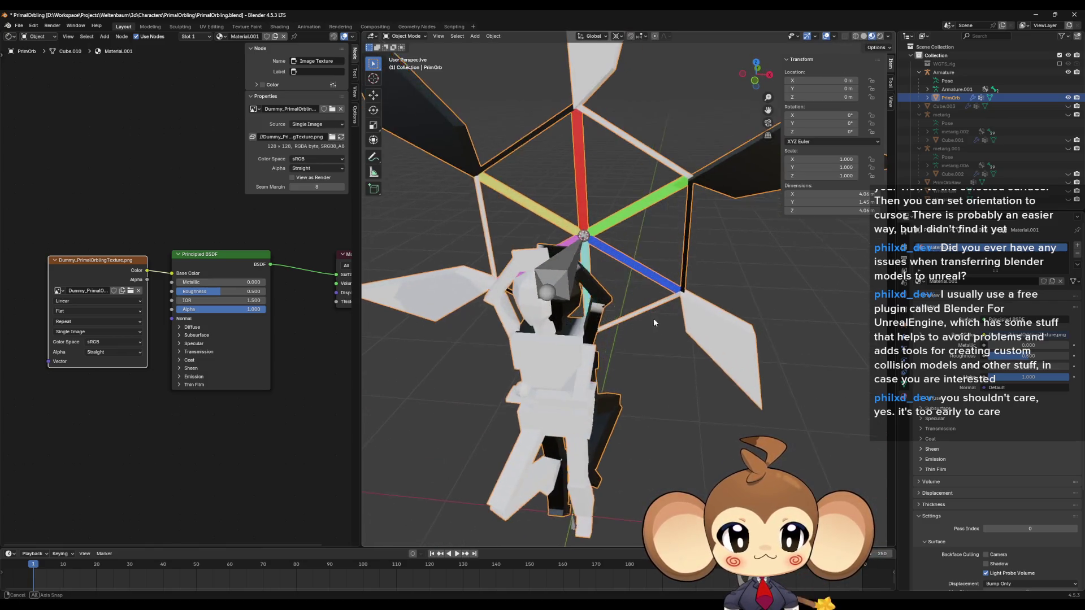
{"action": "left_click_drag", "start_coordinate": [653, 323], "coordinate": [729, 289]}
Turn the node area into an Image Editor displaying Dummy_PrimalOrblingTexture.png
{"action": "left_click", "coordinate": [7, 37]}
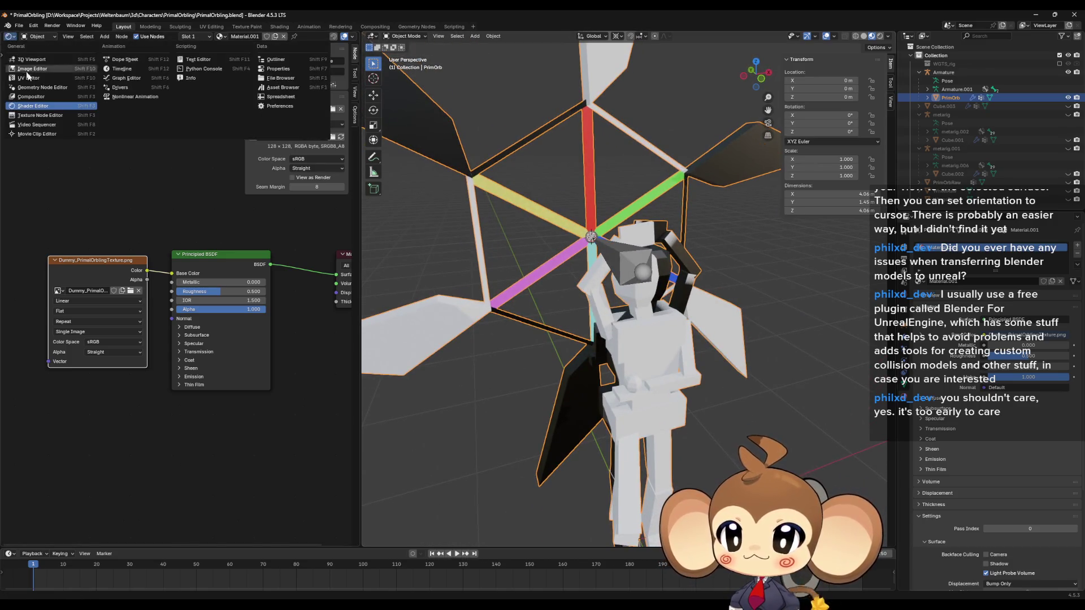
{"action": "left_click", "coordinate": [28, 84]}
{"action": "scroll", "coordinate": [166, 330], "scroll_direction": "up", "scroll_amount": 3}
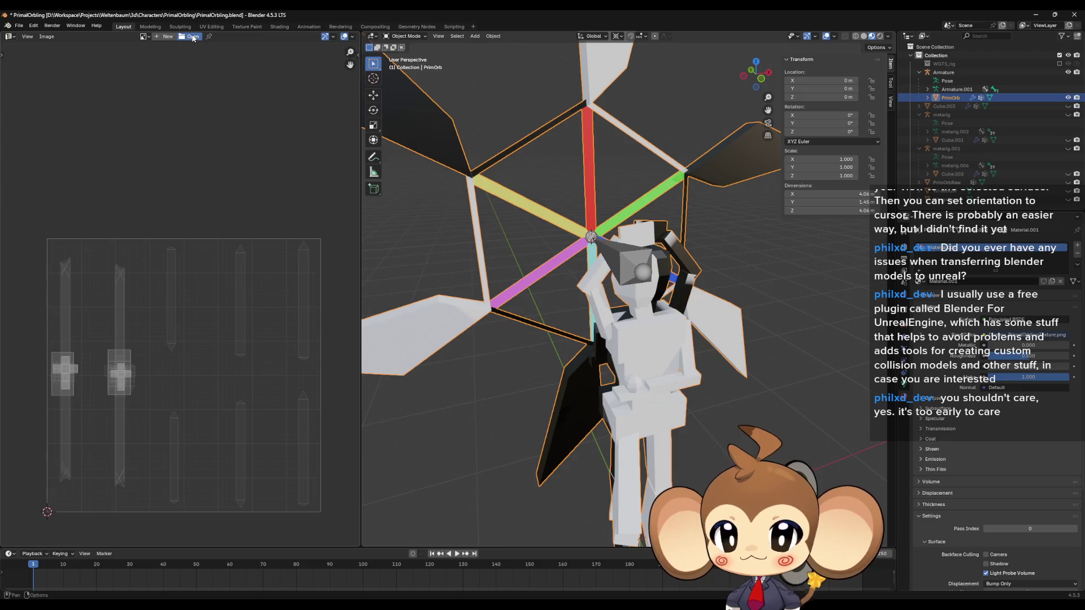
{"action": "left_click", "coordinate": [193, 38]}
{"action": "left_click", "coordinate": [463, 198]}
{"action": "left_click", "coordinate": [686, 441]}
{"action": "scroll", "coordinate": [125, 400], "scroll_direction": "up", "scroll_amount": 3}
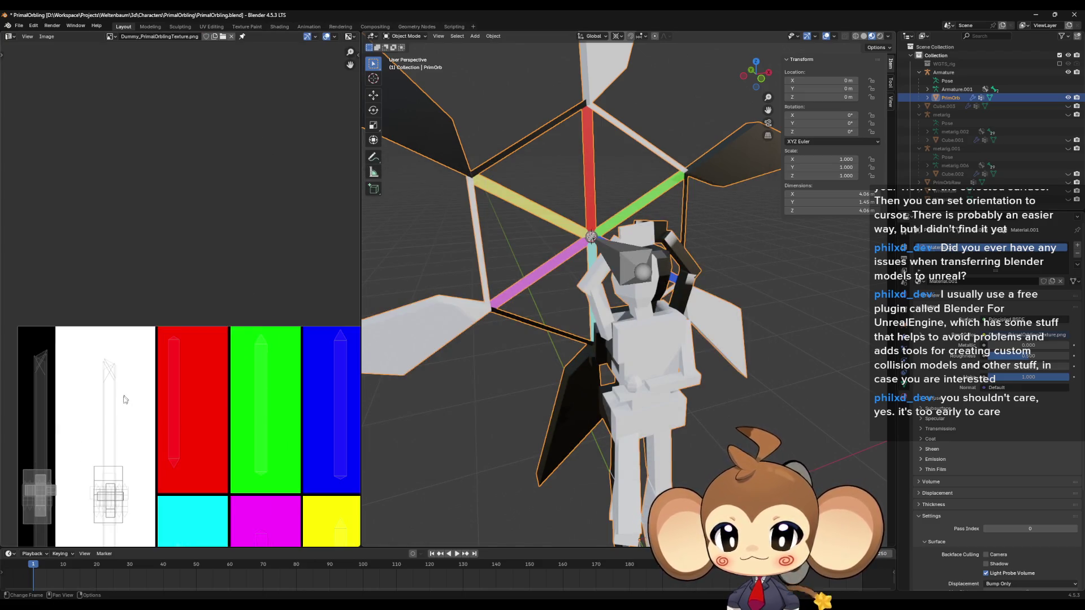
{"action": "scroll", "coordinate": [125, 400], "scroll_direction": "up", "scroll_amount": 4}
{"action": "scroll", "coordinate": [125, 378], "scroll_direction": "down", "scroll_amount": 5}
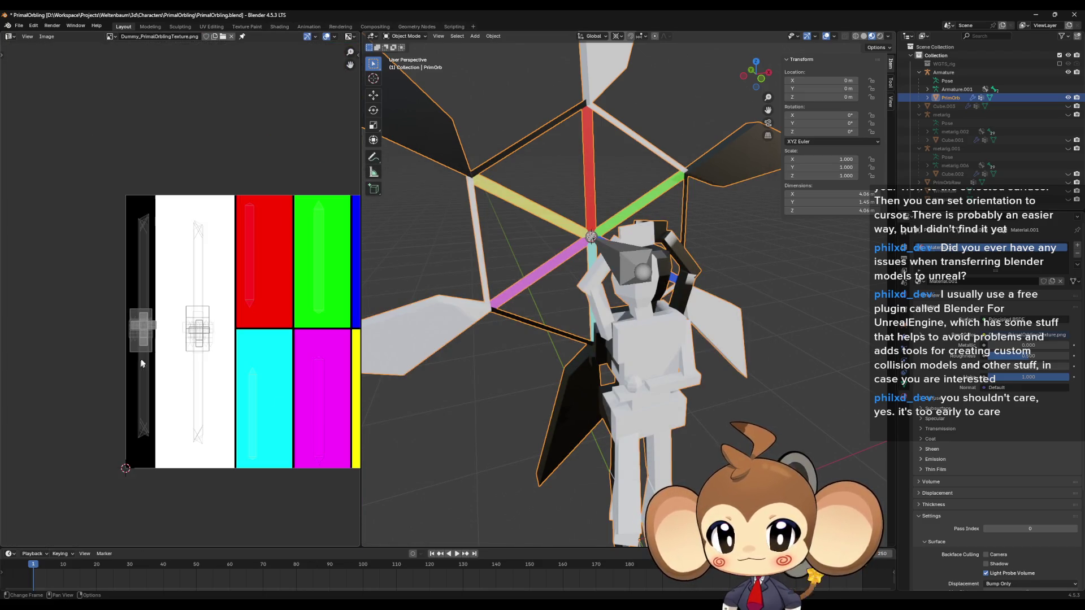
{"action": "scroll", "coordinate": [185, 352], "scroll_direction": "right", "scroll_amount": 3}
{"action": "scroll", "coordinate": [226, 339], "scroll_direction": "right", "scroll_amount": 3}
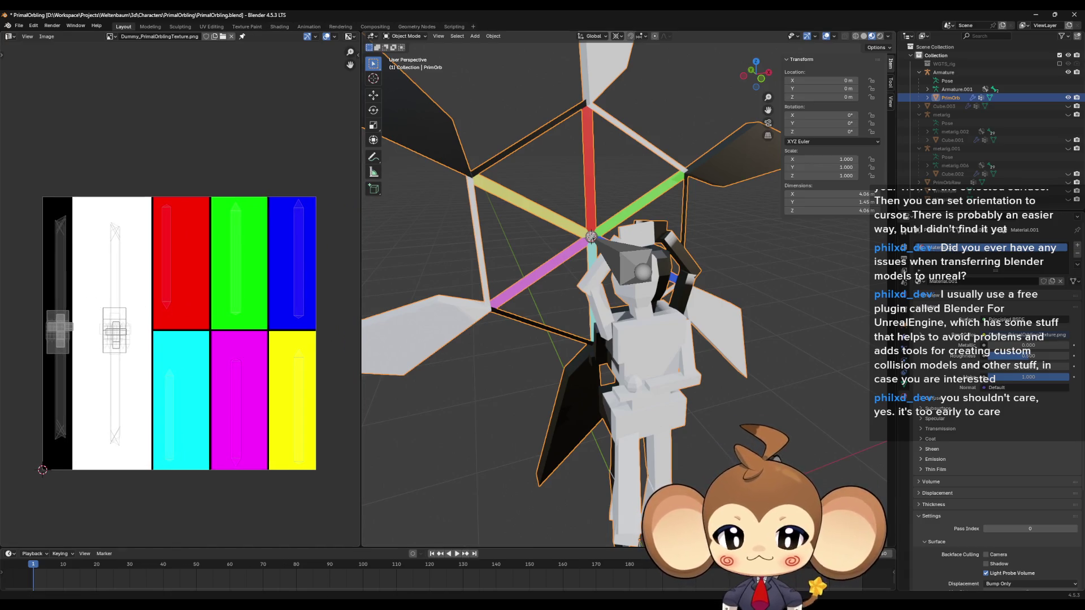
{"action": "key", "text": "alt+Tab"}
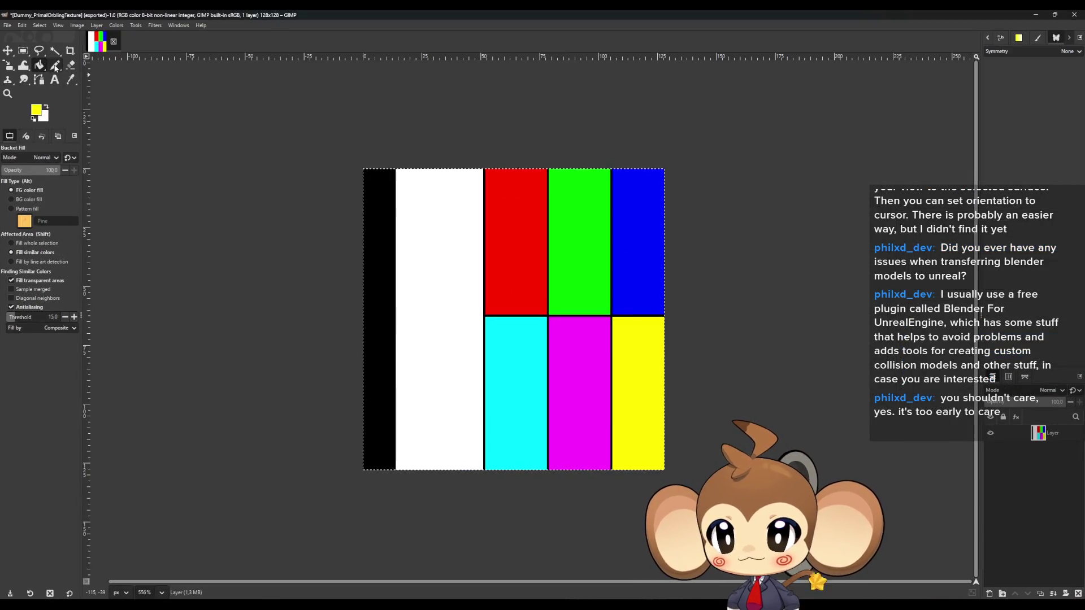
Widen the black stripe by drawing a black vertical line and filling the white gap black
{"action": "left_click", "coordinate": [55, 65]}
{"action": "double_click", "coordinate": [36, 109]}
{"action": "left_click", "coordinate": [395, 417]}
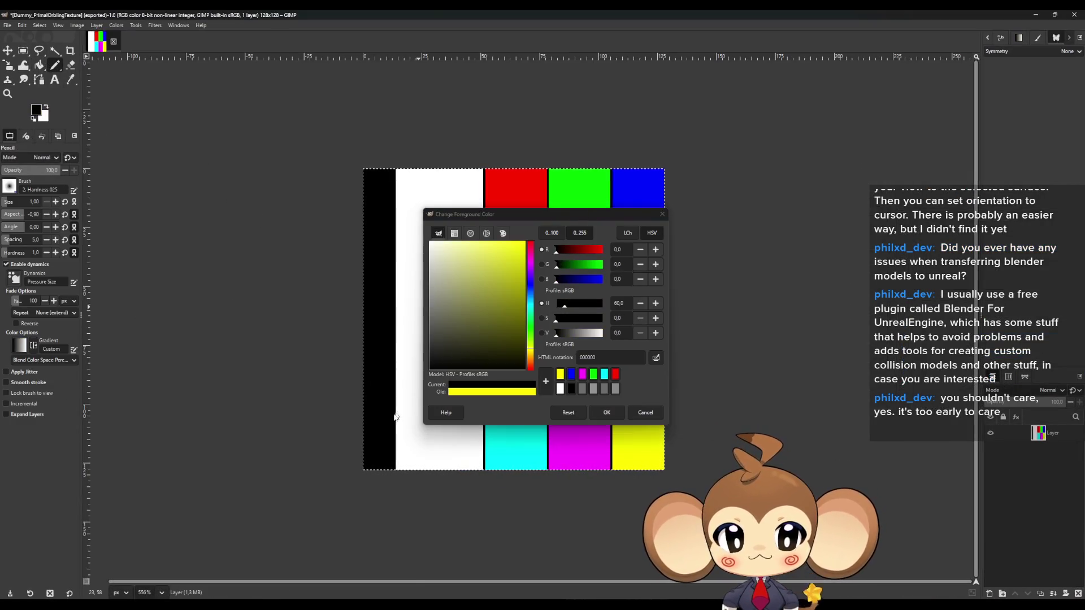
{"action": "left_click", "coordinate": [606, 413]}
{"action": "left_click", "coordinate": [403, 478]}
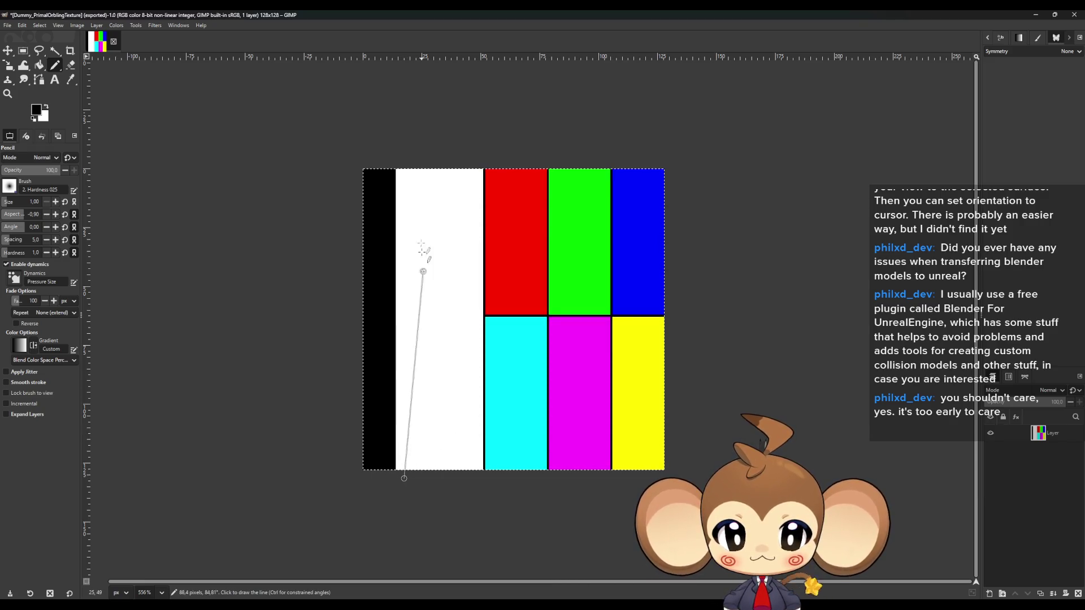
{"action": "left_click", "coordinate": [402, 149], "text": "shift"}
{"action": "left_click", "coordinate": [39, 65]}
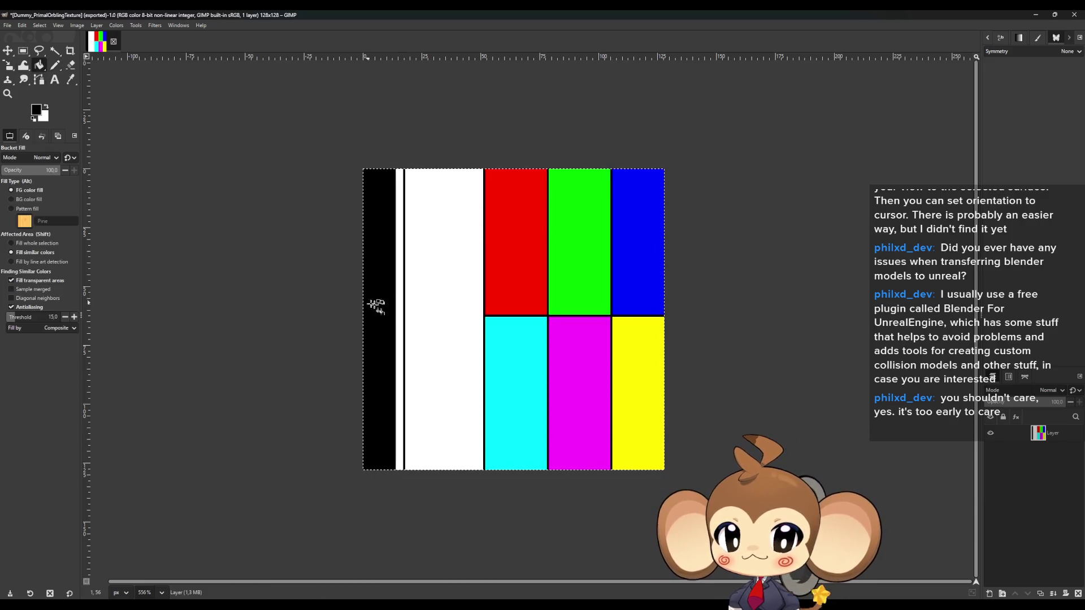
{"action": "left_click", "coordinate": [400, 300]}
Re-export over Dummy_PrimalOrblingTexture.png and check the updated texture in Blender
{"action": "left_click", "coordinate": [8, 25]}
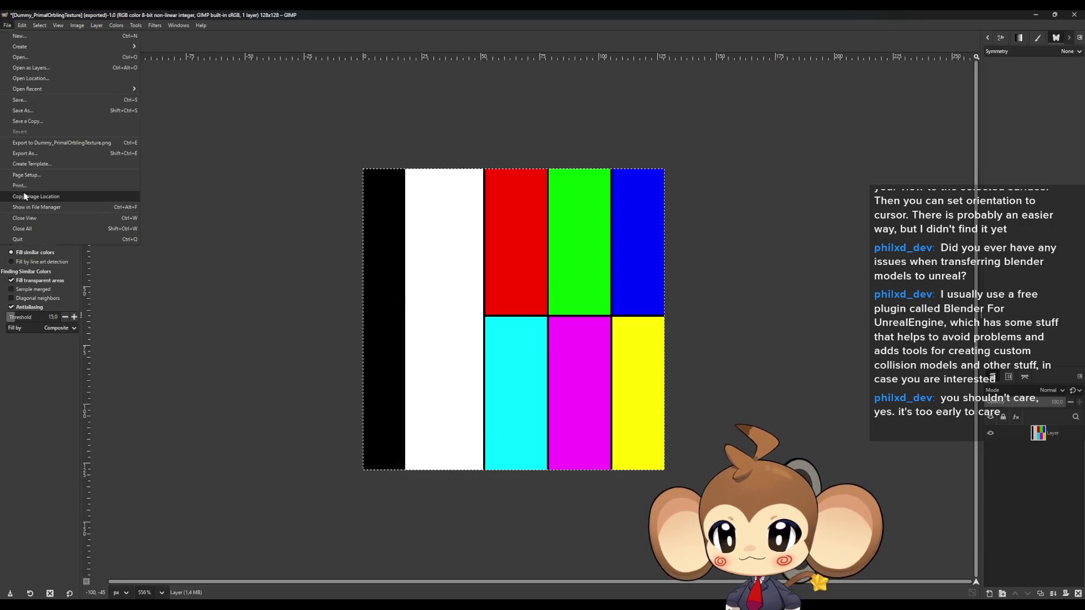
{"action": "left_click", "coordinate": [34, 142]}
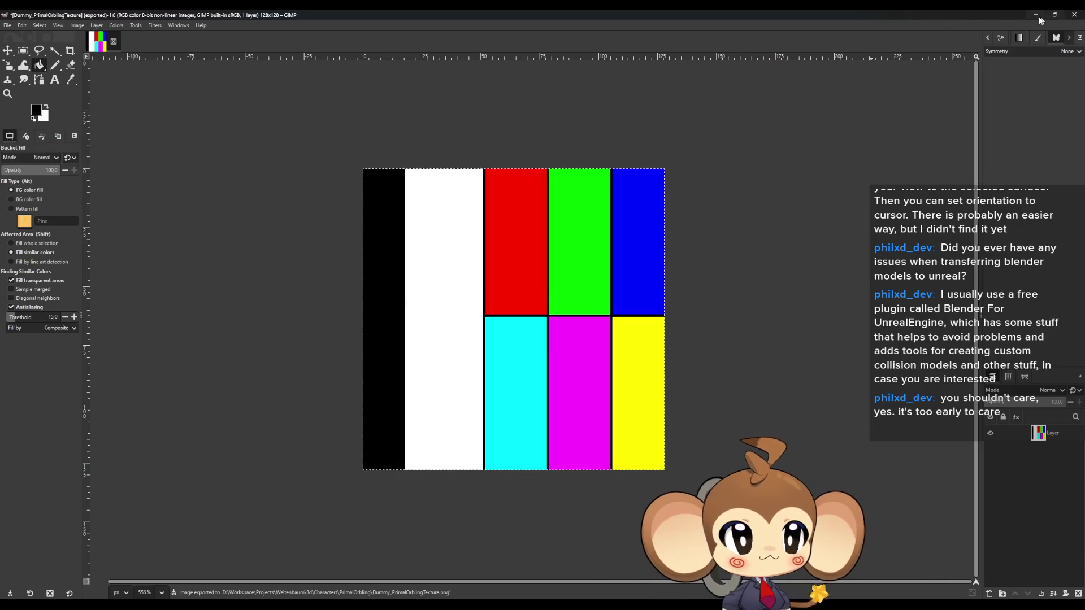
{"action": "key", "text": "alt+Tab"}
{"action": "mouse_move", "coordinate": [715, 296]}
{"action": "left_mouse_down"}
{"action": "mouse_move", "coordinate": [554, 294]}
{"action": "mouse_move", "coordinate": [642, 343]}
{"action": "mouse_move", "coordinate": [669, 335]}
{"action": "mouse_move", "coordinate": [656, 329]}
{"action": "mouse_move", "coordinate": [663, 348]}
{"action": "mouse_move", "coordinate": [699, 317]}
{"action": "mouse_move", "coordinate": [691, 336]}
{"action": "left_mouse_up"}
Orbit around the orb to check the updated palette texture, then minimize Blender
{"action": "scroll", "coordinate": [656, 329], "scroll_direction": "down", "scroll_amount": 3}
{"action": "scroll", "coordinate": [699, 317], "scroll_direction": "up", "scroll_amount": 3}
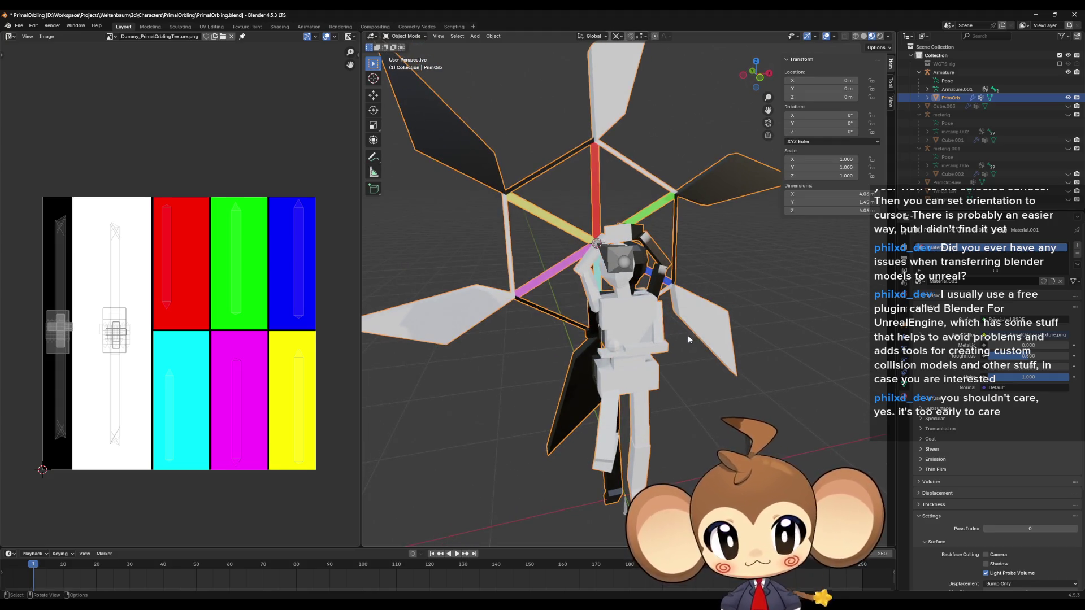
{"action": "left_click_drag", "start_coordinate": [692, 334], "coordinate": [480, 452]}
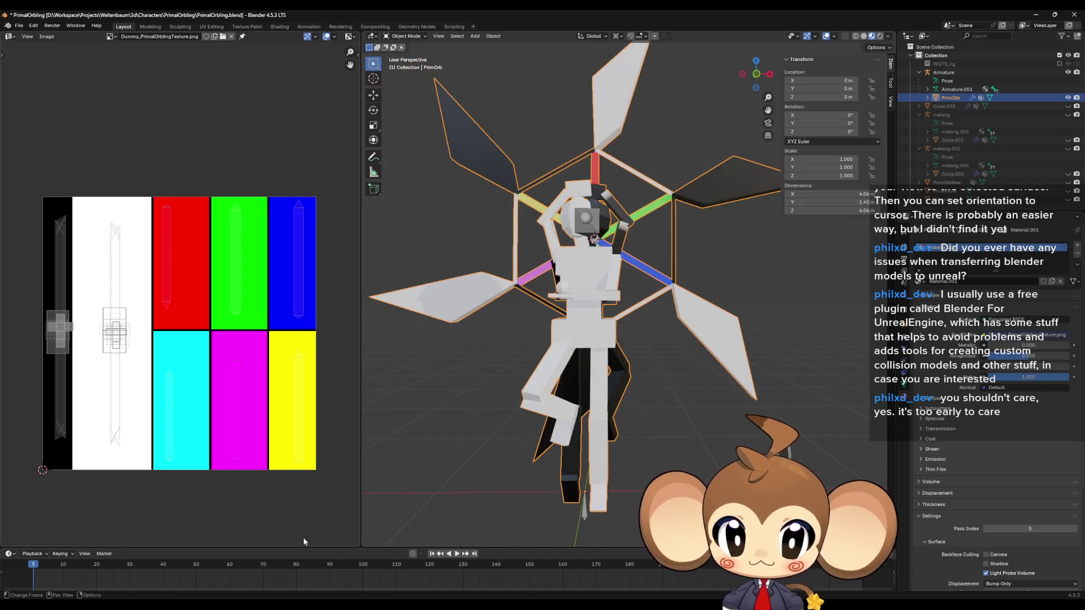
{"action": "left_click", "coordinate": [1036, 15]}
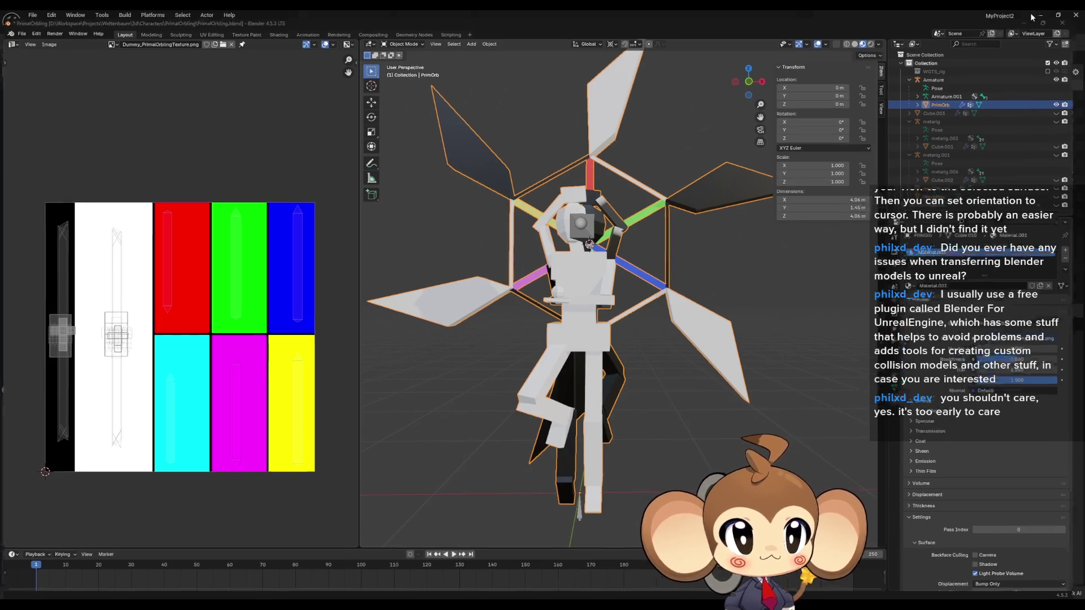
Close MyProject2 and create a 'PrimalOrbling' folder under 3d > Characters
{"action": "left_click", "coordinate": [1071, 17]}
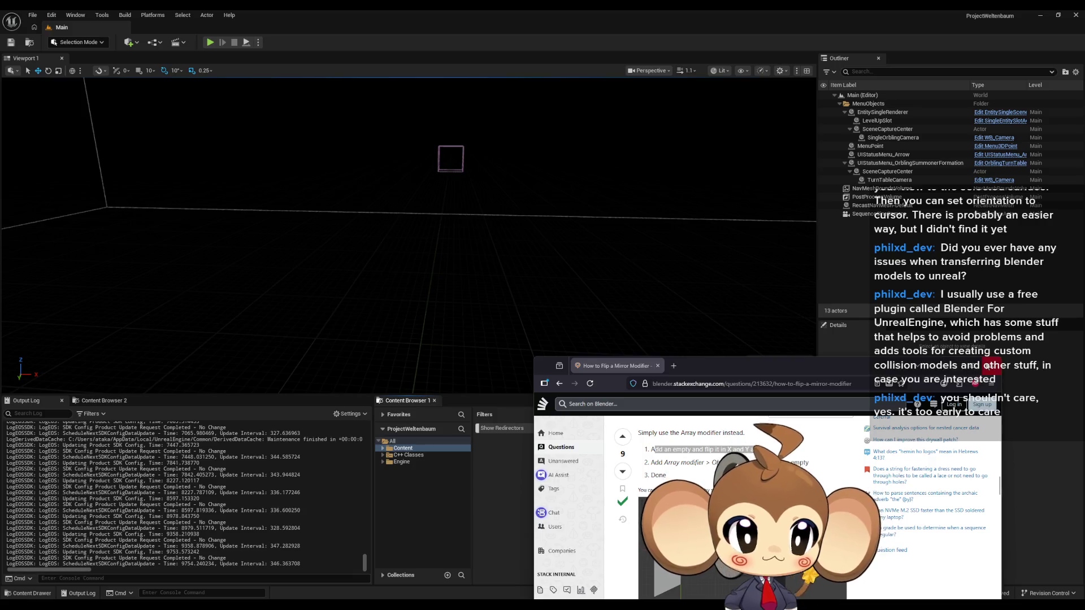
{"action": "scroll", "coordinate": [622, 497], "scroll_direction": "up", "scroll_amount": 3}
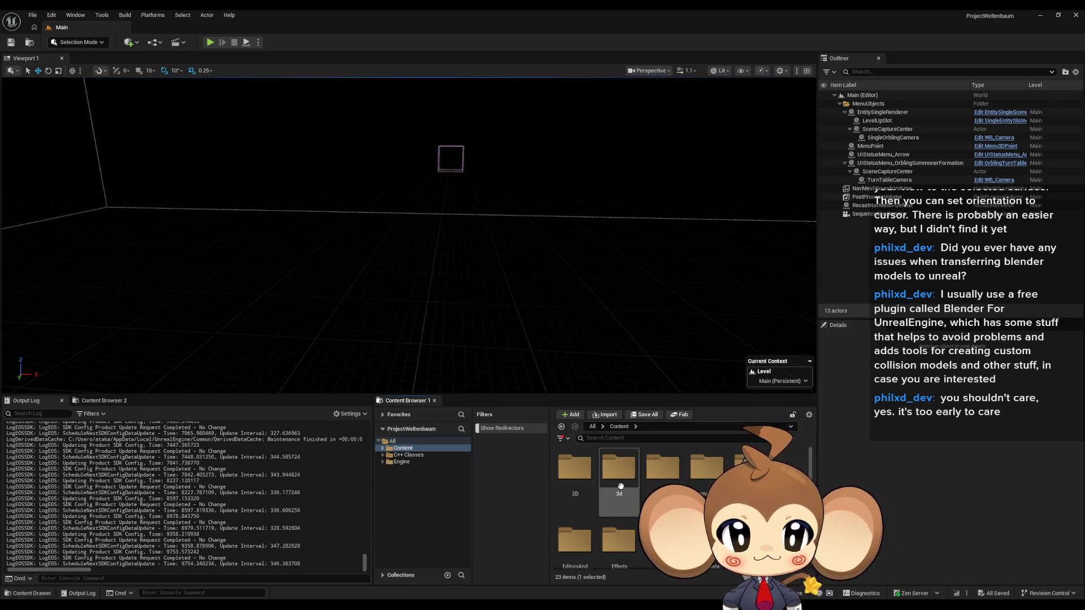
{"action": "double_click", "coordinate": [616, 469]}
{"action": "double_click", "coordinate": [605, 475]}
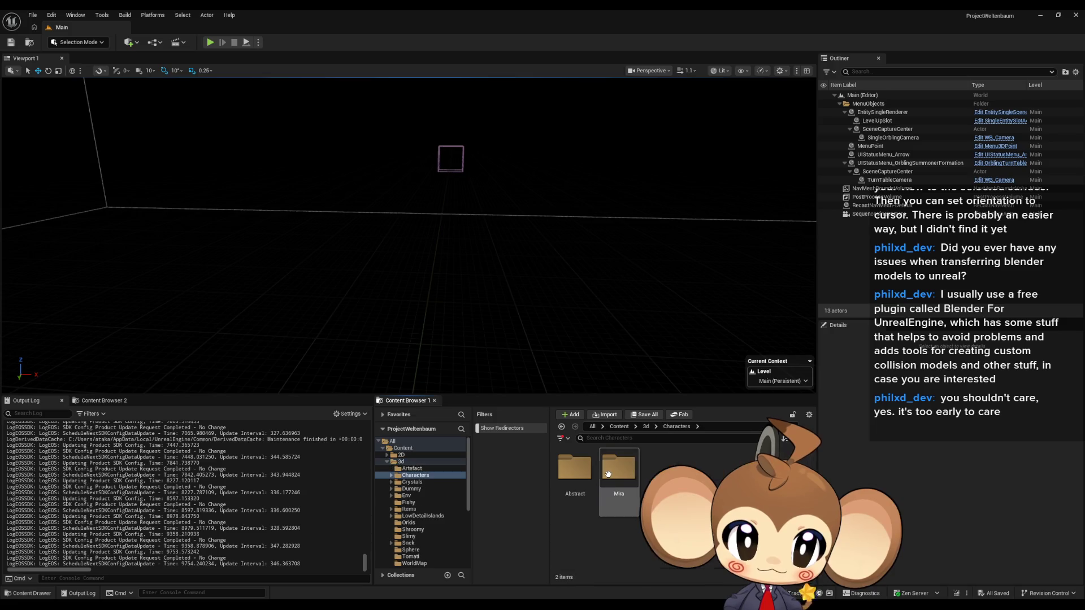
{"action": "right_click", "coordinate": [678, 486]}
{"action": "left_click", "coordinate": [725, 212]}
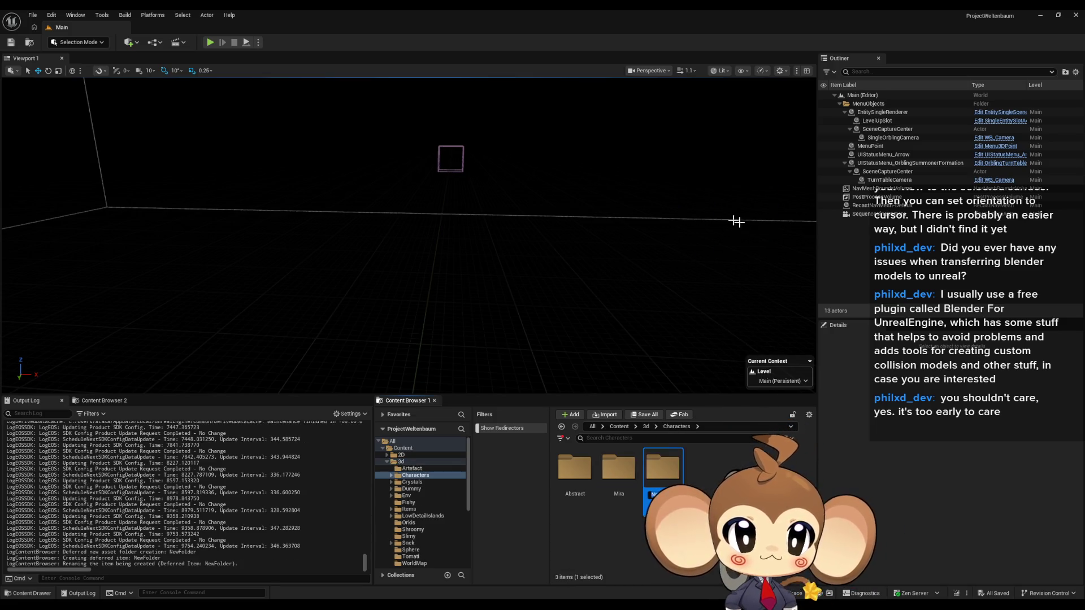
{"action": "type", "text": "PrimalOrbling"}
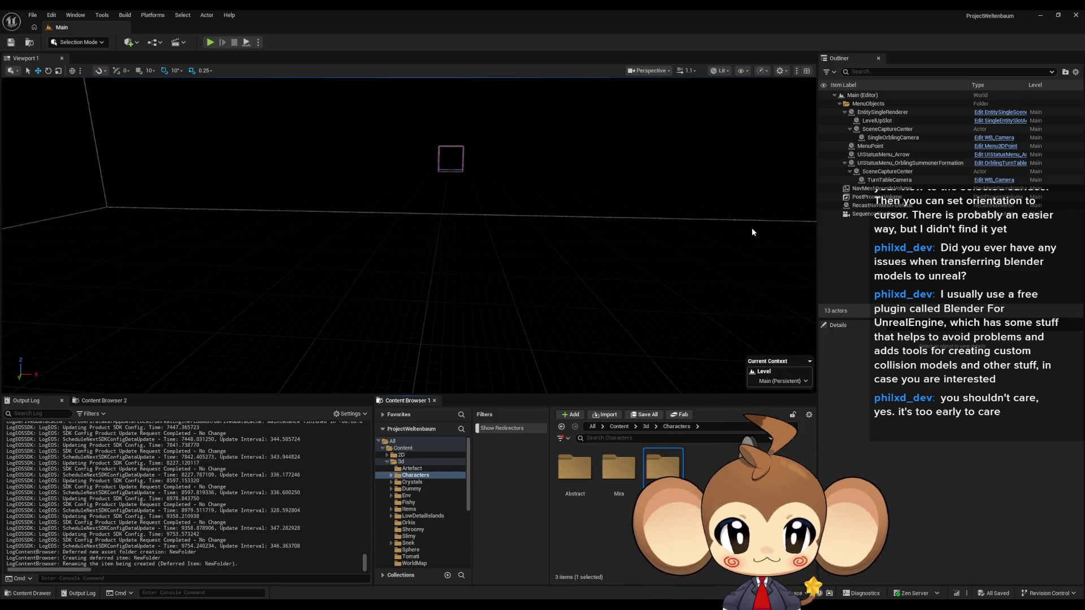
{"action": "key", "text": "Return"}
Inside PrimalOrbling, create a 'Dummy' subfolder and open it
{"action": "double_click", "coordinate": [658, 463]}
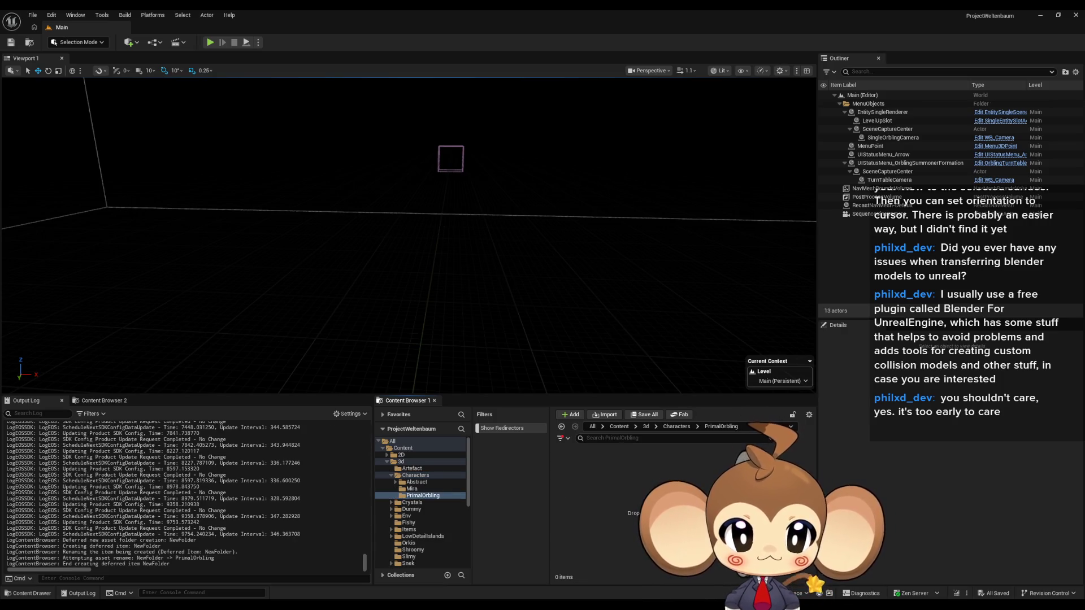
{"action": "right_click", "coordinate": [659, 497]}
{"action": "left_click", "coordinate": [703, 204]}
{"action": "type", "text": "Dummy"}
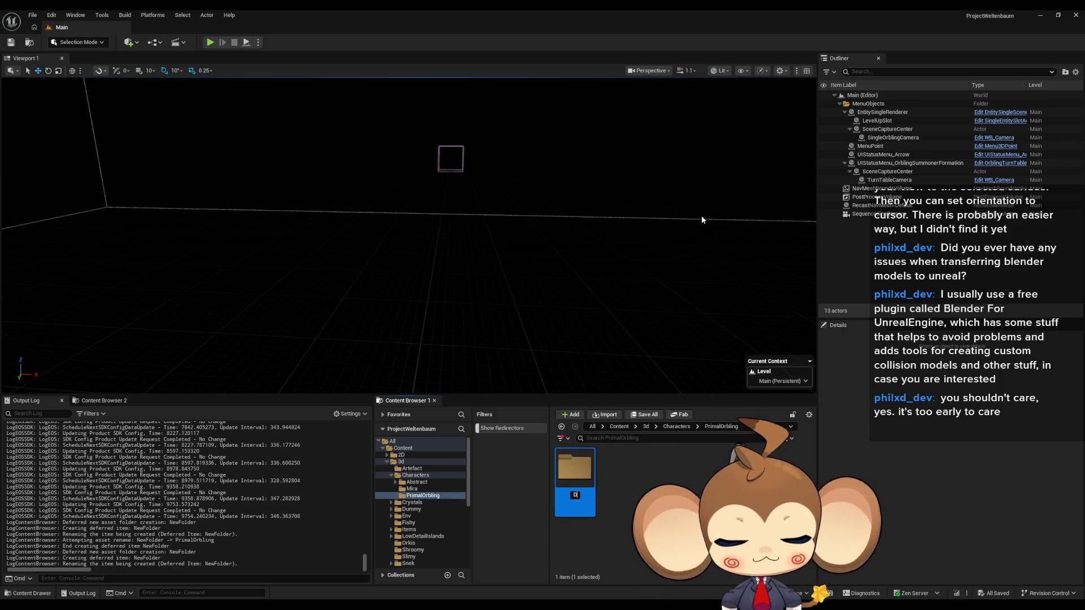
{"action": "key", "text": "Return"}
{"action": "double_click", "coordinate": [582, 481]}
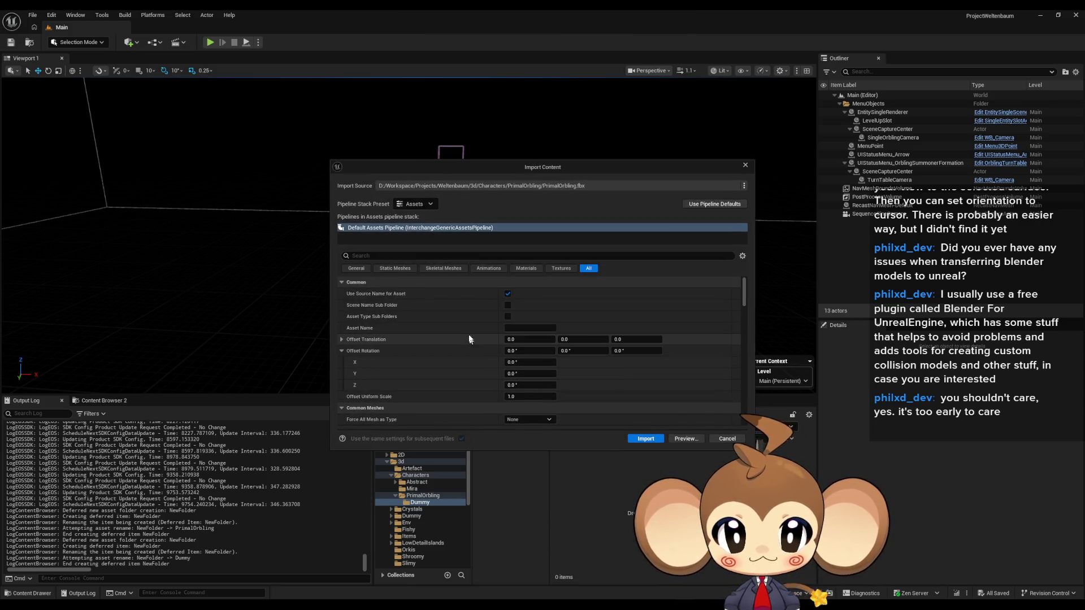
Review the import options and import the PrimalOrbling model into Dummy
{"action": "scroll", "coordinate": [405, 327], "scroll_direction": "down", "scroll_amount": 2}
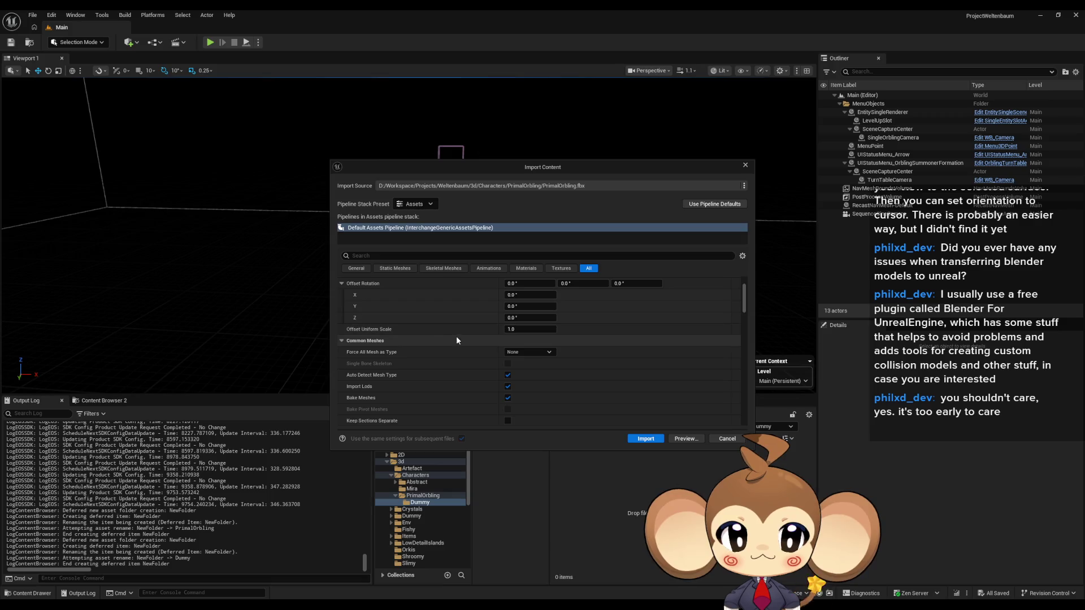
{"action": "scroll", "coordinate": [427, 341], "scroll_direction": "down", "scroll_amount": 2}
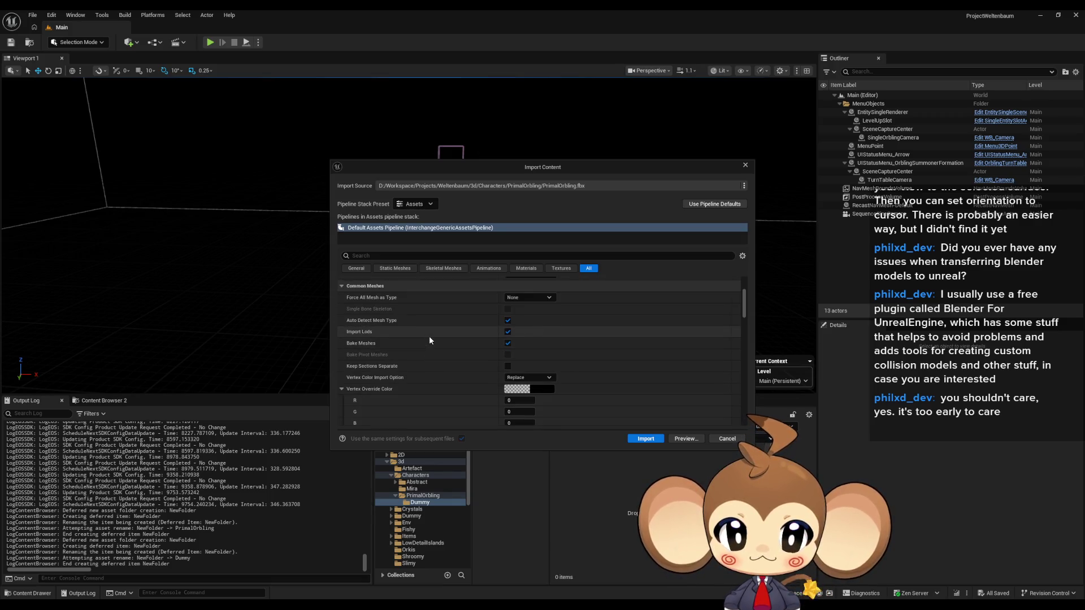
{"action": "scroll", "coordinate": [429, 338], "scroll_direction": "down", "scroll_amount": 5}
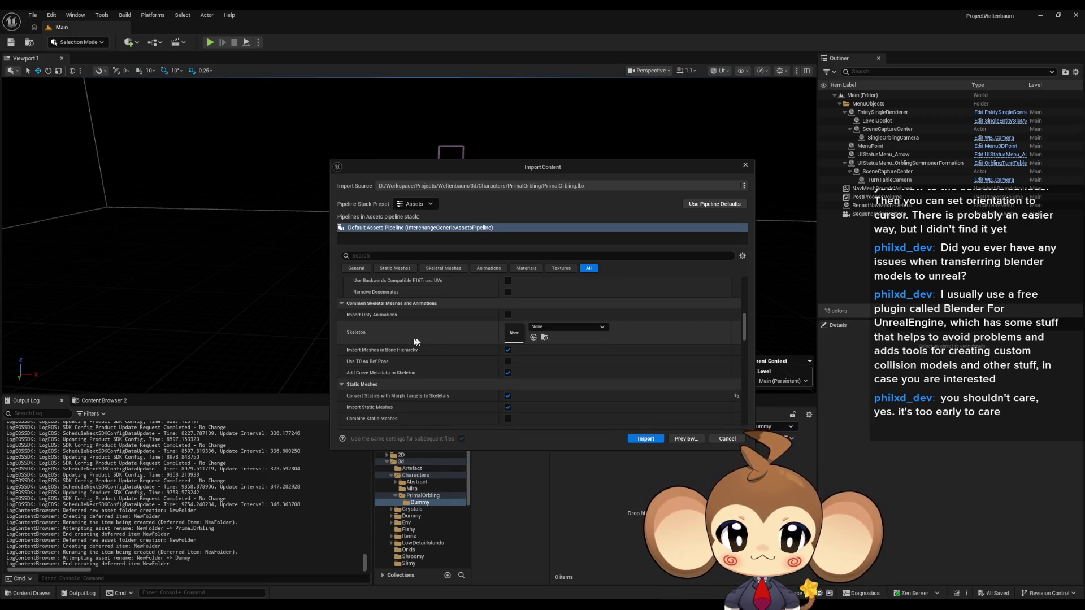
{"action": "scroll", "coordinate": [396, 331], "scroll_direction": "down", "scroll_amount": 2}
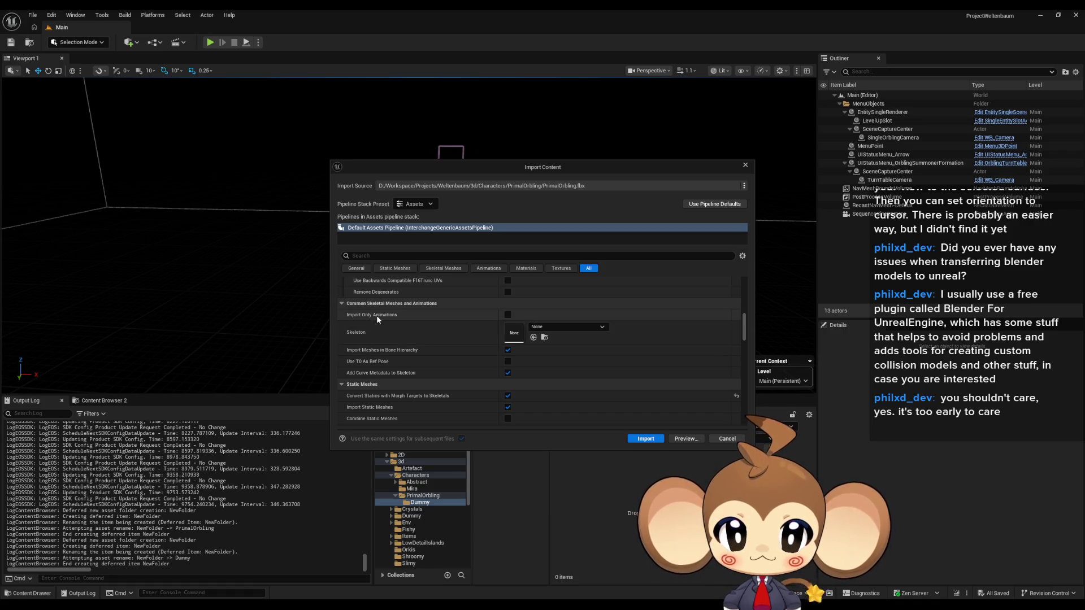
{"action": "scroll", "coordinate": [413, 353], "scroll_direction": "down", "scroll_amount": 2}
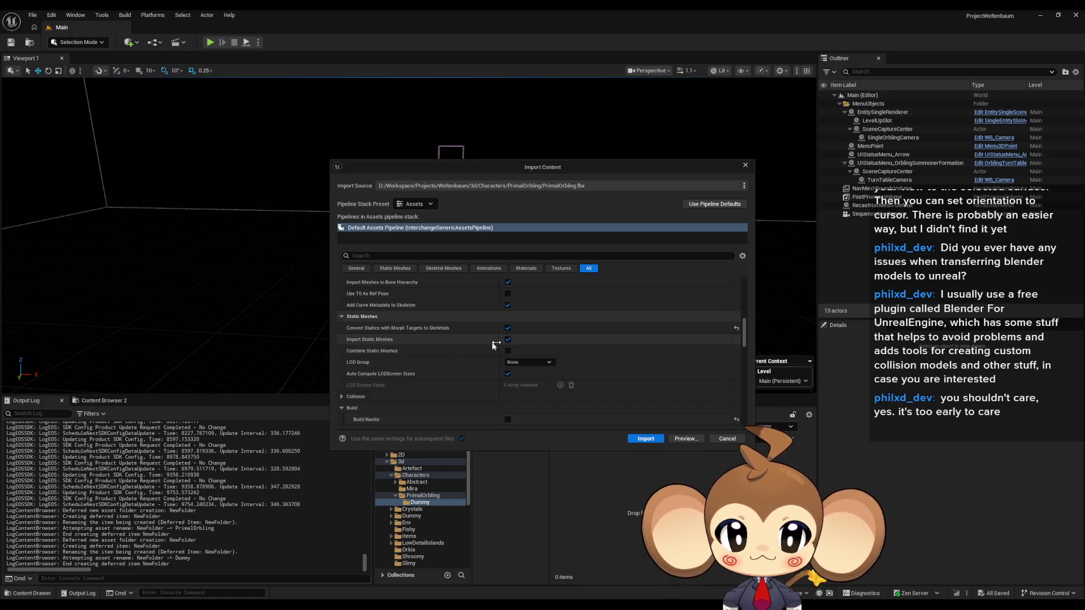
{"action": "scroll", "coordinate": [425, 354], "scroll_direction": "down", "scroll_amount": 6}
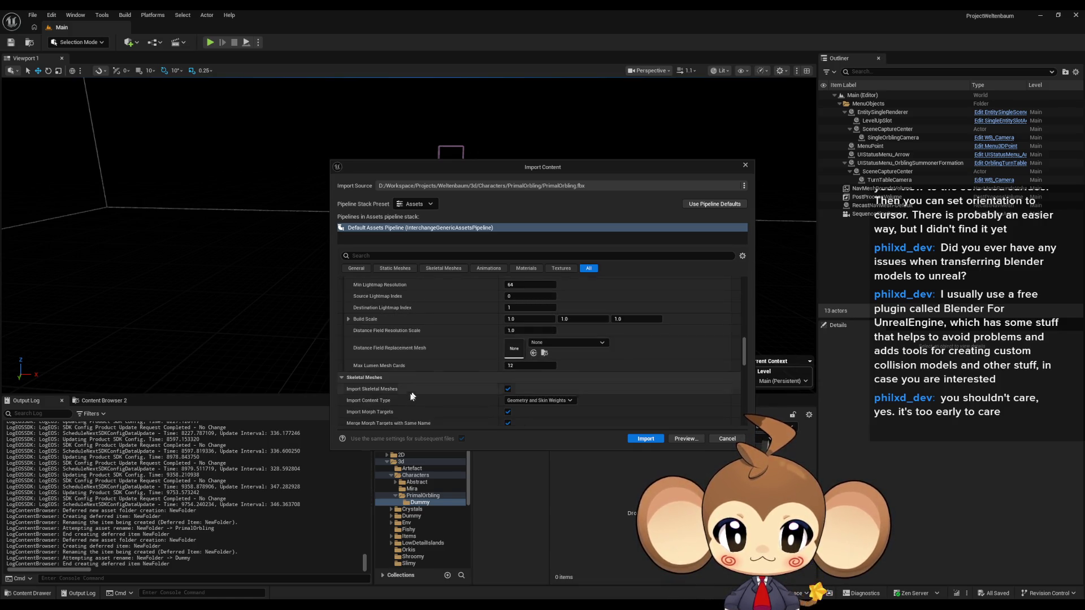
{"action": "left_click", "coordinate": [645, 439]}
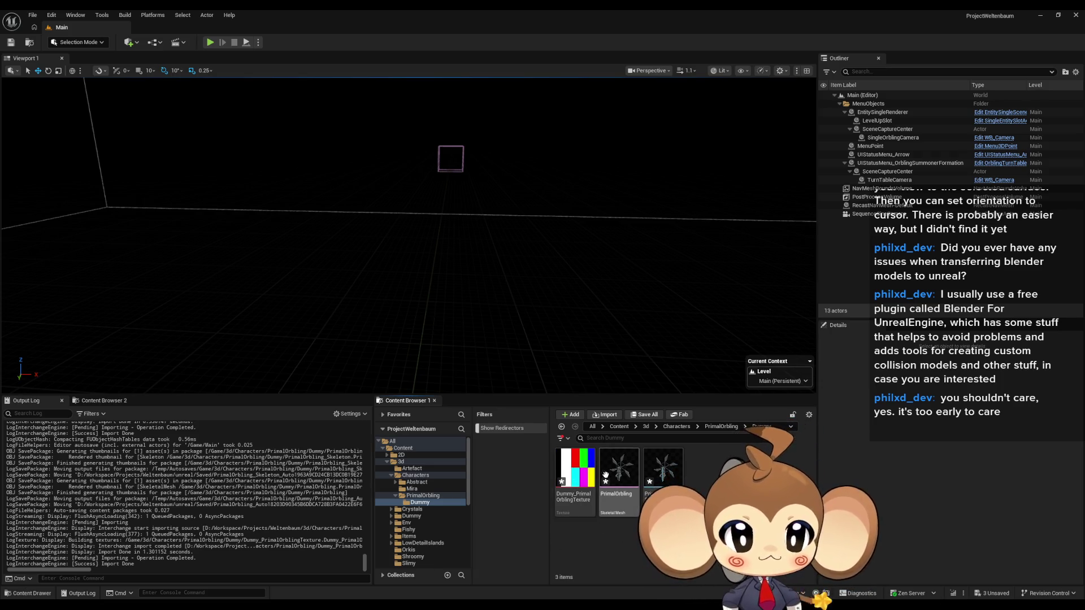
Set Dummy_PrimalOrblingTexture to NoMipmaps, uncompressed B8G8R8A8 and Nearest filtering
{"action": "right_click", "coordinate": [588, 468]}
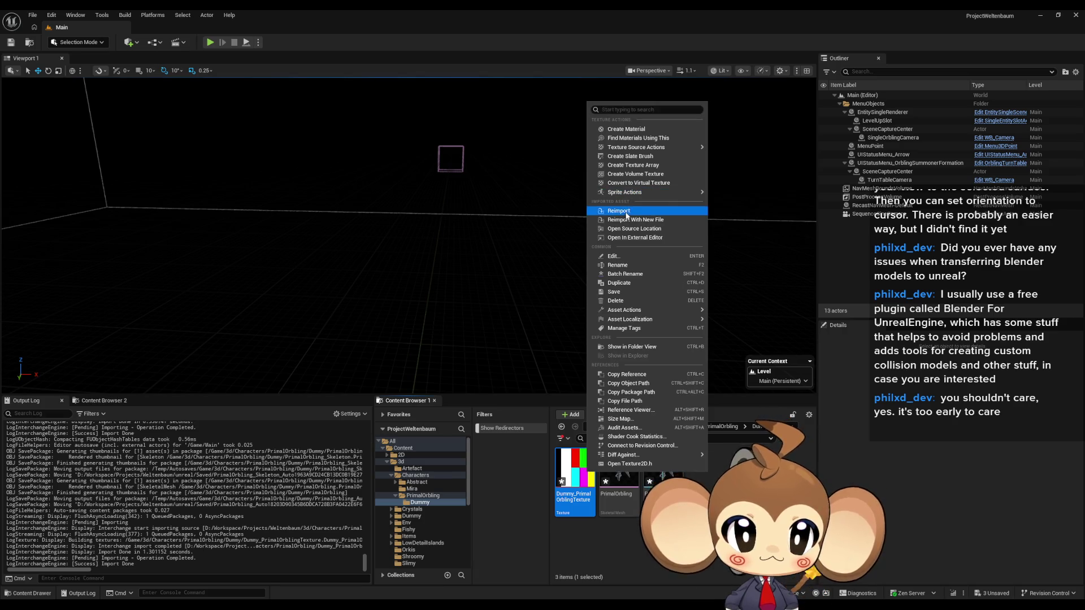
{"action": "left_click", "coordinate": [625, 259]}
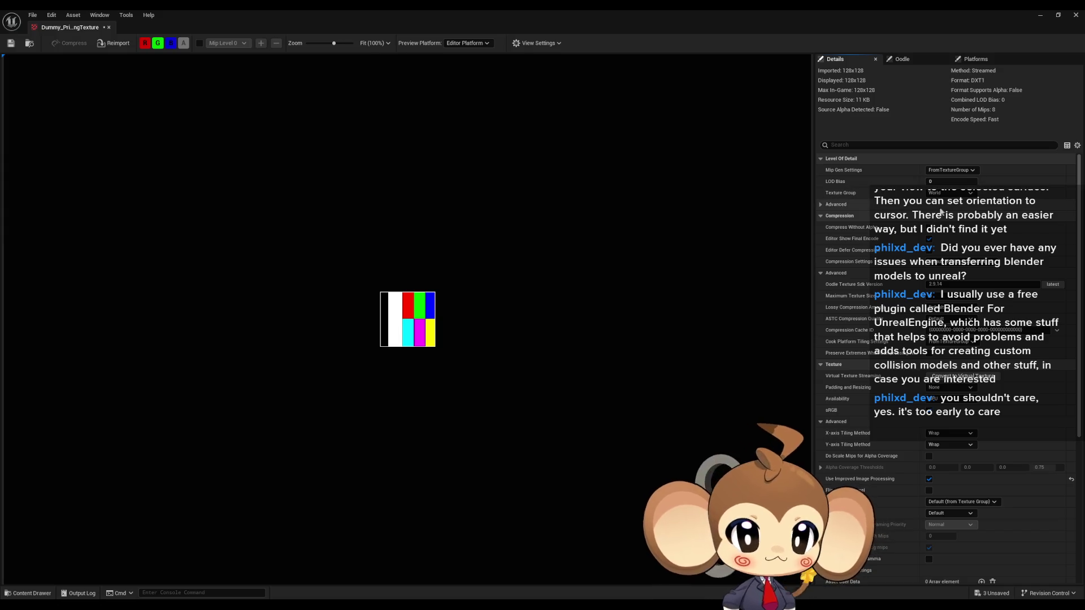
{"action": "left_click", "coordinate": [942, 170]}
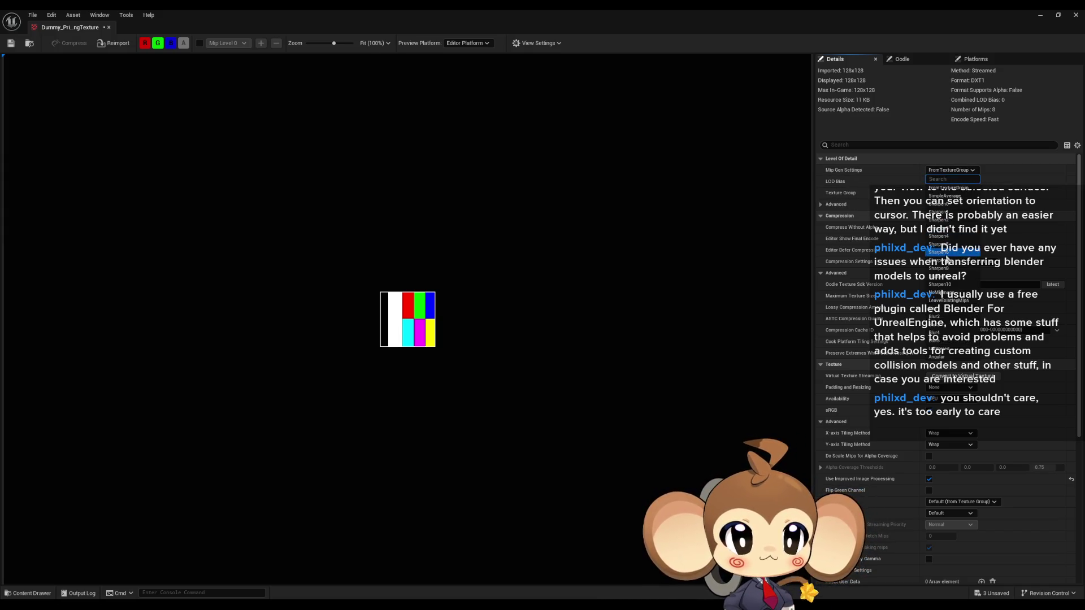
{"action": "left_click", "coordinate": [939, 292]}
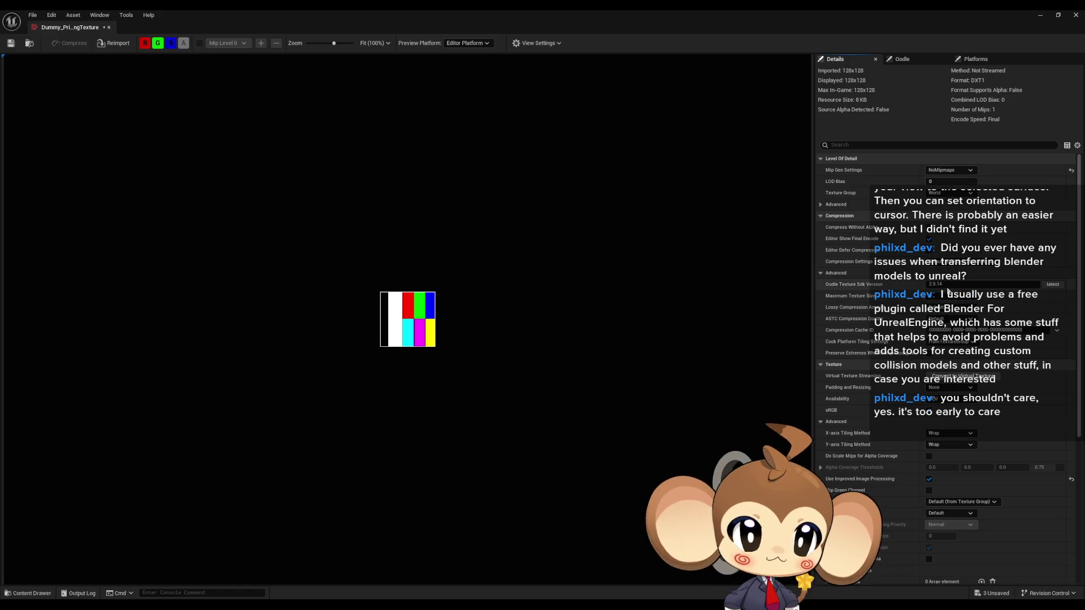
{"action": "left_click", "coordinate": [943, 263]}
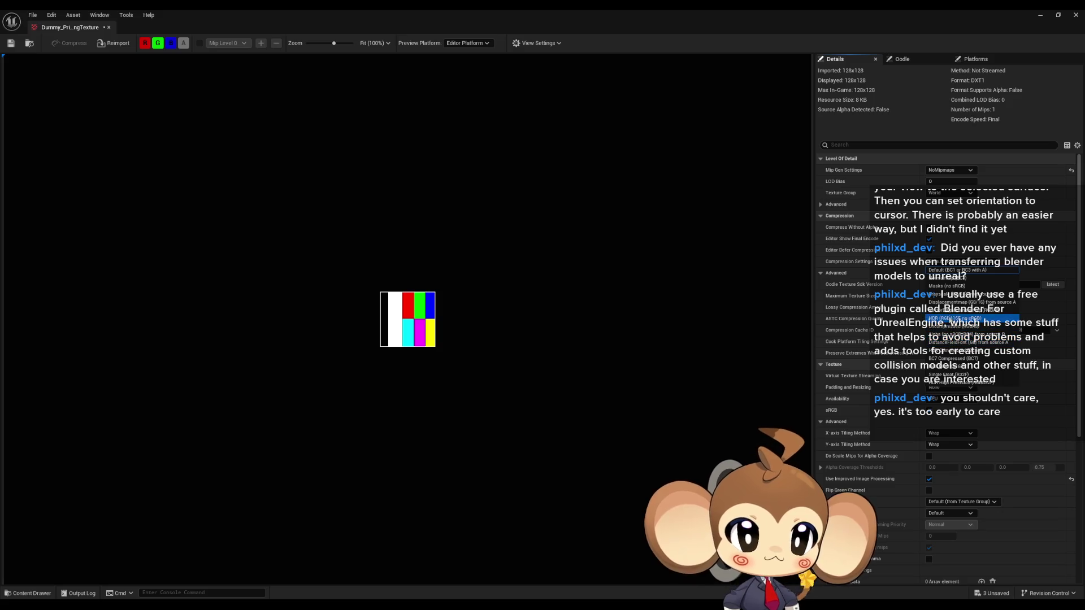
{"action": "left_click", "coordinate": [951, 325]}
{"action": "left_click", "coordinate": [961, 502]}
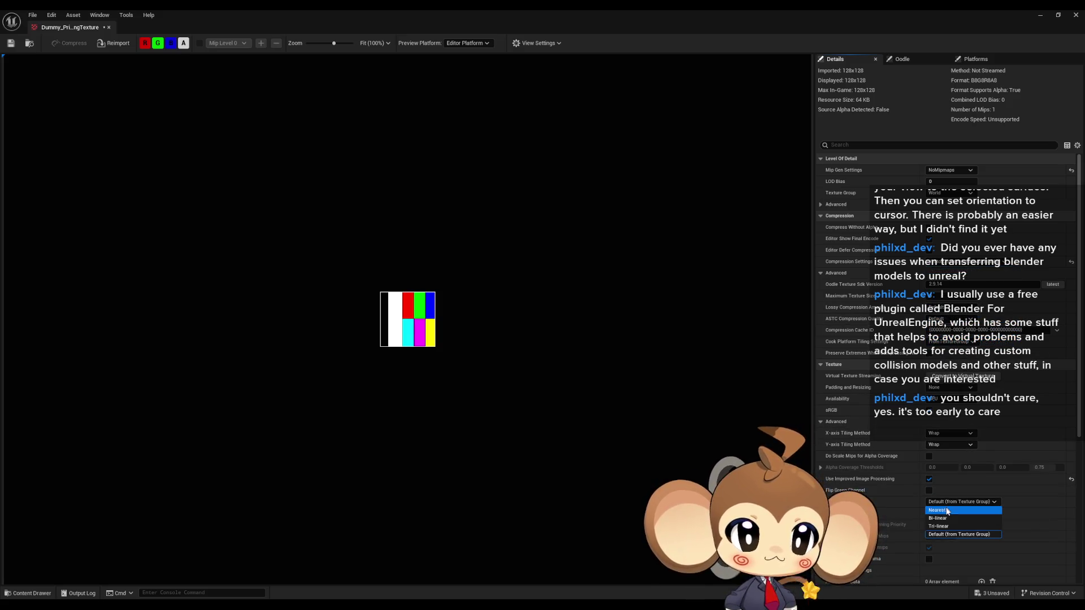
{"action": "left_click", "coordinate": [929, 512]}
Save and close the texture, then open the PrimalOrbling skeletal mesh
{"action": "left_click", "coordinate": [10, 43]}
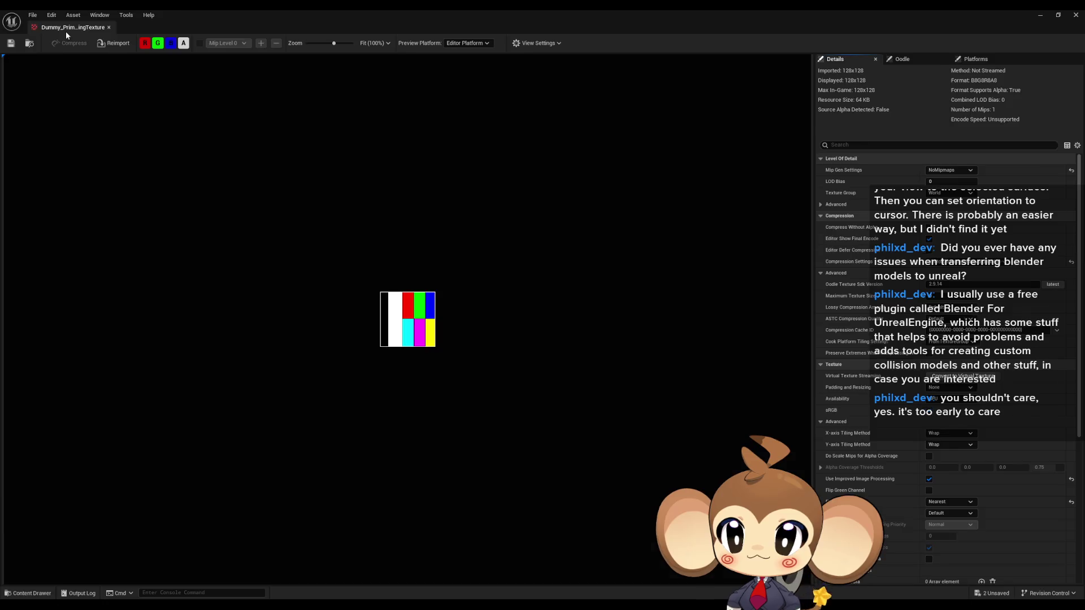
{"action": "left_click", "coordinate": [108, 27]}
{"action": "double_click", "coordinate": [619, 475]}
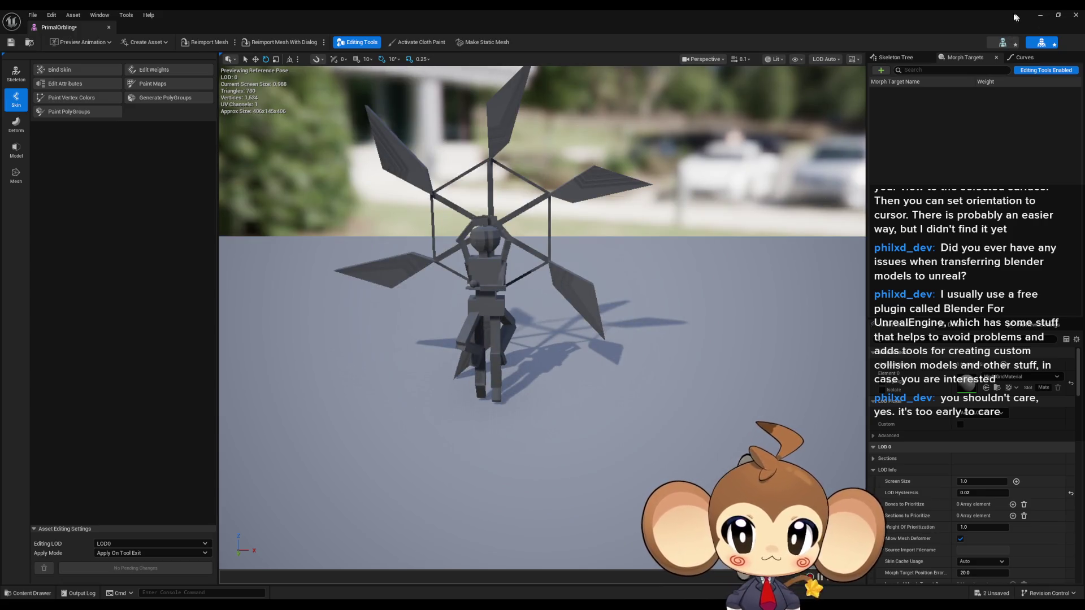
Add a material named DummyPrimalOrblingMaterial to the Dummy folder and open it in the material editor
{"action": "left_click", "coordinate": [1058, 15]}
{"action": "right_click", "coordinate": [726, 486]}
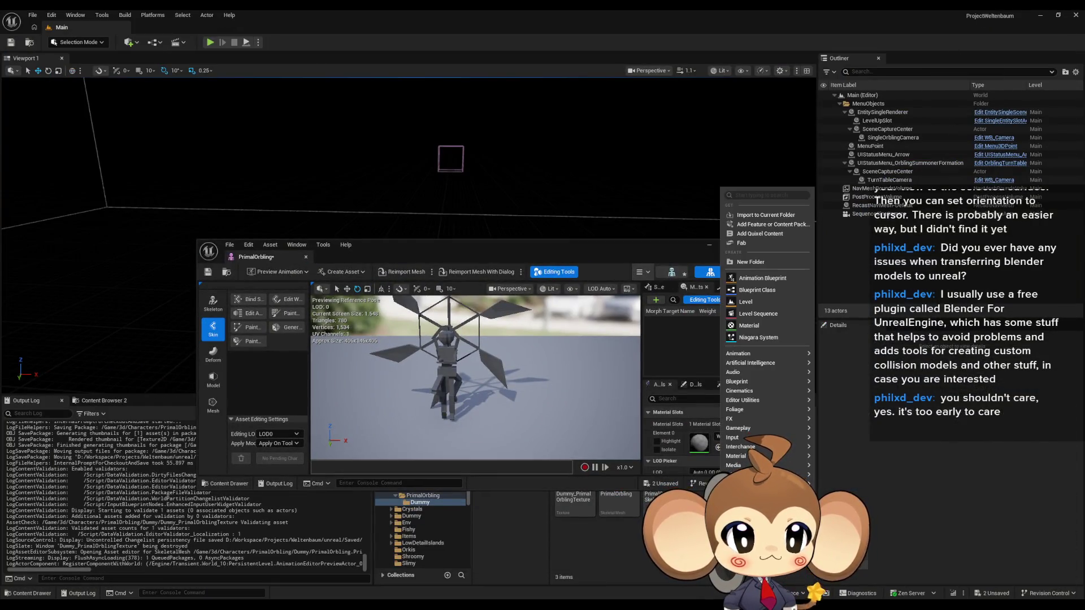
{"action": "mouse_move", "coordinate": [745, 460]}
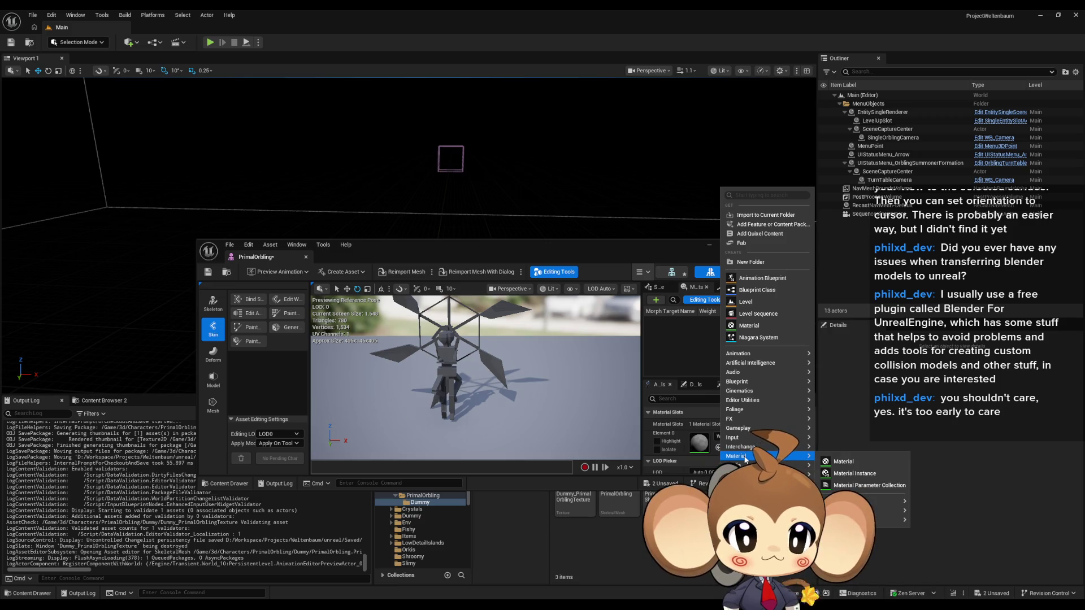
{"action": "left_click", "coordinate": [844, 461]}
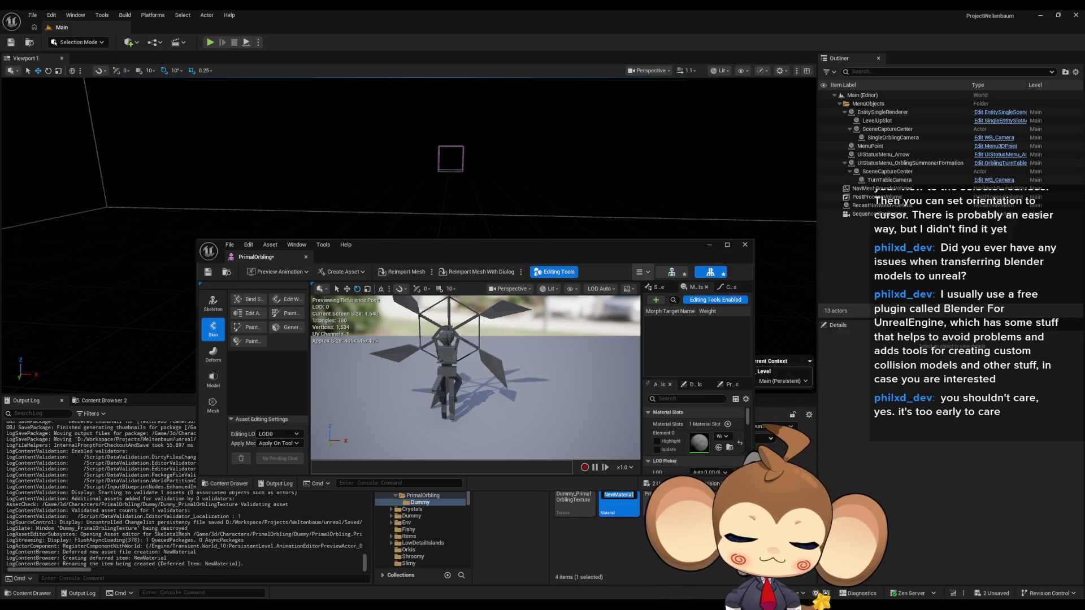
{"action": "type", "text": "DummyPrima"}
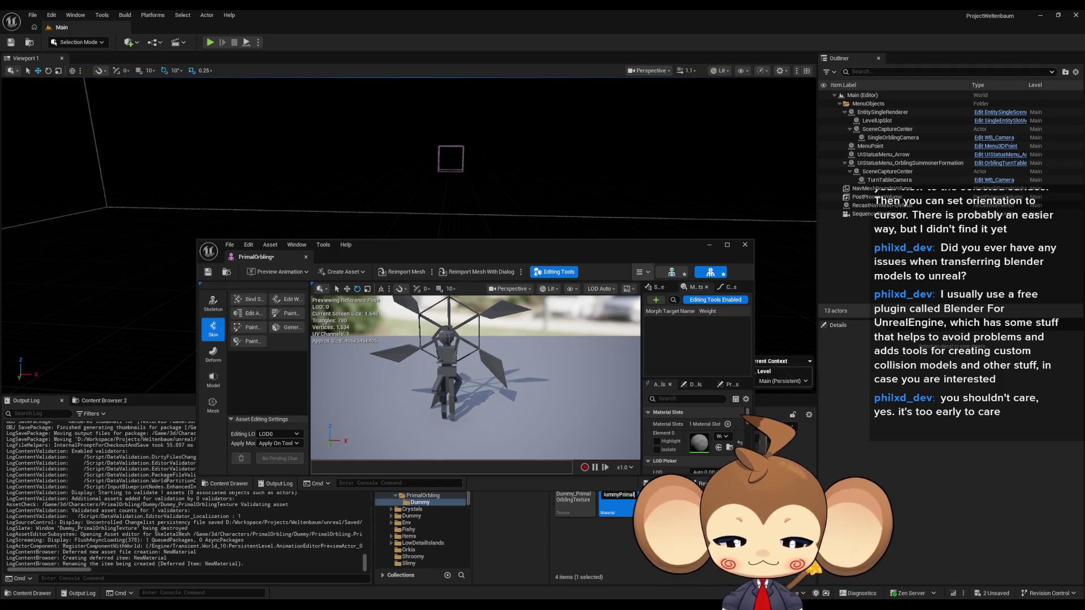
{"action": "type", "text": "lOrblingMaterial"}
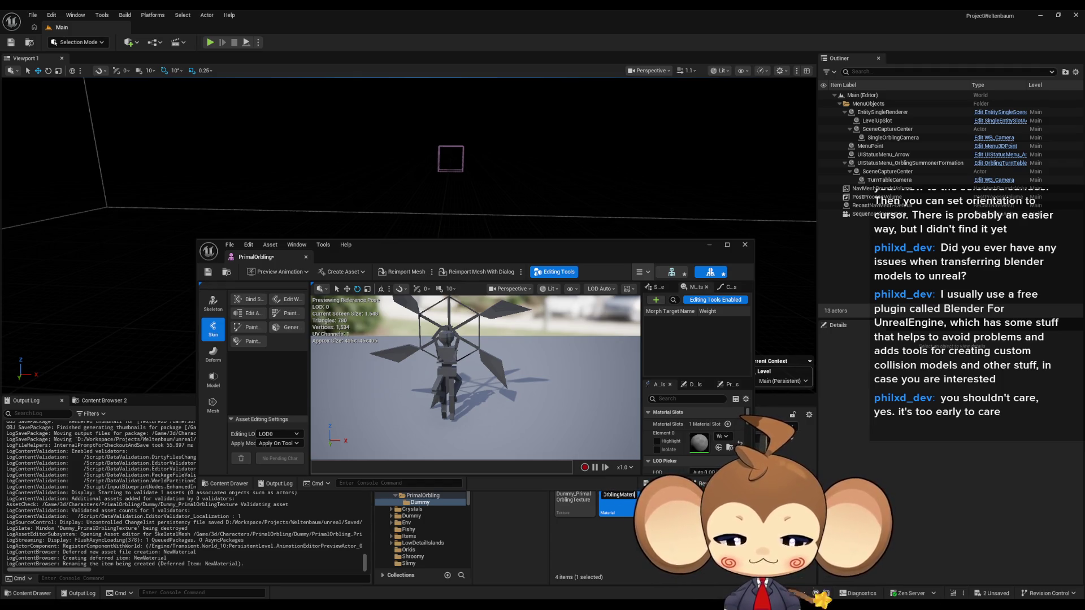
{"action": "key", "text": "Return"}
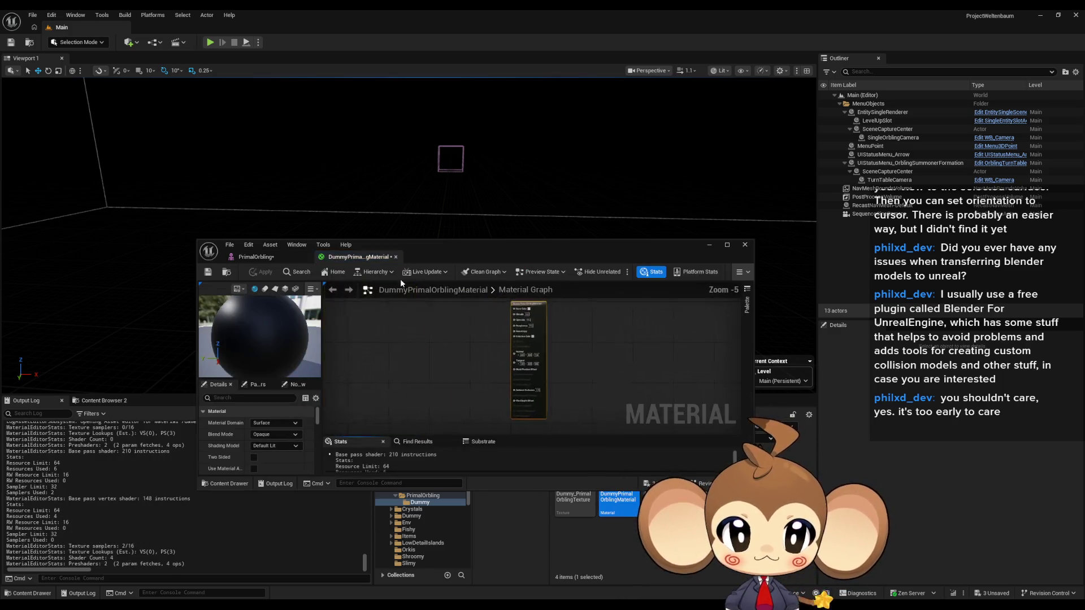
{"action": "double_click", "coordinate": [435, 250]}
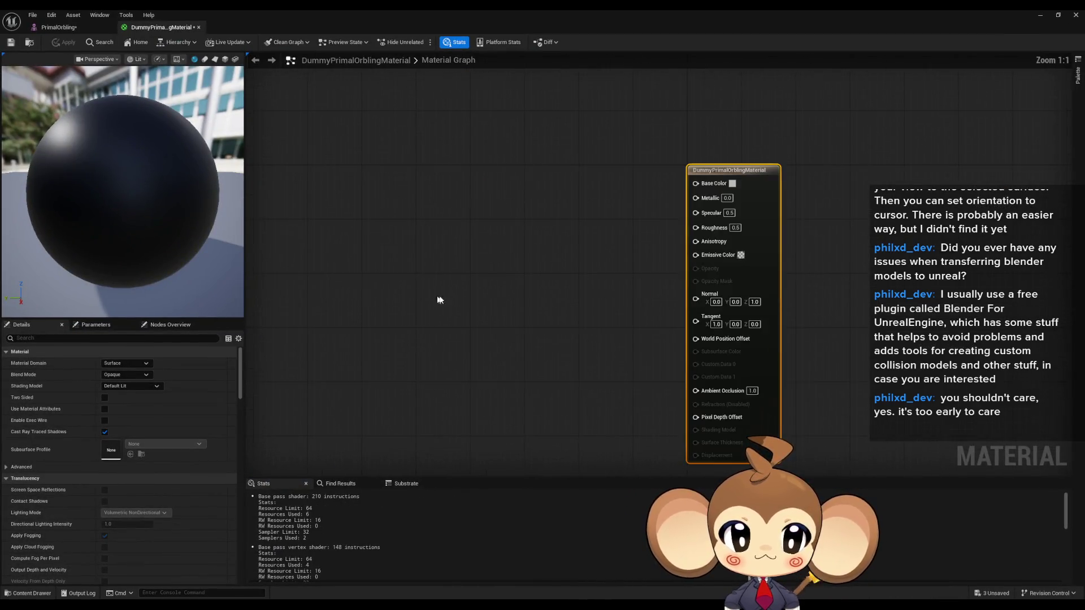
Set the material to Opaque blend mode, Unlit shading model and Two Sided
{"action": "double_click", "coordinate": [405, 18]}
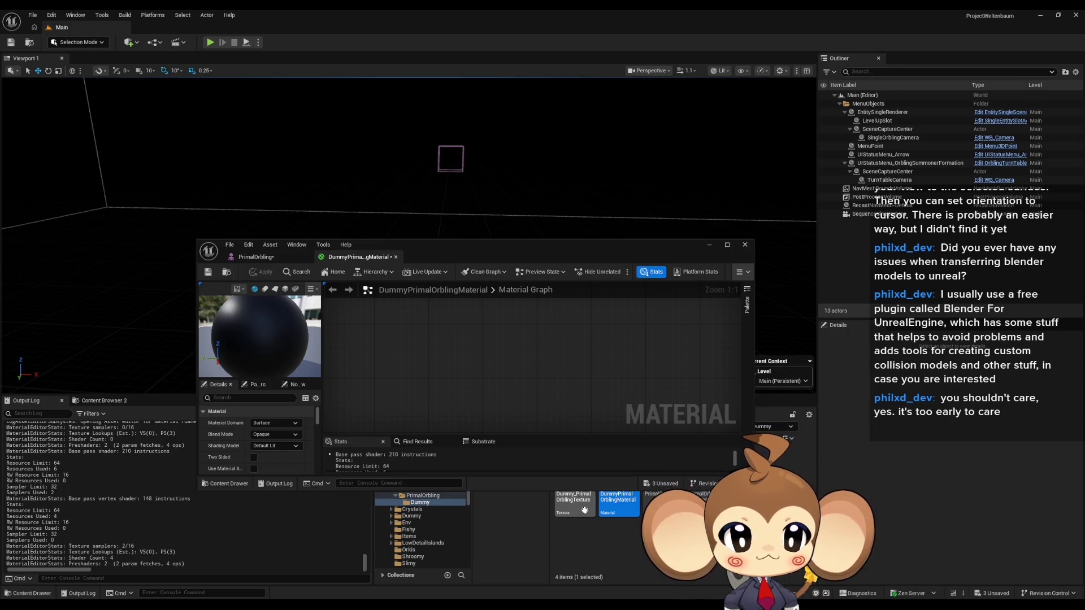
{"action": "double_click", "coordinate": [501, 252]}
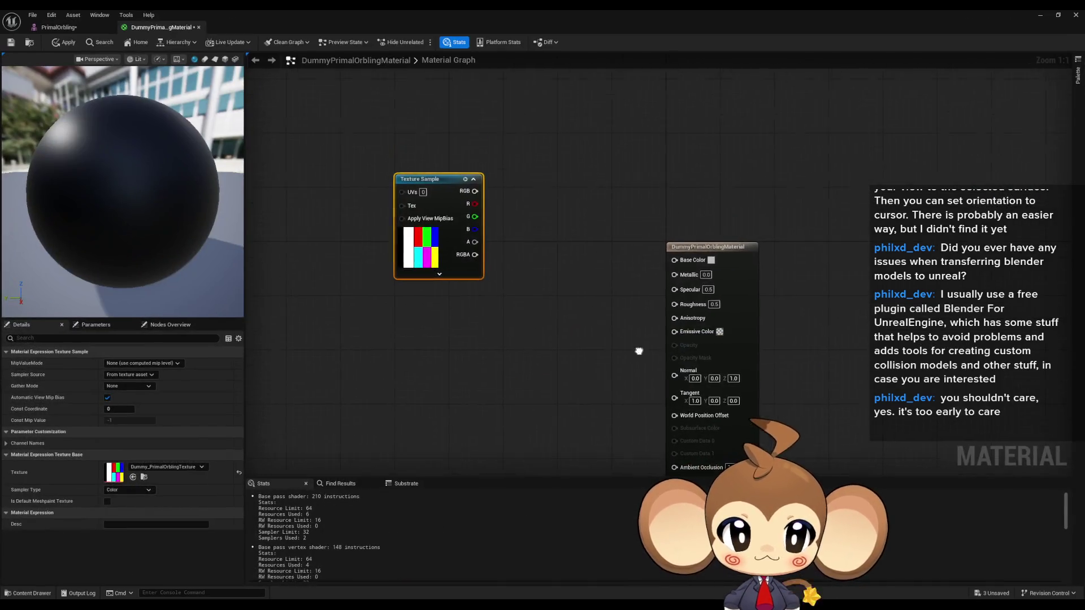
{"action": "left_click_drag", "start_coordinate": [427, 180], "coordinate": [467, 275]}
{"action": "left_click", "coordinate": [706, 247]}
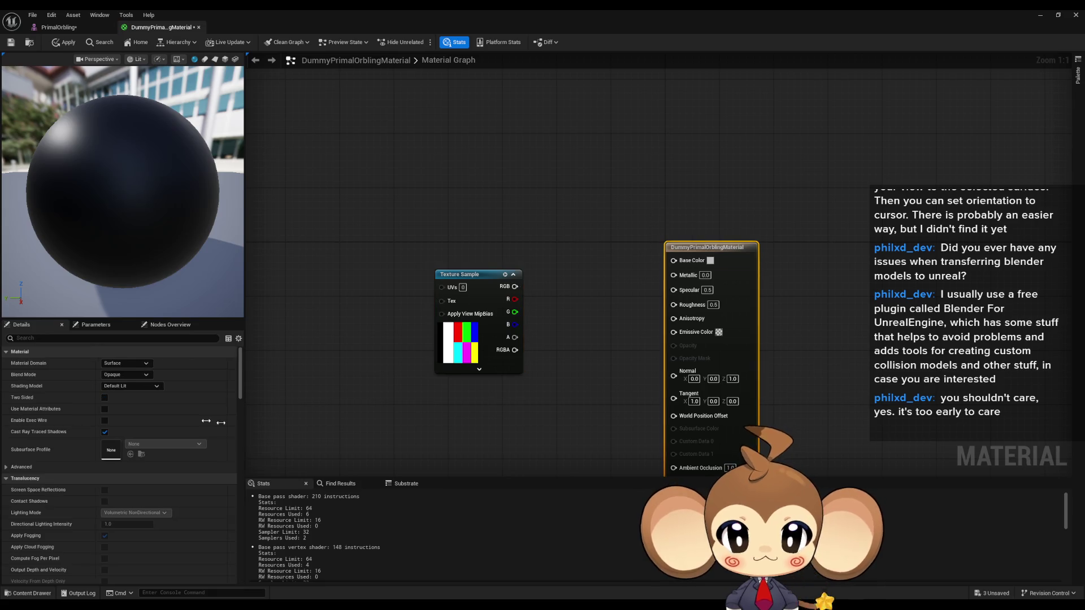
{"action": "left_click", "coordinate": [130, 363]}
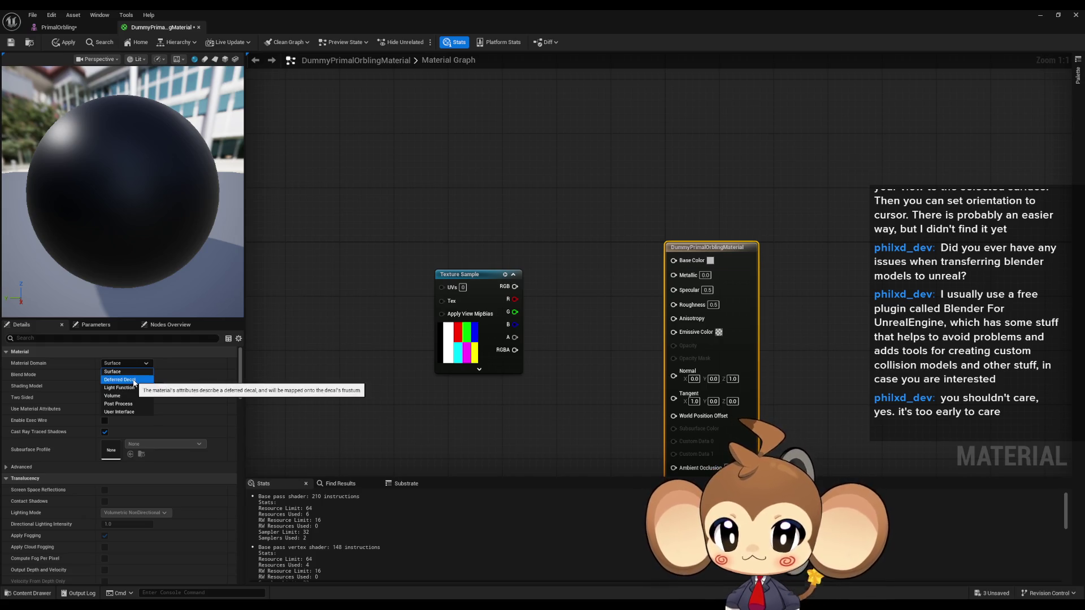
{"action": "left_click", "coordinate": [145, 374]}
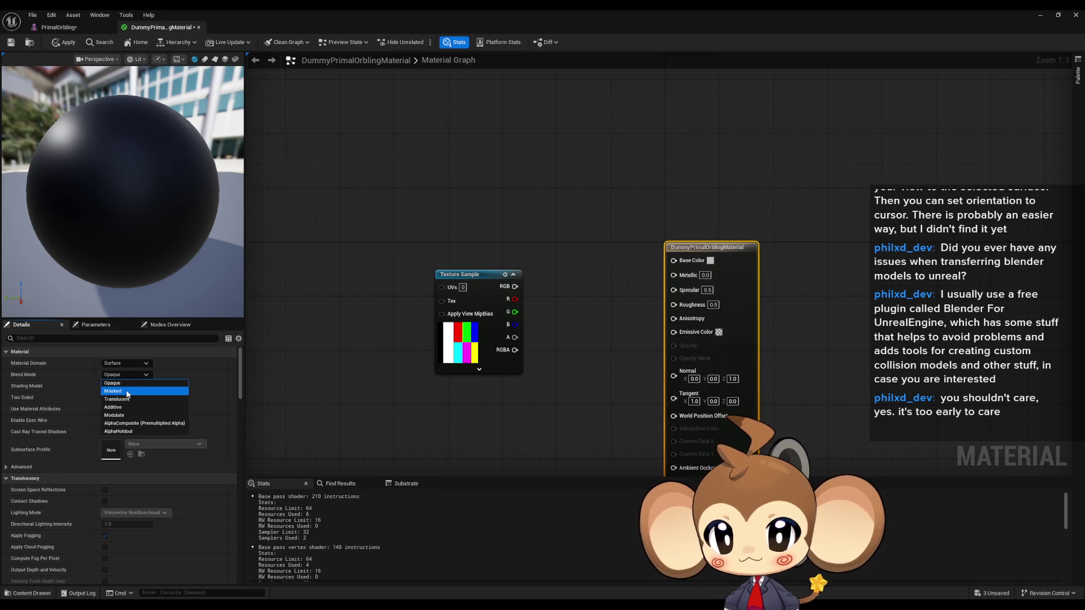
{"action": "left_click", "coordinate": [181, 383]}
{"action": "left_click", "coordinate": [131, 386]}
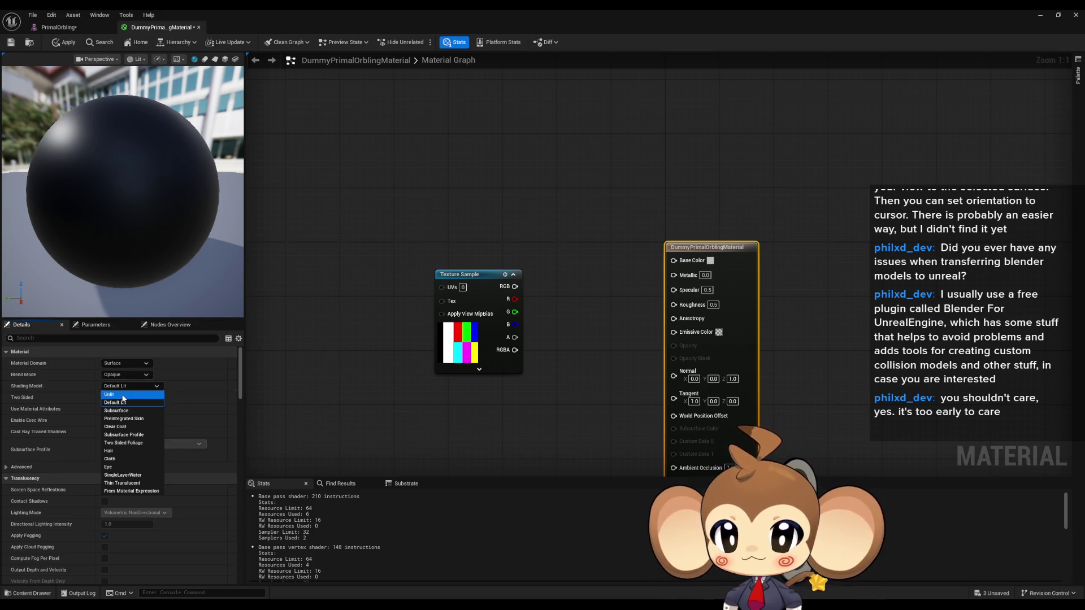
{"action": "left_click", "coordinate": [124, 395]}
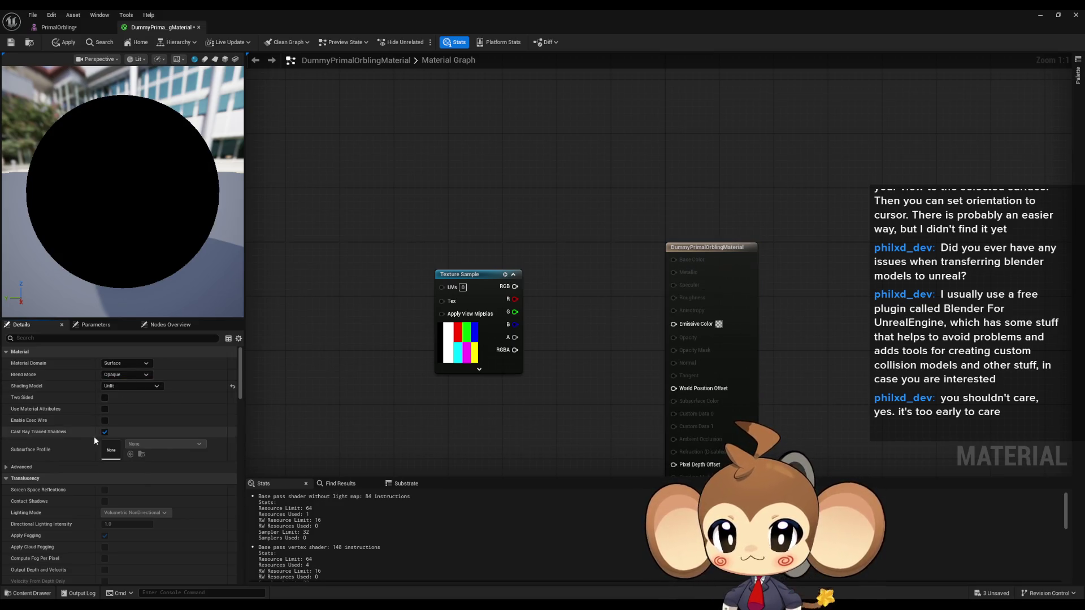
{"action": "left_click", "coordinate": [104, 397]}
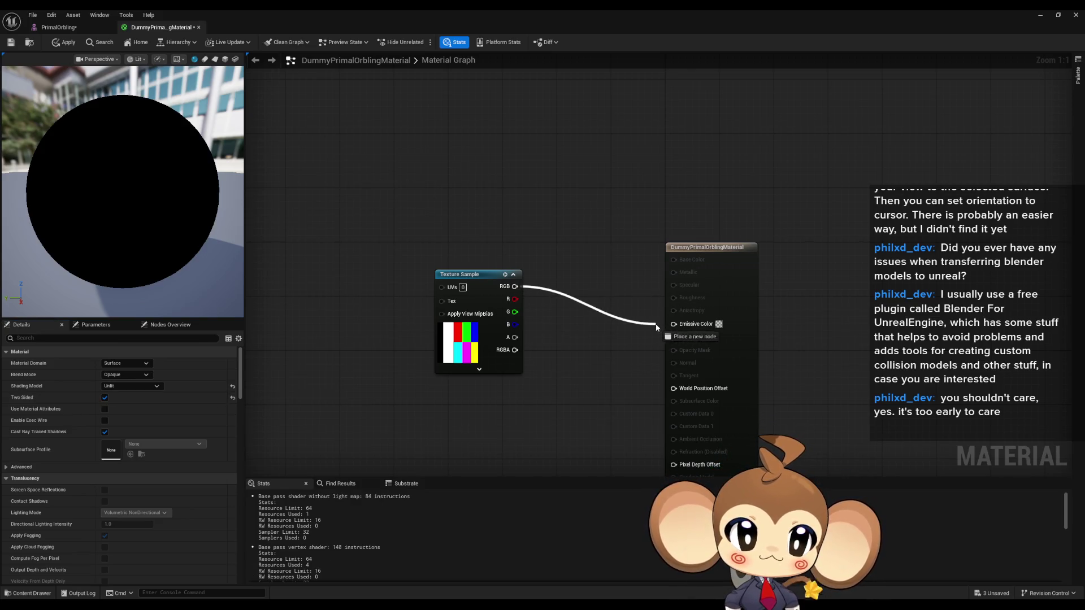
Wire the Texture Sample RGB into Emissive Color, apply, and check the recoloured PrimalOrbling mesh
{"action": "left_click_drag", "start_coordinate": [675, 326], "coordinate": [674, 324]}
{"action": "left_click_drag", "start_coordinate": [460, 275], "coordinate": [473, 301]}
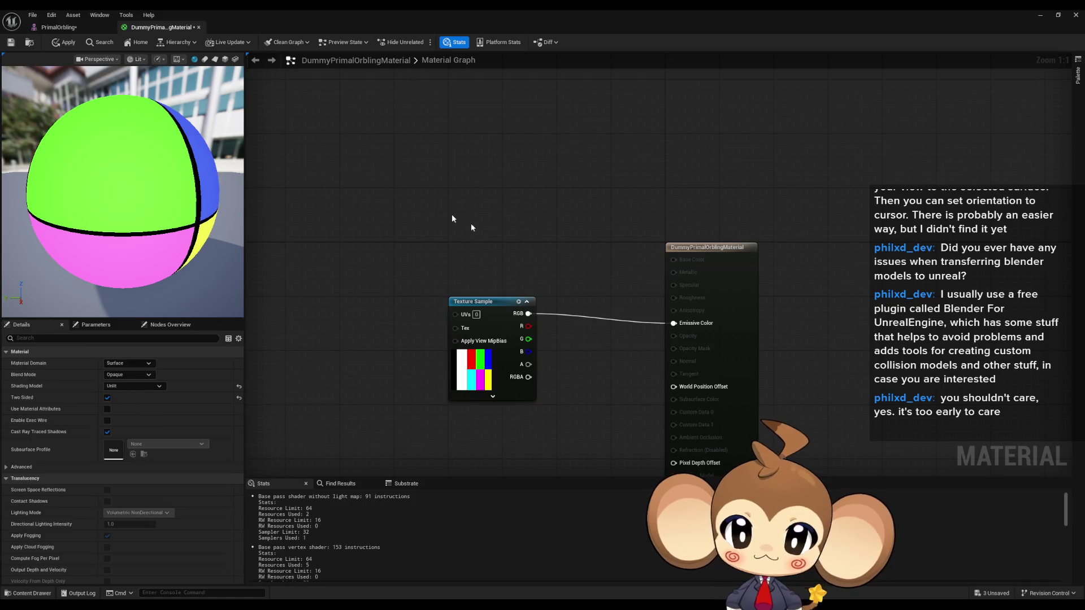
{"action": "left_click", "coordinate": [63, 42]}
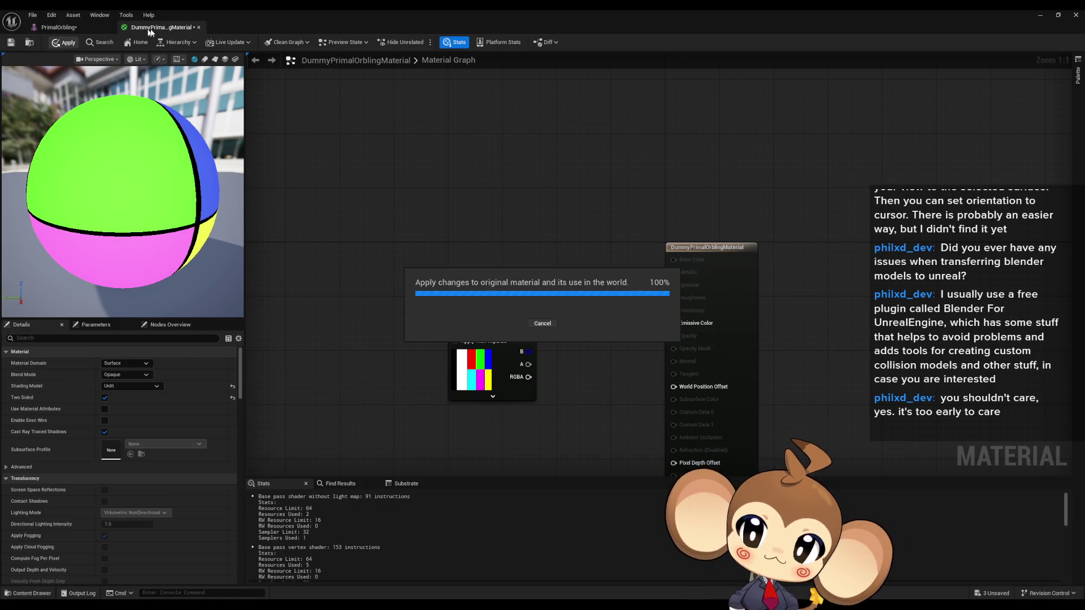
{"action": "left_click", "coordinate": [61, 27]}
{"action": "mouse_move", "coordinate": [578, 343]}
{"action": "left_mouse_down"}
{"action": "mouse_move", "coordinate": [559, 344]}
{"action": "mouse_move", "coordinate": [578, 342]}
{"action": "mouse_move", "coordinate": [573, 282]}
{"action": "mouse_move", "coordinate": [574, 316]}
{"action": "mouse_move", "coordinate": [542, 319]}
{"action": "mouse_move", "coordinate": [542, 294]}
{"action": "mouse_move", "coordinate": [559, 293]}
{"action": "mouse_move", "coordinate": [542, 306]}
{"action": "mouse_move", "coordinate": [542, 294]}
{"action": "mouse_move", "coordinate": [571, 294]}
{"action": "mouse_move", "coordinate": [571, 271]}
{"action": "mouse_move", "coordinate": [543, 277]}
{"action": "mouse_move", "coordinate": [565, 276]}
{"action": "mouse_move", "coordinate": [566, 266]}
{"action": "mouse_move", "coordinate": [650, 266]}
{"action": "left_mouse_up"}
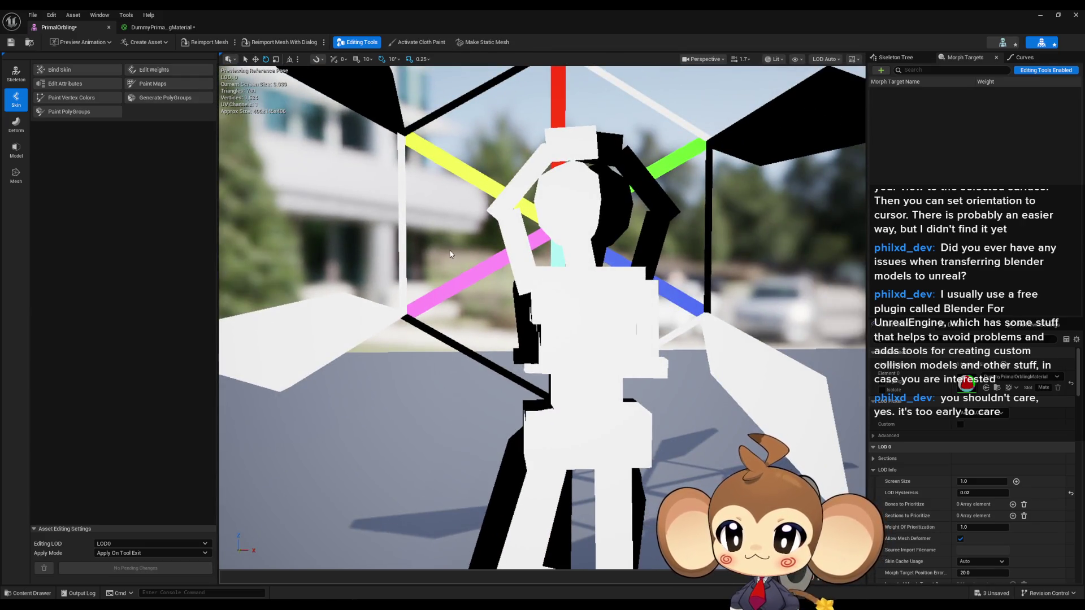
Restore the mesh editor to a smaller window, move it aside, and go up to the 3d folder
{"action": "double_click", "coordinate": [854, 9]}
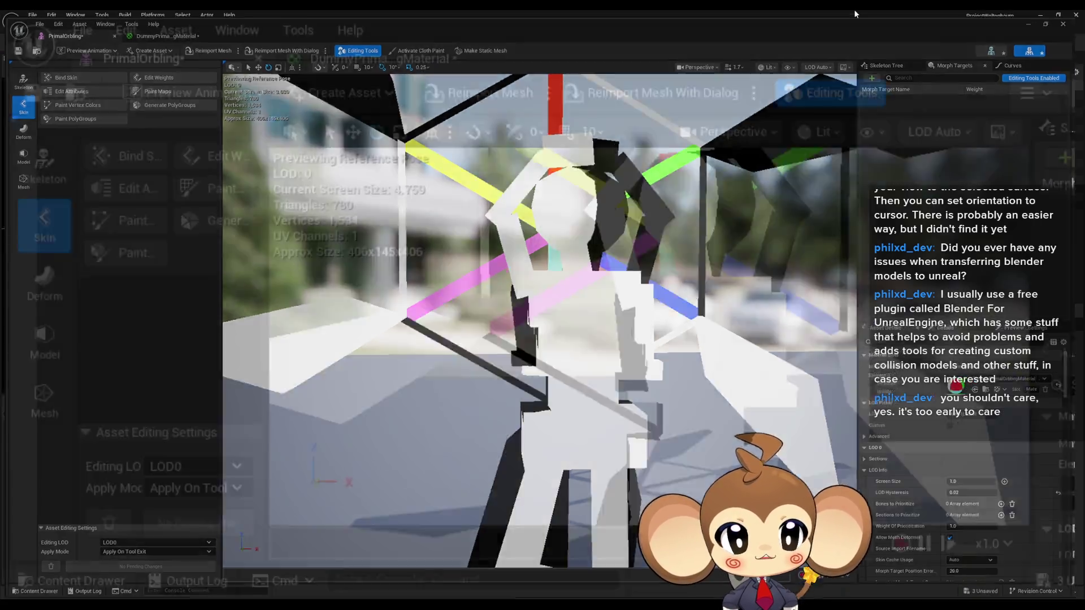
{"action": "mouse_move", "coordinate": [543, 249]}
{"action": "left_mouse_down"}
{"action": "mouse_move", "coordinate": [473, 121]}
{"action": "mouse_move", "coordinate": [478, 110]}
{"action": "left_mouse_up"}
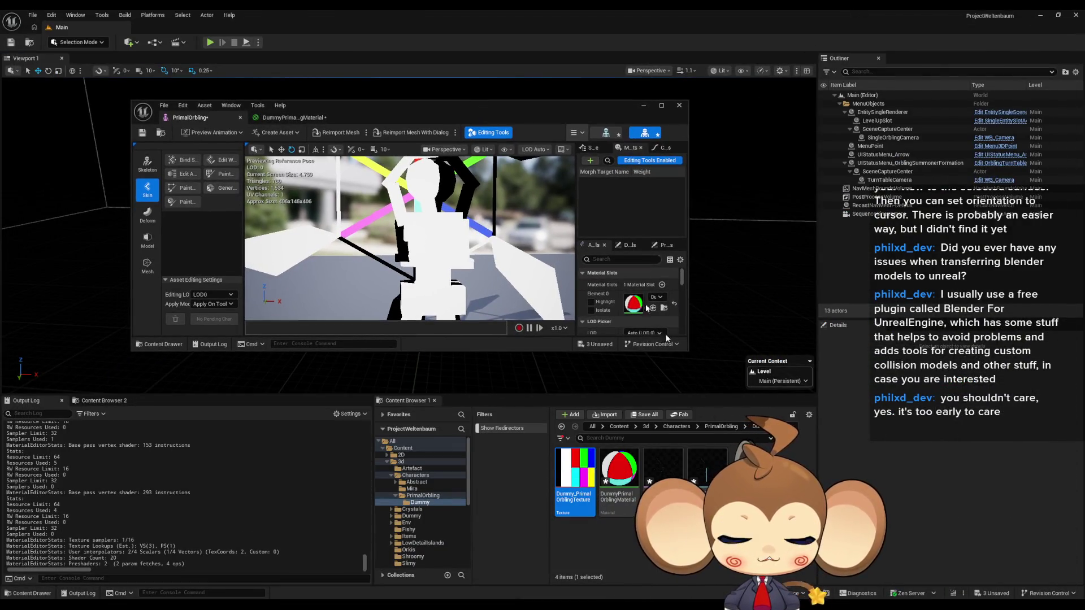
{"action": "left_click", "coordinate": [646, 427]}
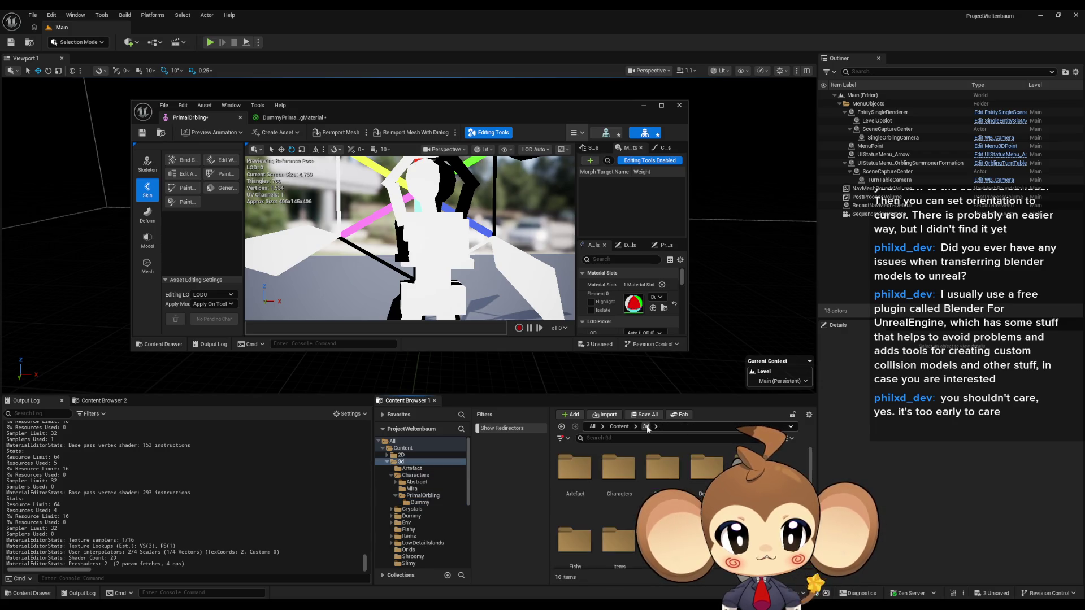
Browse Crystals > IntroCrystal to reach the HelperSolids folder
{"action": "double_click", "coordinate": [701, 469]}
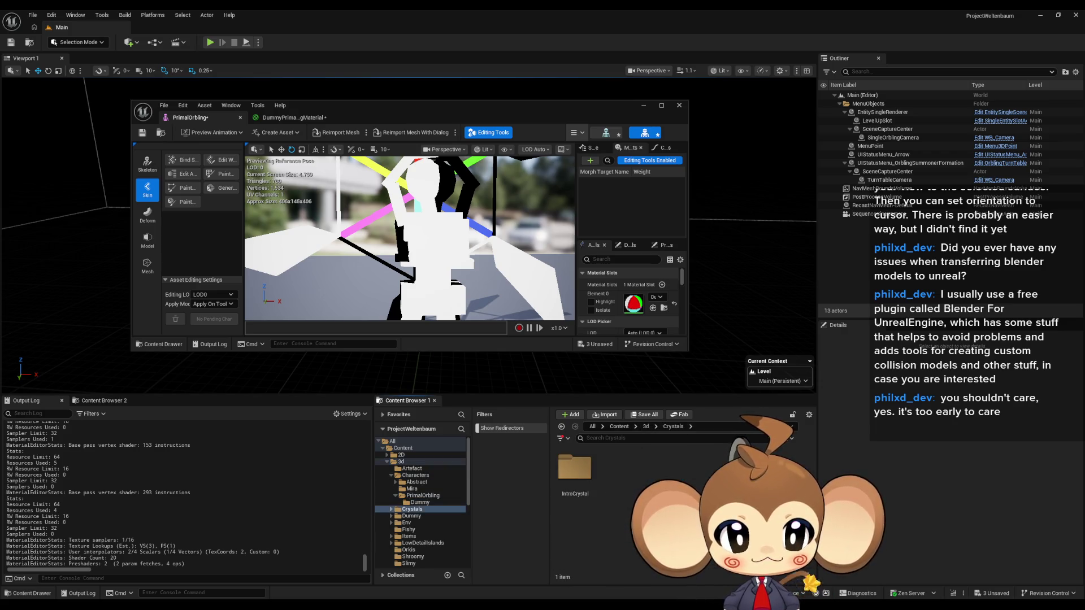
{"action": "double_click", "coordinate": [575, 468]}
{"action": "scroll", "coordinate": [697, 475], "scroll_direction": "up", "scroll_amount": 1}
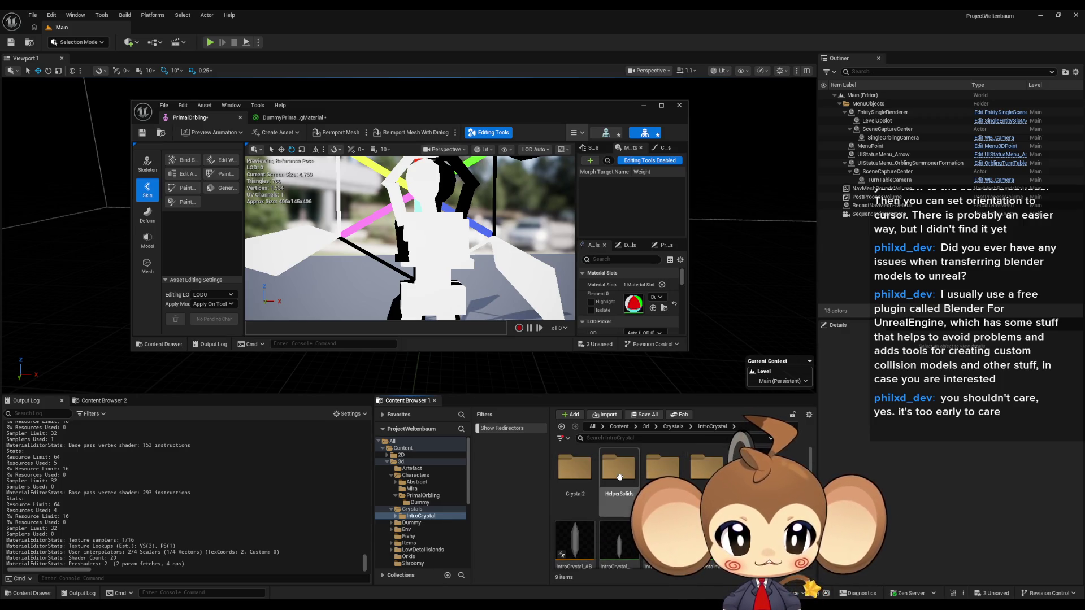
{"action": "double_click", "coordinate": [574, 468]}
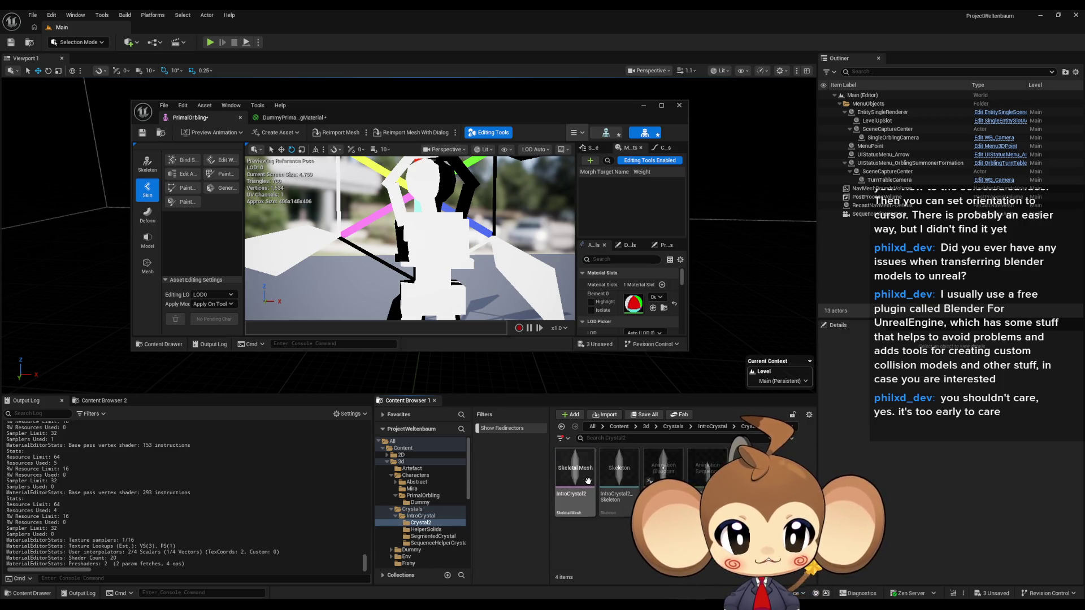
{"action": "left_click", "coordinate": [713, 428]}
{"action": "double_click", "coordinate": [673, 477]}
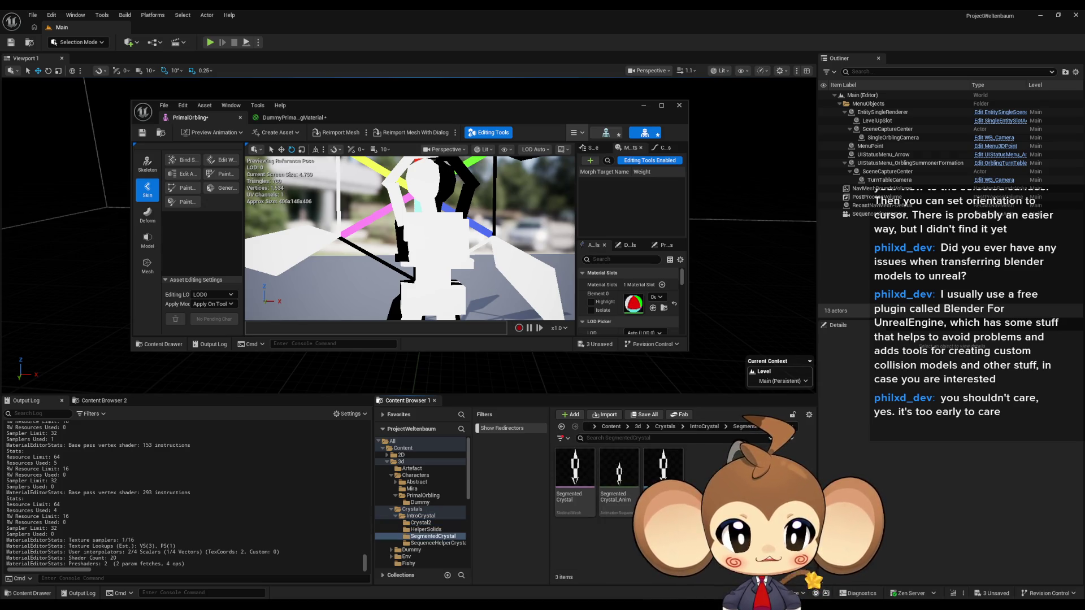
{"action": "left_click", "coordinate": [704, 427]}
{"action": "double_click", "coordinate": [619, 469]}
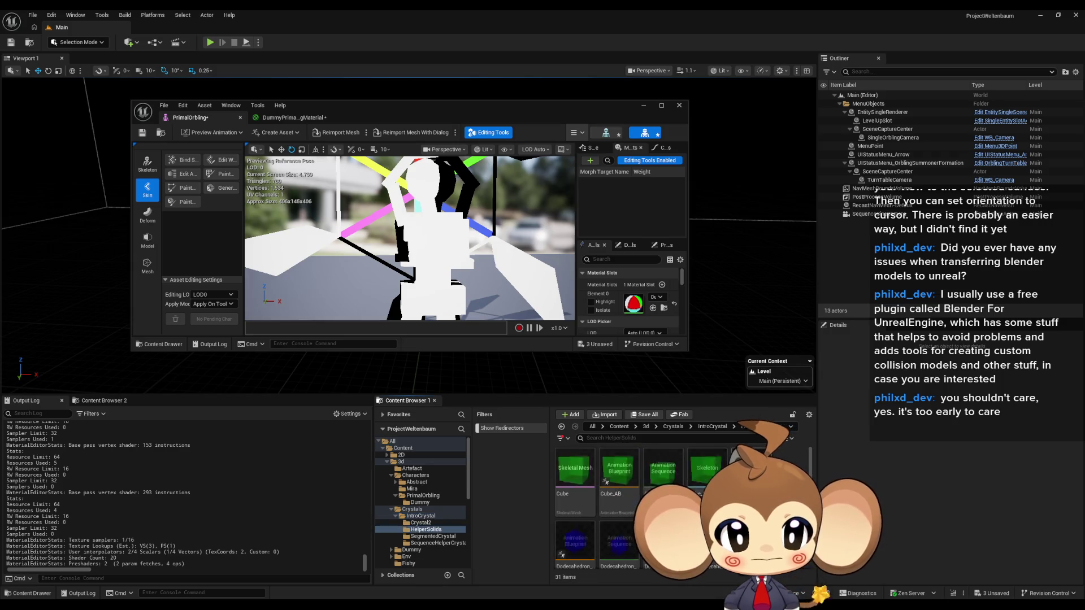
{"action": "scroll", "coordinate": [678, 508], "scroll_direction": "down", "scroll_amount": 10}
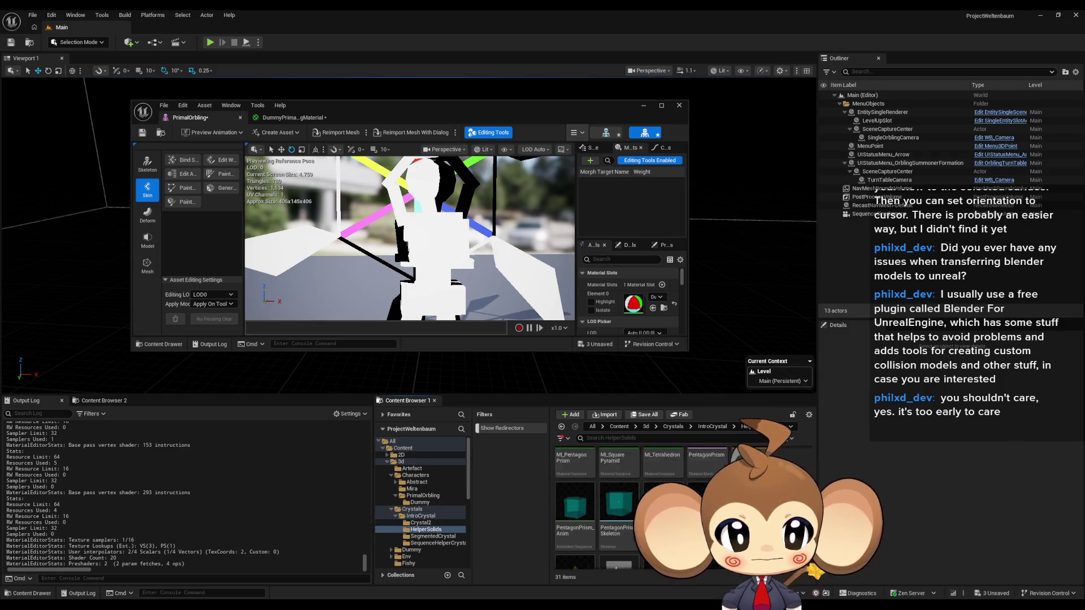
{"action": "scroll", "coordinate": [650, 497], "scroll_direction": "up", "scroll_amount": 1}
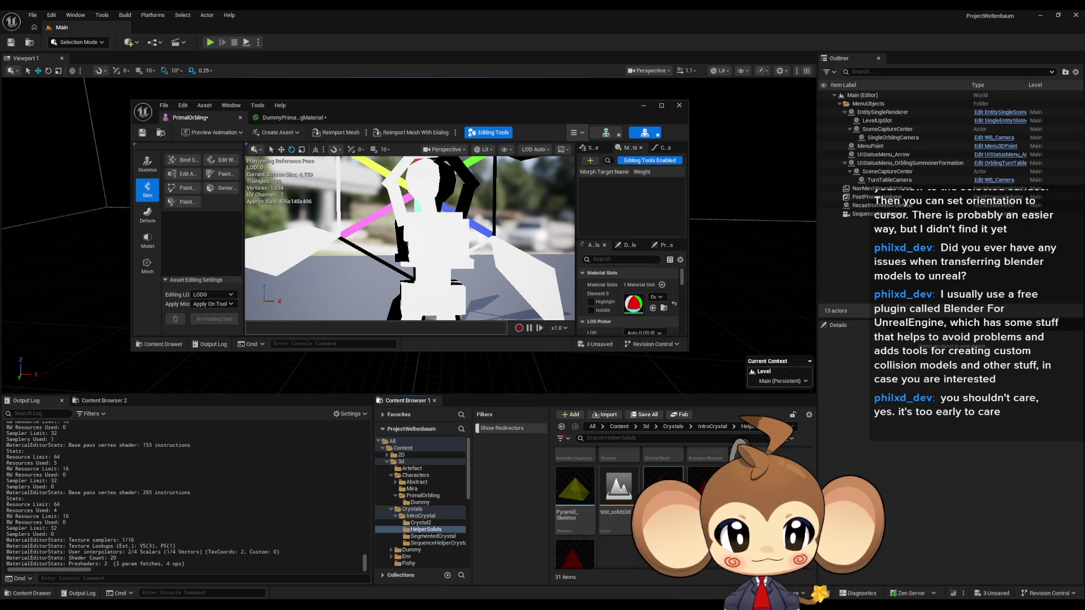
Open the Tetrahedon mesh and locate its red material among the assets
{"action": "left_click", "coordinate": [704, 494]}
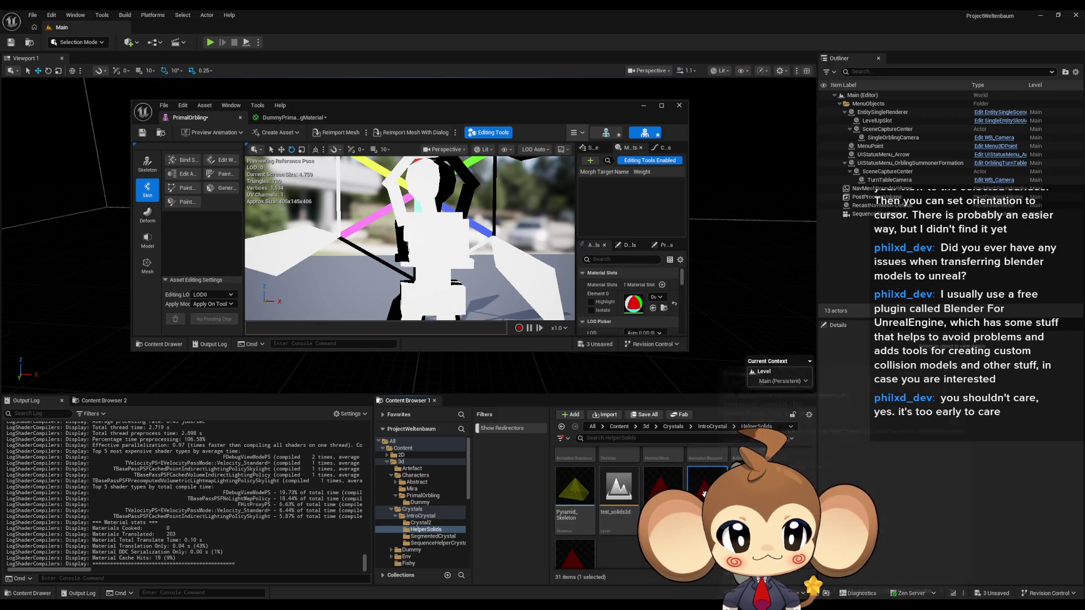
{"action": "double_click", "coordinate": [662, 486]}
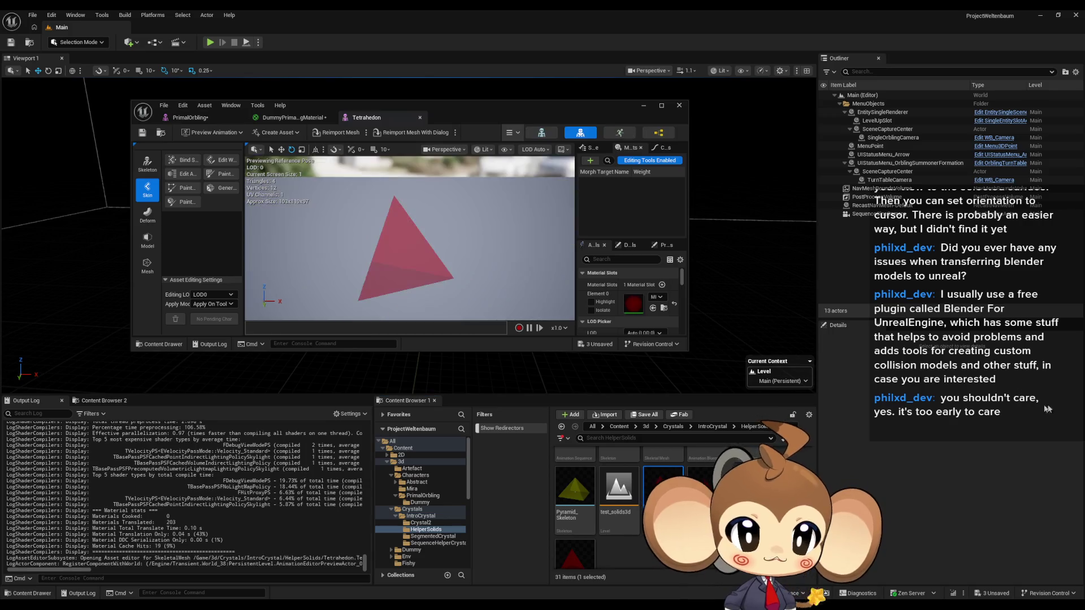
{"action": "left_click", "coordinate": [664, 309]}
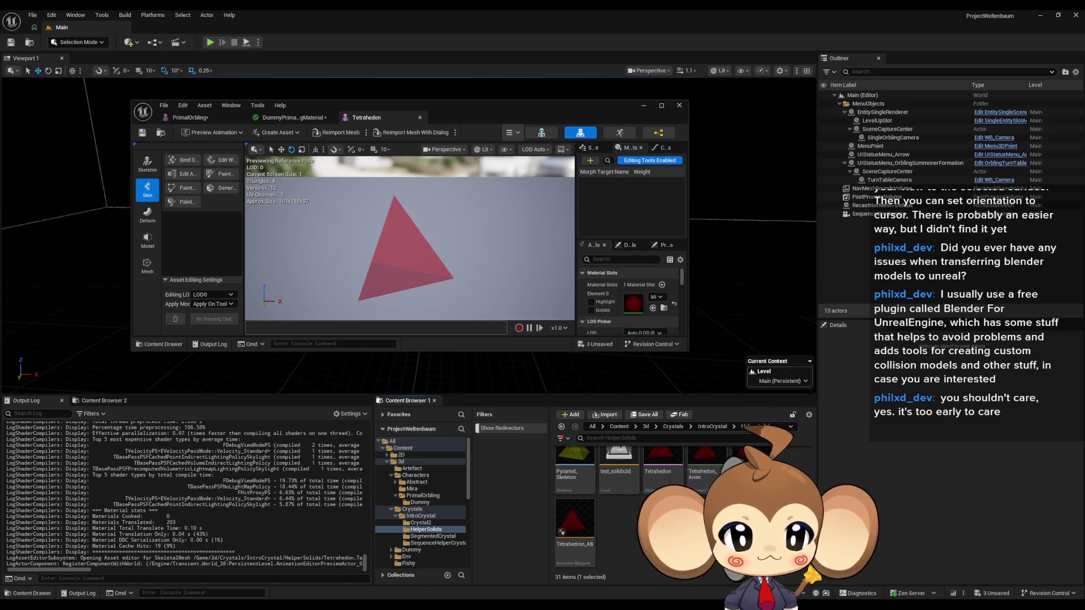
{"action": "scroll", "coordinate": [678, 498], "scroll_direction": "up", "scroll_amount": 2}
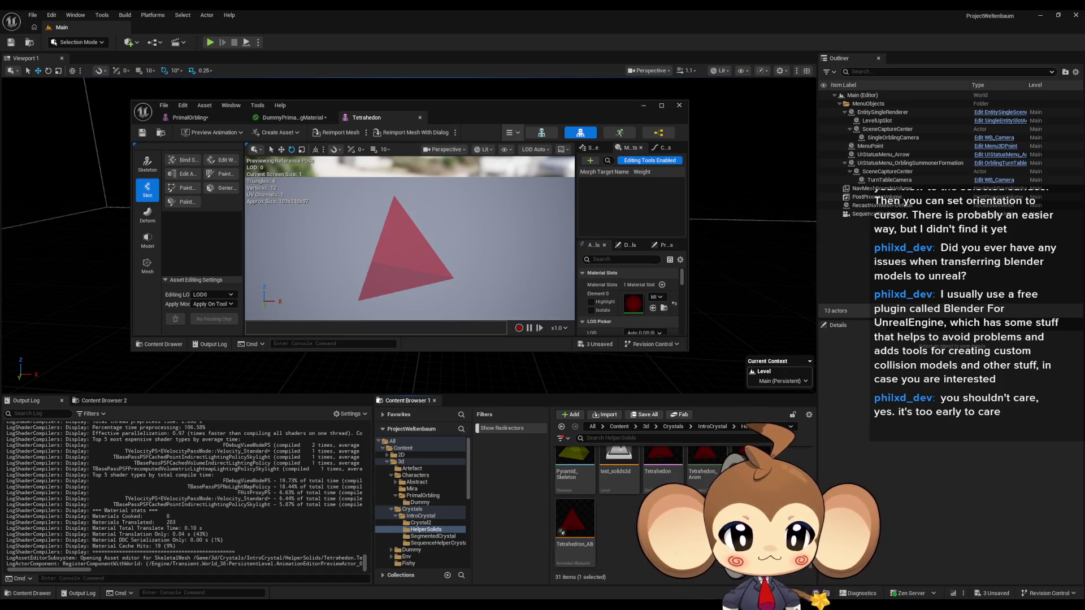
{"action": "scroll", "coordinate": [679, 498], "scroll_direction": "down", "scroll_amount": 1}
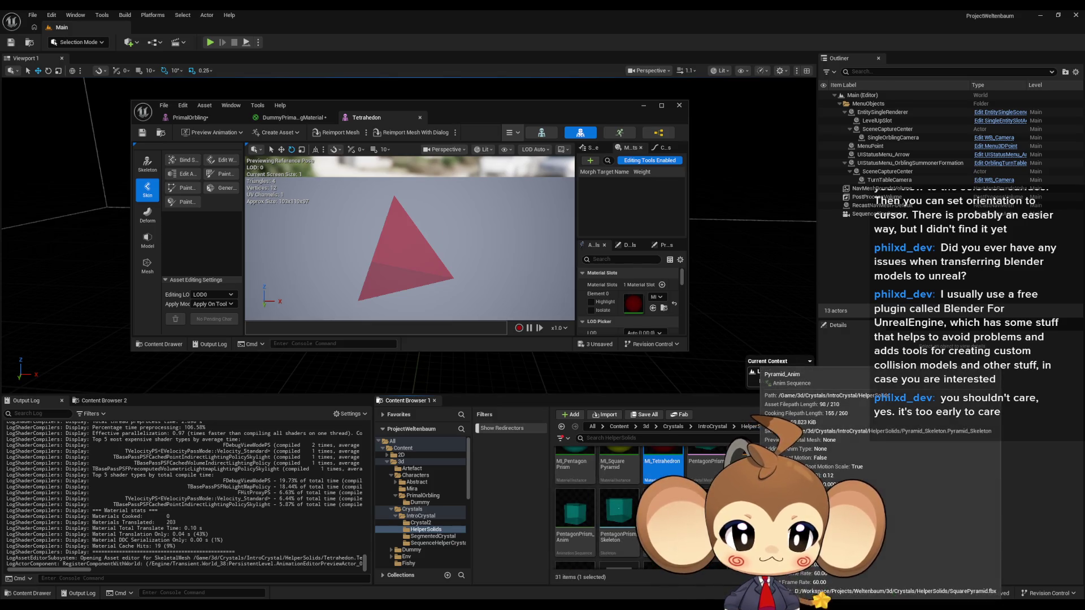
{"action": "right_click", "coordinate": [671, 477]}
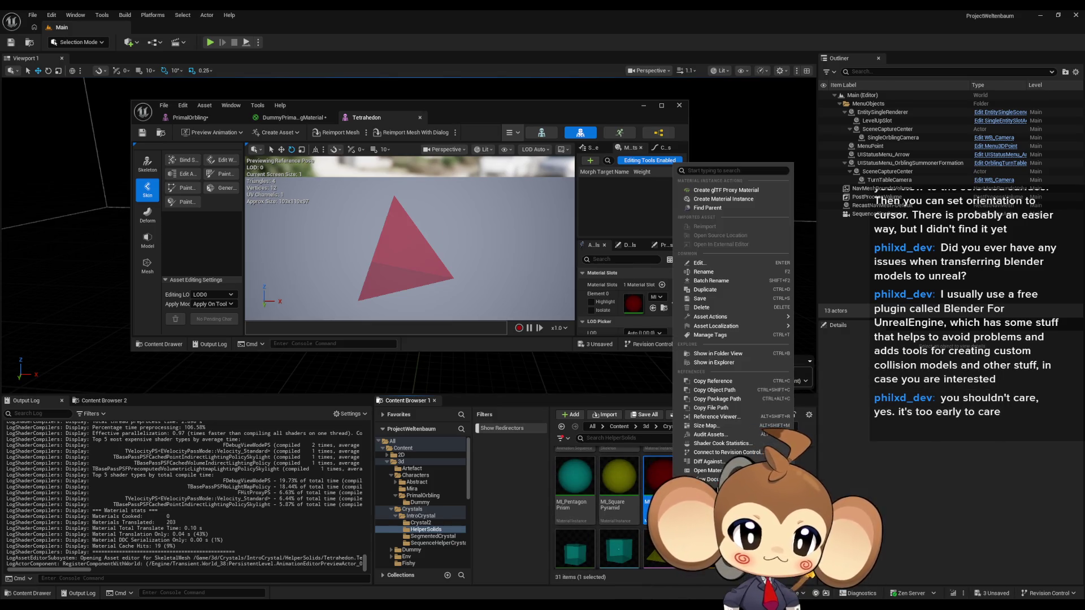
Copy the fresnel nodes from the crystal material into DummyPrimalOrblingMaterial below the Texture Sample
{"action": "left_click", "coordinate": [849, 469]}
{"action": "left_click", "coordinate": [710, 428]}
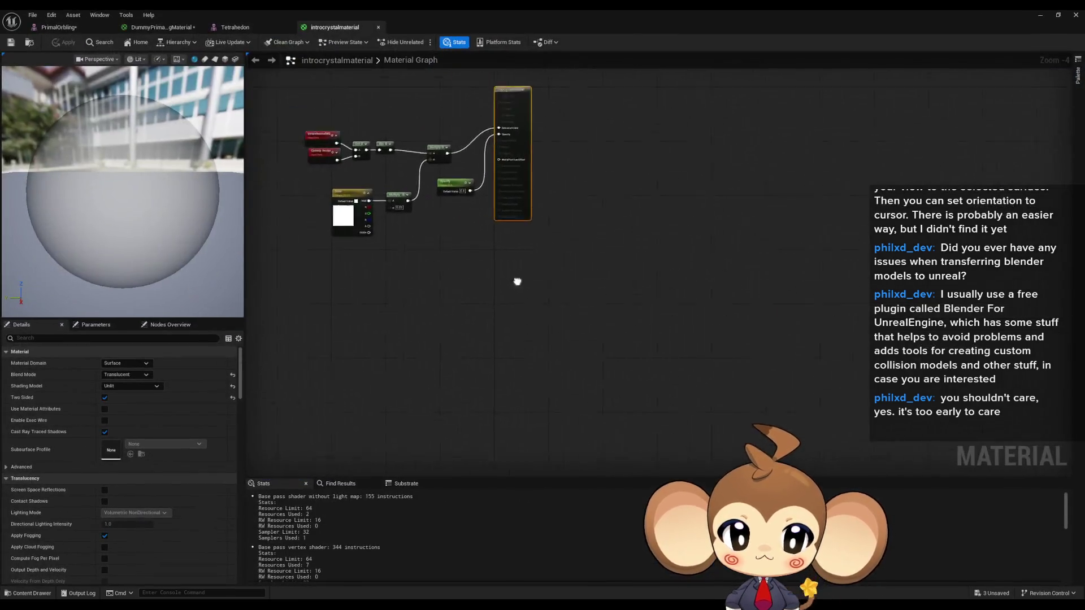
{"action": "mouse_move", "coordinate": [398, 157]}
{"action": "left_mouse_down"}
{"action": "mouse_move", "coordinate": [611, 259]}
{"action": "mouse_move", "coordinate": [600, 260]}
{"action": "left_mouse_up"}
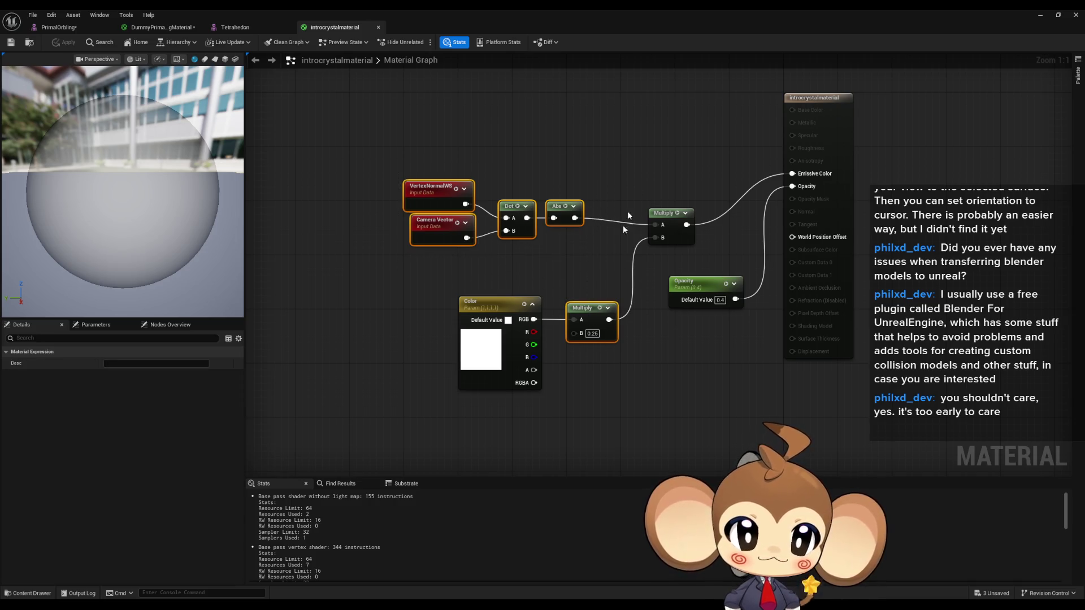
{"action": "left_click", "coordinate": [238, 28]}
{"action": "left_click", "coordinate": [158, 29]}
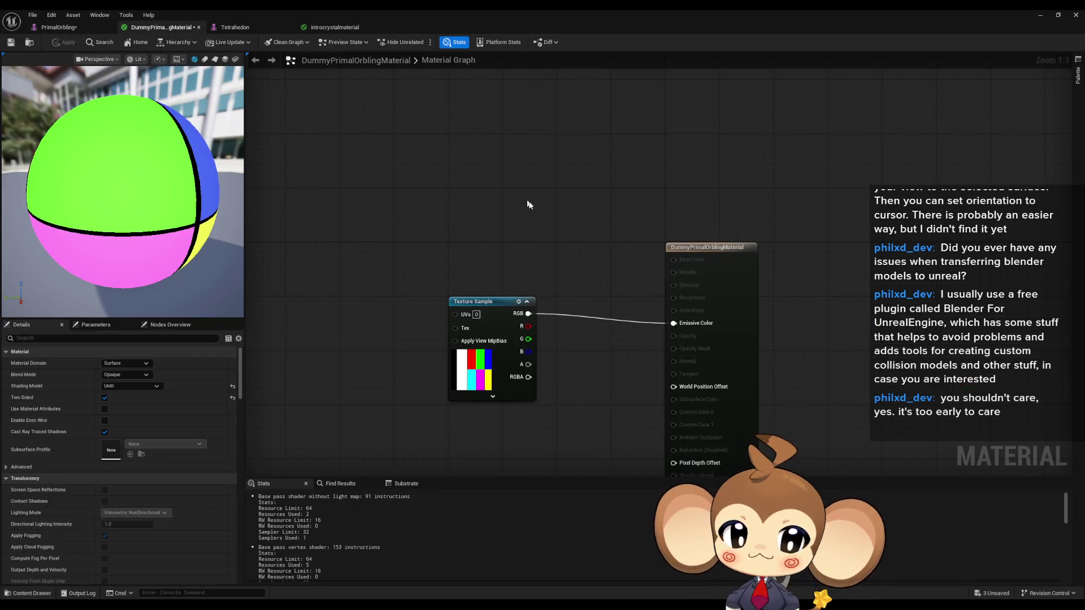
{"action": "mouse_move", "coordinate": [469, 301]}
{"action": "left_mouse_down"}
{"action": "mouse_move", "coordinate": [299, 233]}
{"action": "mouse_move", "coordinate": [391, 173]}
{"action": "left_mouse_up"}
{"action": "key", "text": "ctrl+v"}
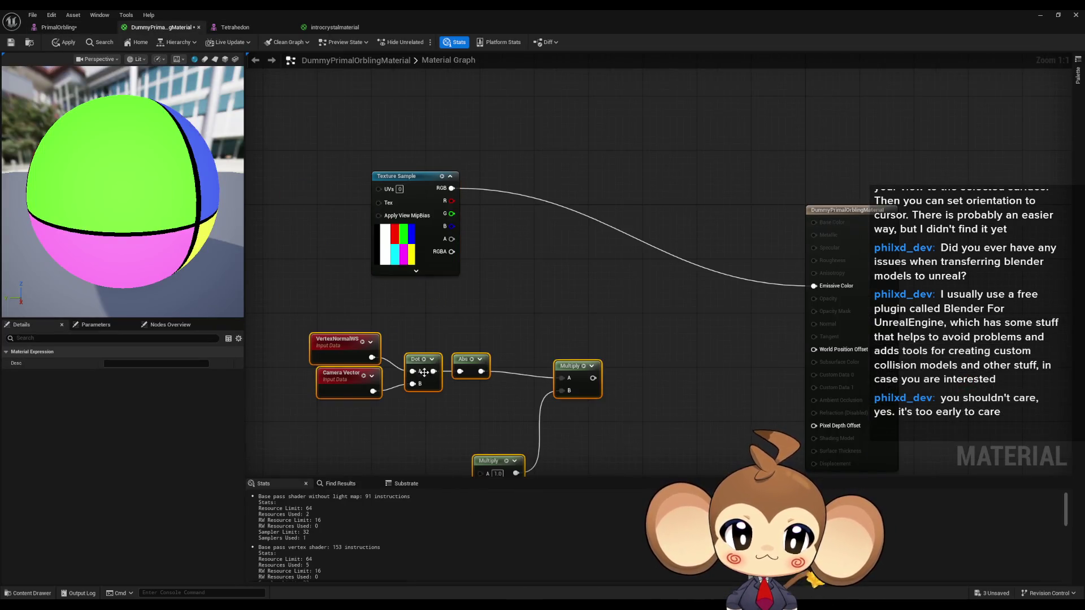
{"action": "left_click_drag", "start_coordinate": [589, 378], "coordinate": [570, 343]}
{"action": "left_click", "coordinate": [527, 293]}
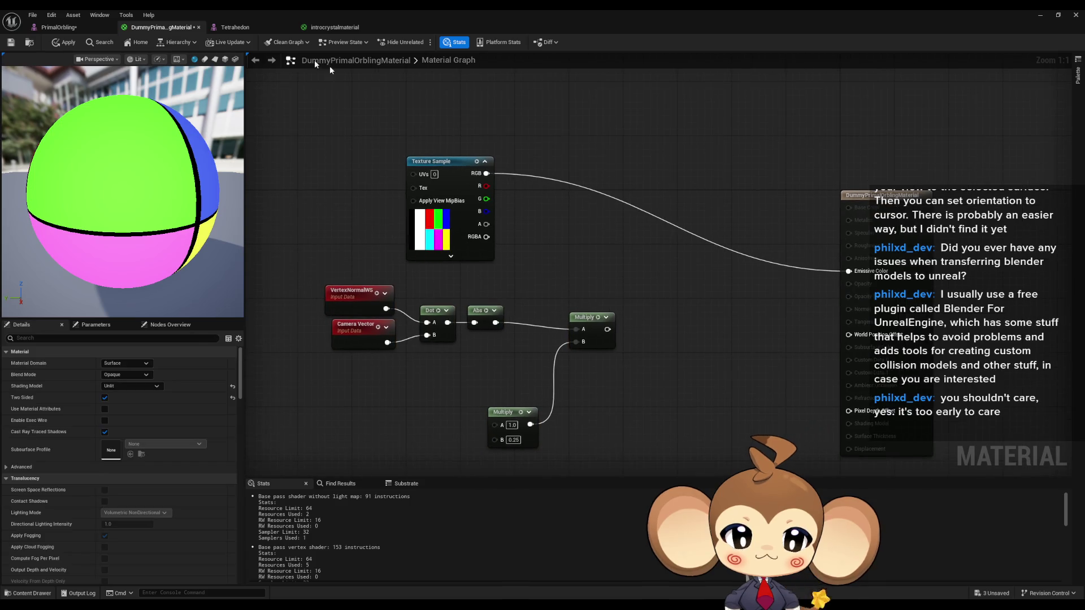
Feed the texture RGB into the lower Multiply and its fresnel result into Emissive Color, then apply
{"action": "left_click", "coordinate": [331, 28]}
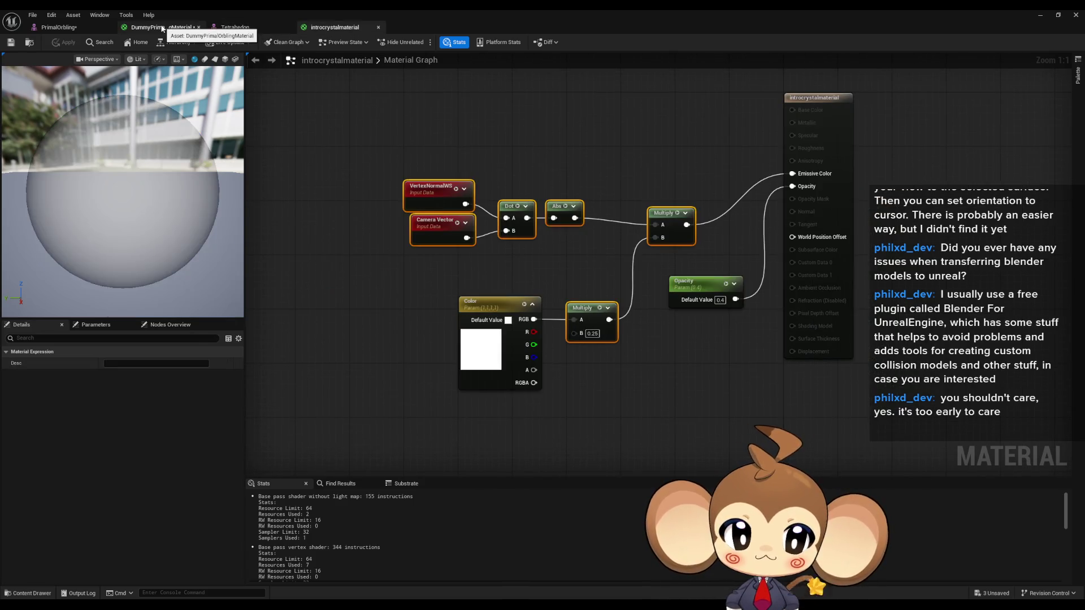
{"action": "left_click", "coordinate": [162, 28]}
{"action": "left_click_drag", "start_coordinate": [488, 173], "coordinate": [495, 424]}
{"action": "left_click_drag", "start_coordinate": [608, 330], "coordinate": [858, 275]}
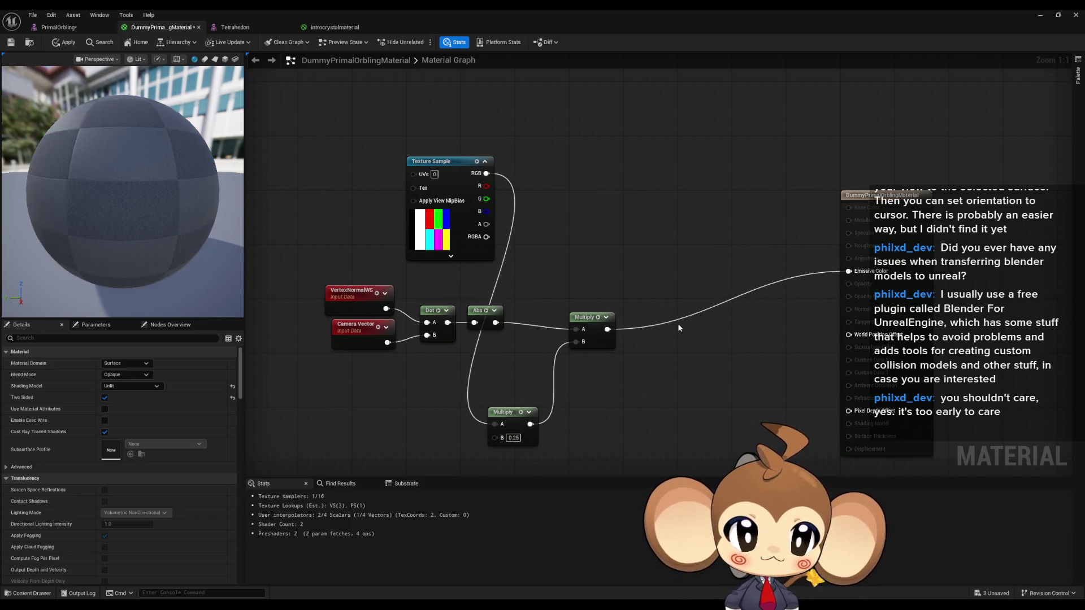
{"action": "left_click_drag", "start_coordinate": [452, 163], "coordinate": [390, 400]}
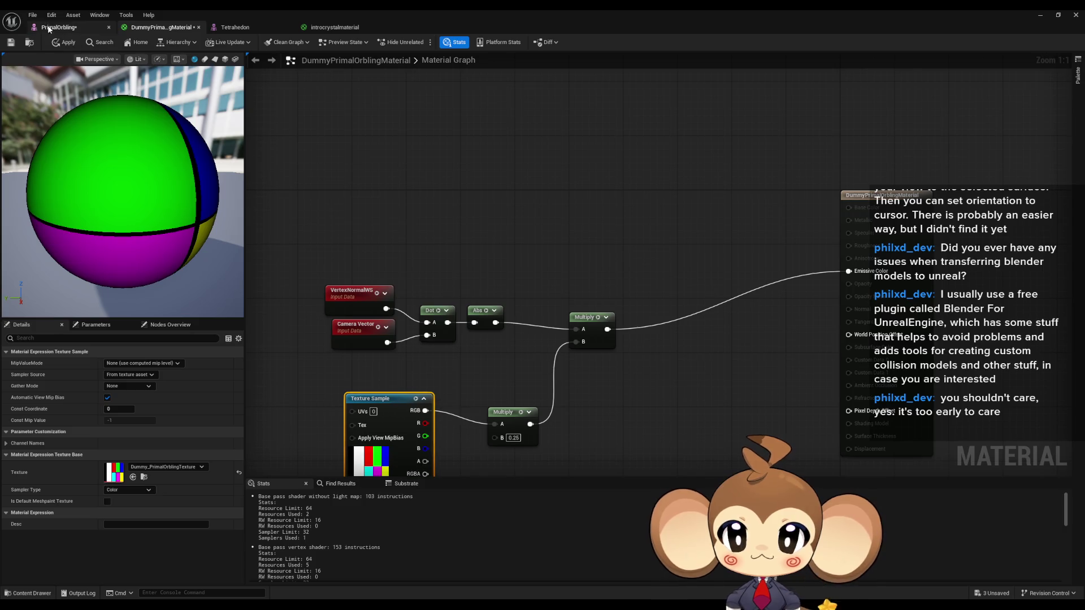
{"action": "left_click", "coordinate": [62, 43]}
{"action": "left_click", "coordinate": [61, 28]}
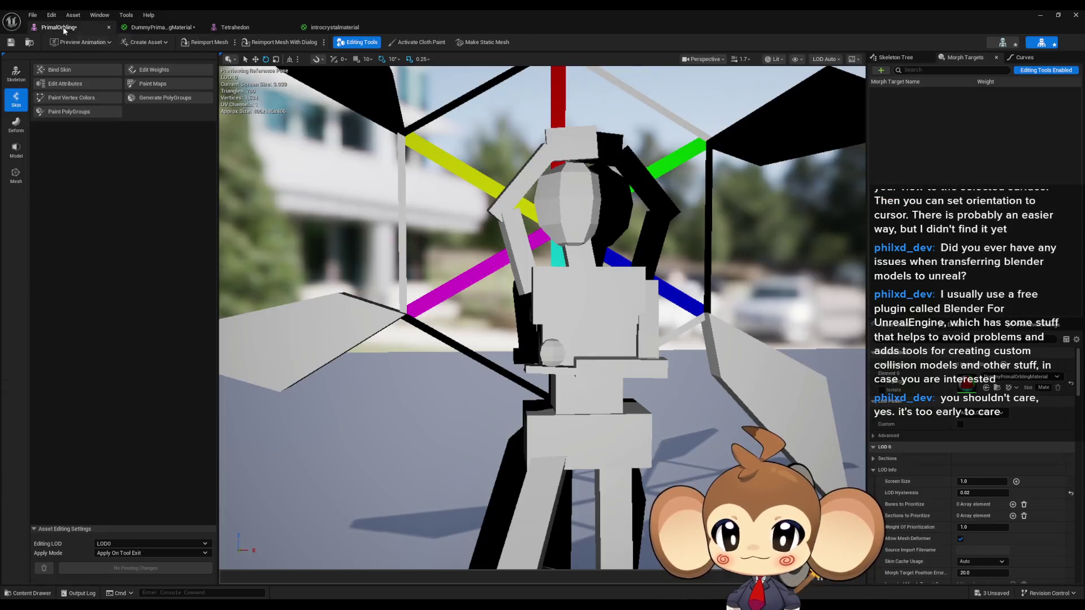
Set the lower Multiply's texture multiplier in DummyPrimalOrblingMaterial to 1.0
{"action": "mouse_move", "coordinate": [542, 317]}
{"action": "left_mouse_down"}
{"action": "mouse_move", "coordinate": [511, 382]}
{"action": "mouse_move", "coordinate": [449, 390]}
{"action": "mouse_move", "coordinate": [636, 256]}
{"action": "left_mouse_up"}
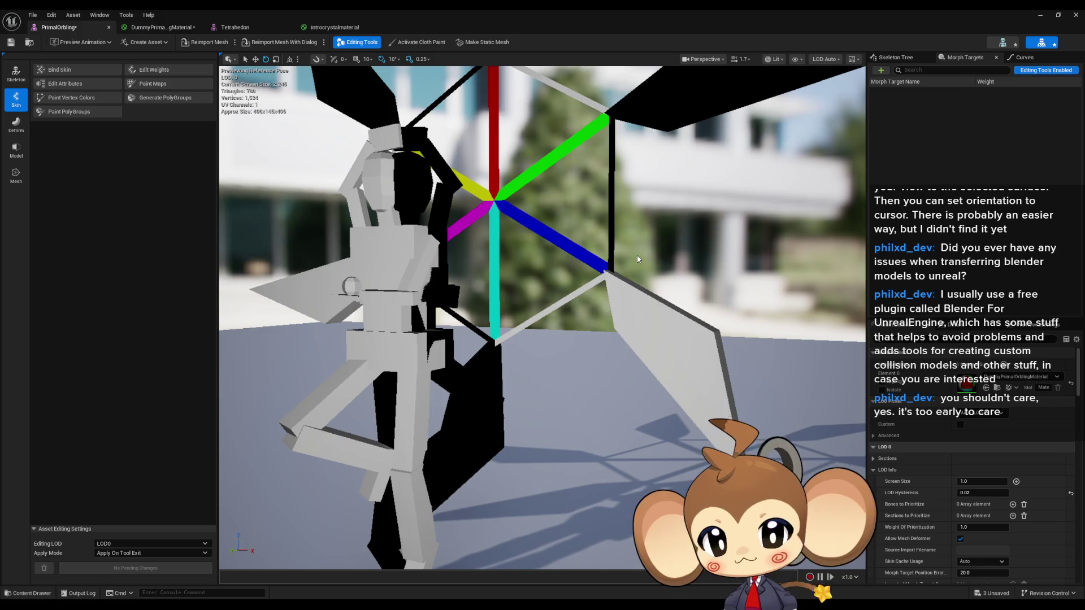
{"action": "mouse_move", "coordinate": [729, 169]}
{"action": "left_mouse_down"}
{"action": "mouse_move", "coordinate": [656, 181]}
{"action": "mouse_move", "coordinate": [525, 232]}
{"action": "left_mouse_up"}
{"action": "left_click", "coordinate": [161, 28]}
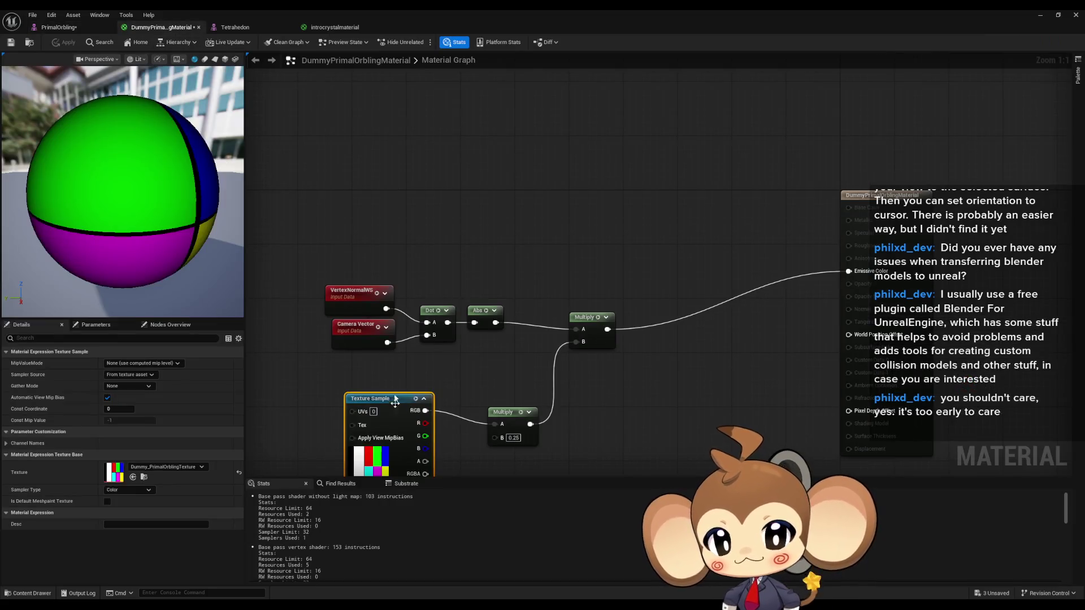
{"action": "left_click_drag", "start_coordinate": [480, 412], "coordinate": [483, 362]}
{"action": "left_click", "coordinate": [612, 378]}
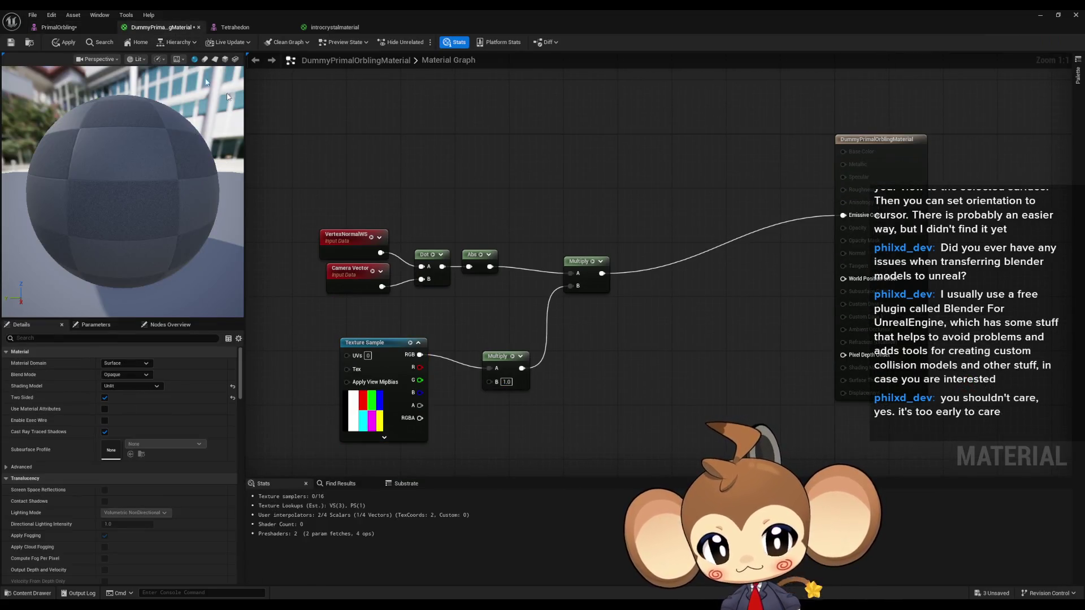
{"action": "key", "text": "ctrl+z"}
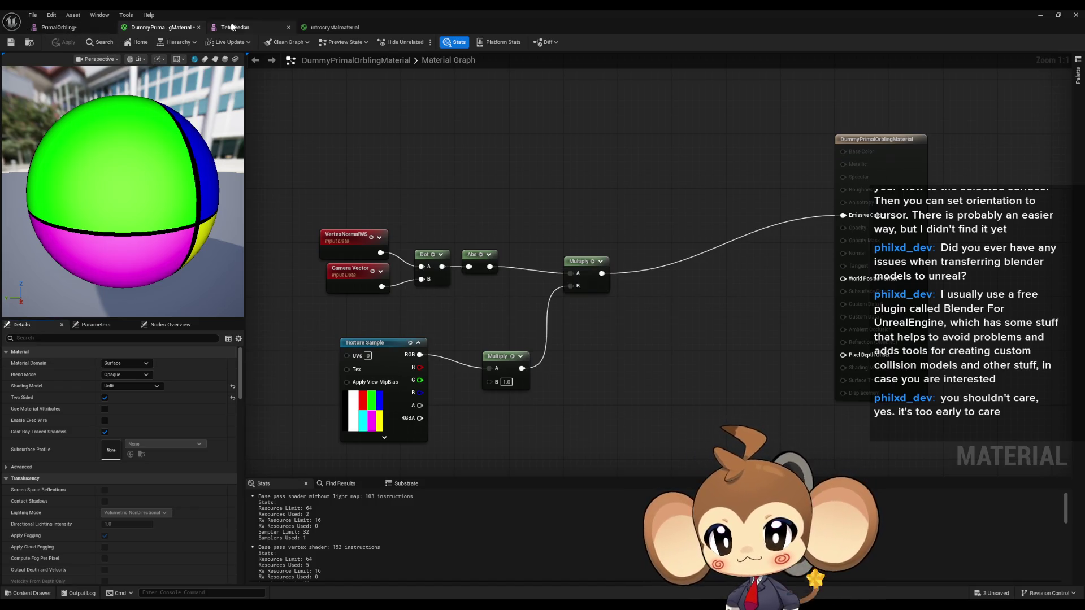
Inspect the brighter PrimalOrbling mesh, then minimize the asset editor window
{"action": "left_click", "coordinate": [57, 28]}
{"action": "mouse_move", "coordinate": [500, 228]}
{"action": "left_mouse_down"}
{"action": "mouse_move", "coordinate": [490, 244]}
{"action": "mouse_move", "coordinate": [481, 227]}
{"action": "left_mouse_up"}
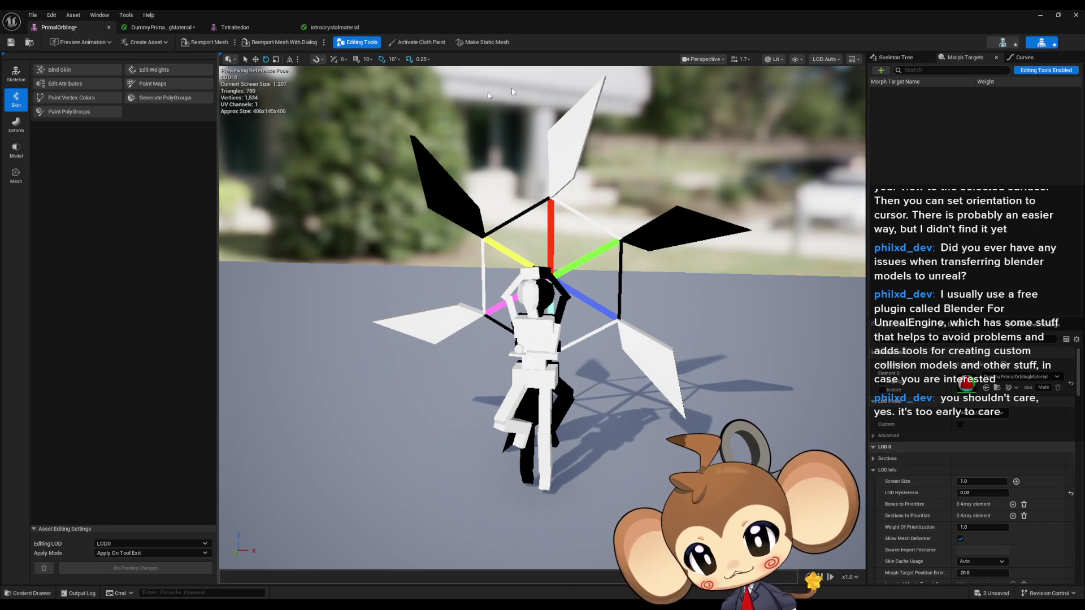
{"action": "left_click", "coordinate": [1041, 15]}
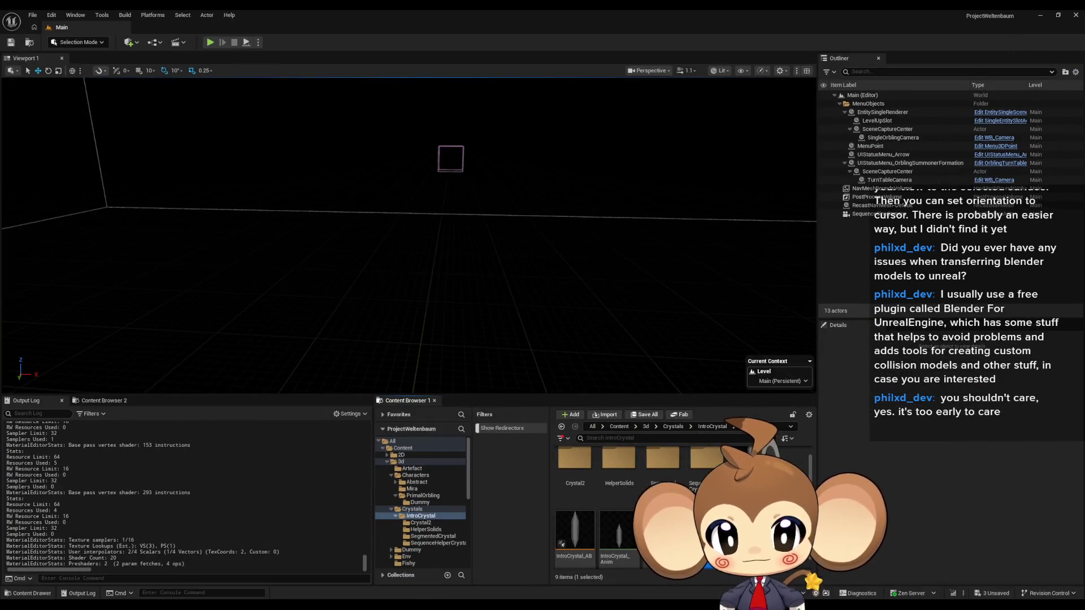
Navigate the Content Browser to 3d > Characters > PrimalOrbling > Dummy
{"action": "left_click", "coordinate": [667, 427]}
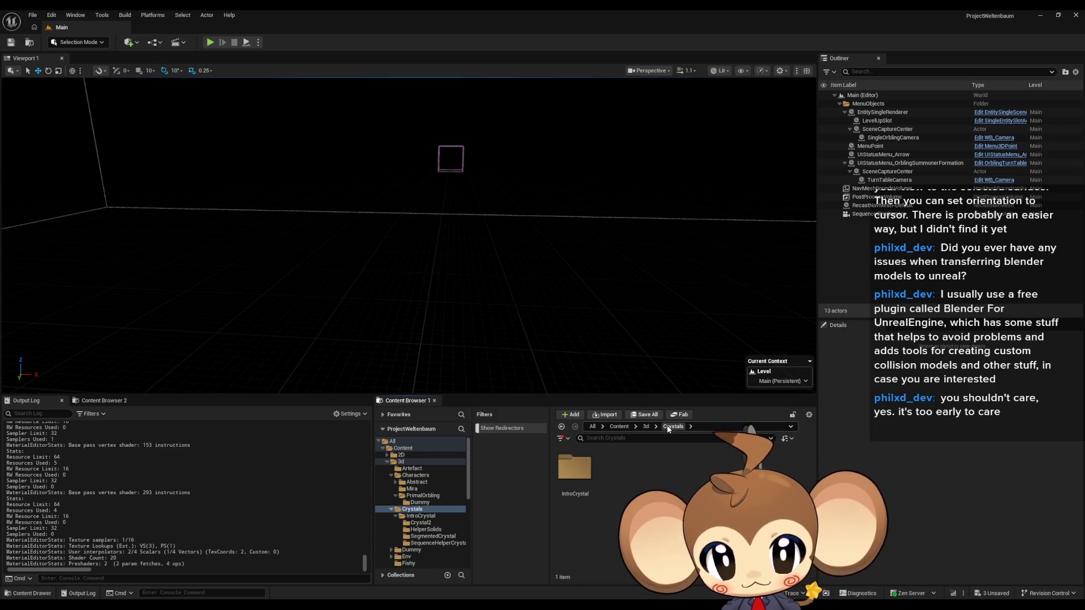
{"action": "left_click", "coordinate": [645, 427]}
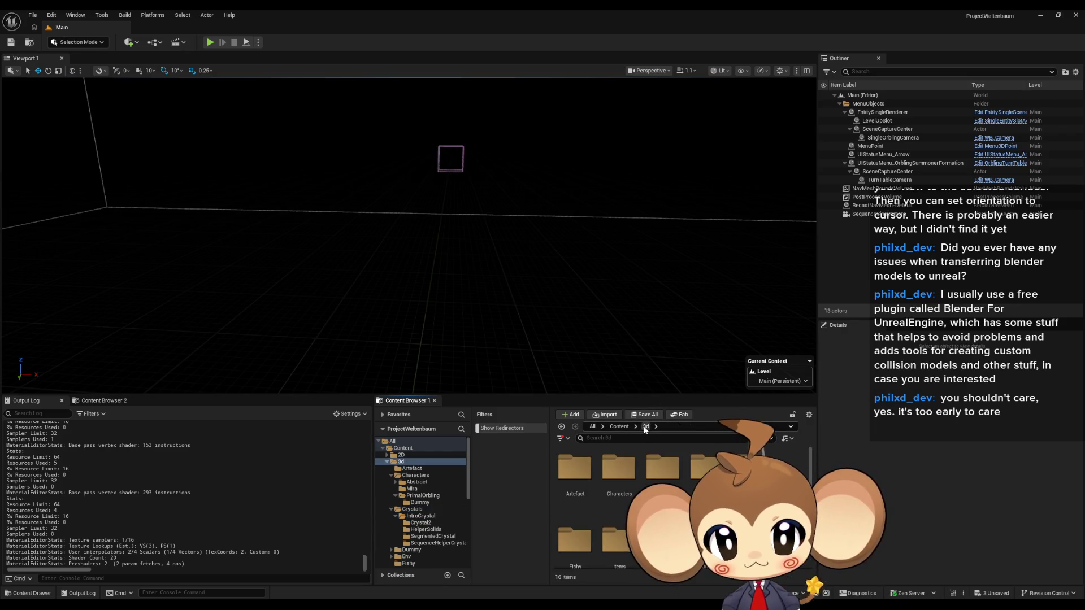
{"action": "double_click", "coordinate": [628, 479]}
{"action": "double_click", "coordinate": [663, 469]}
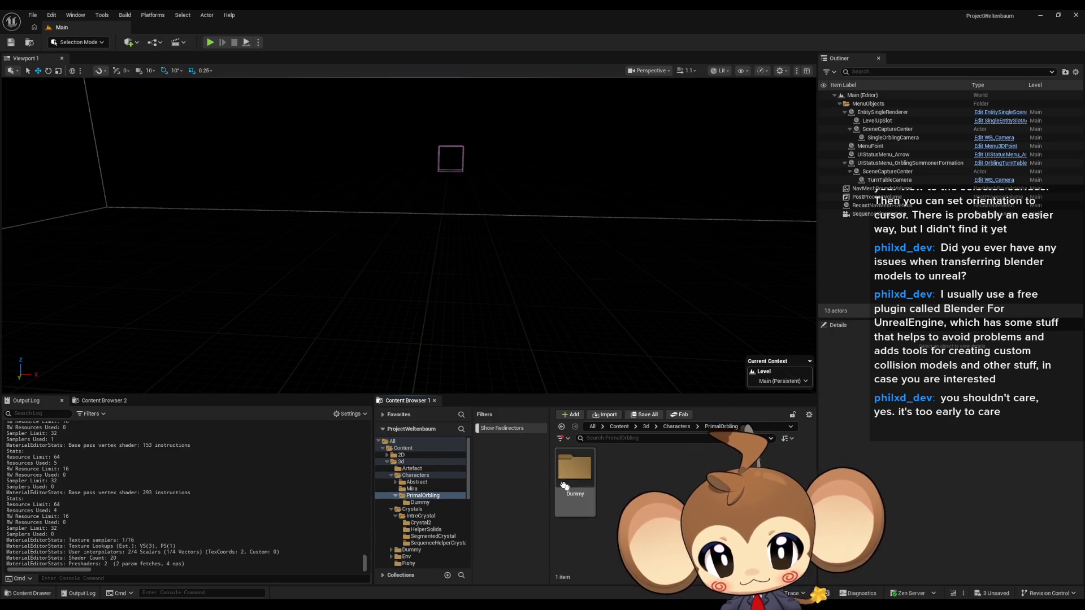
{"action": "double_click", "coordinate": [571, 471]}
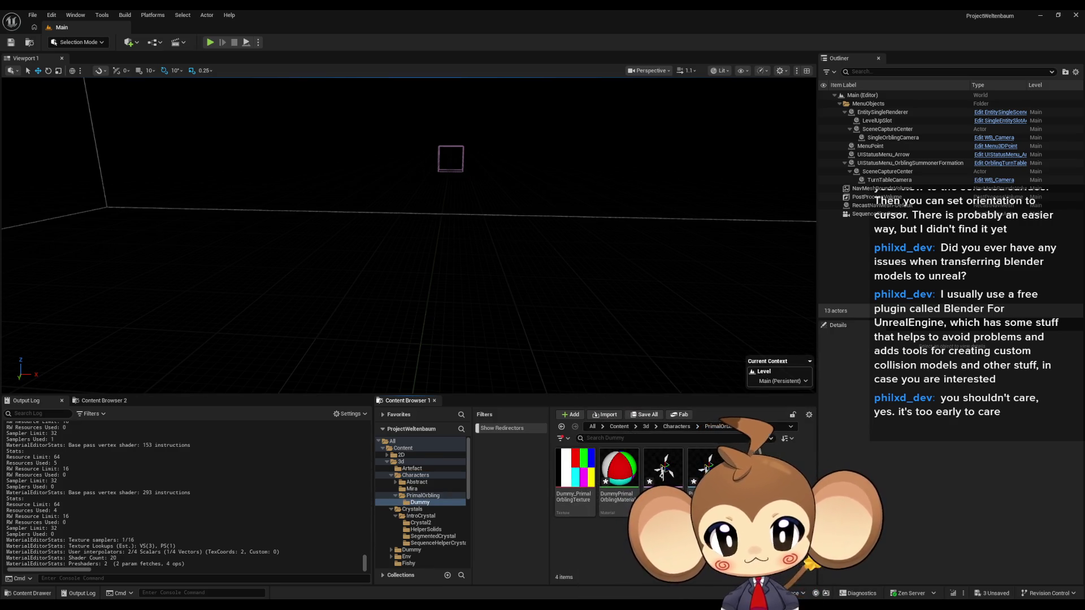
Create an Anim Blueprint from the PrimalOrbling skeletal mesh, keeping the default name
{"action": "right_click", "coordinate": [660, 480]}
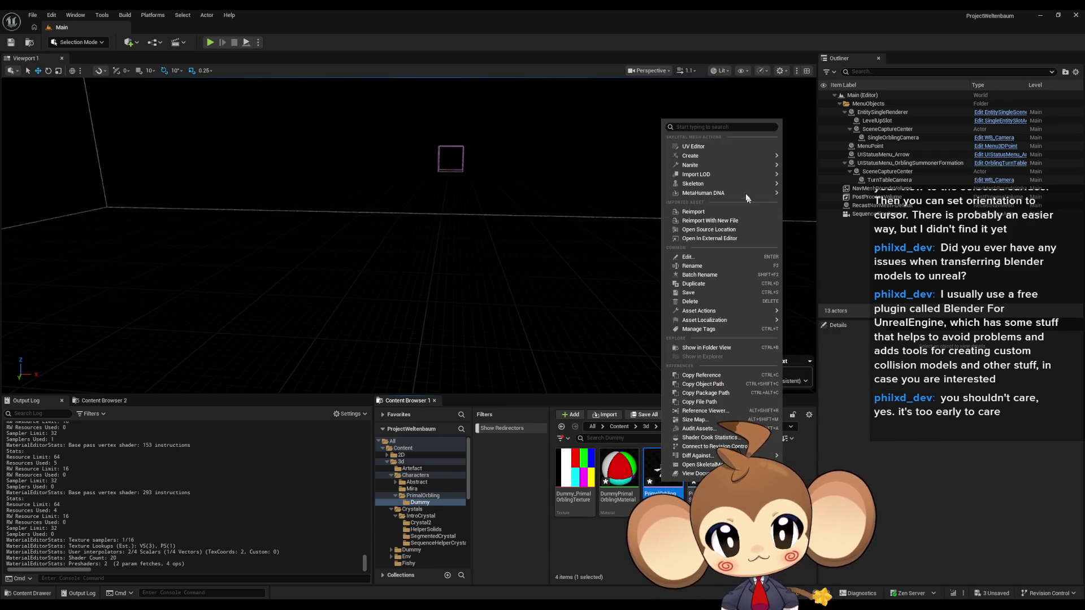
{"action": "mouse_move", "coordinate": [710, 156]}
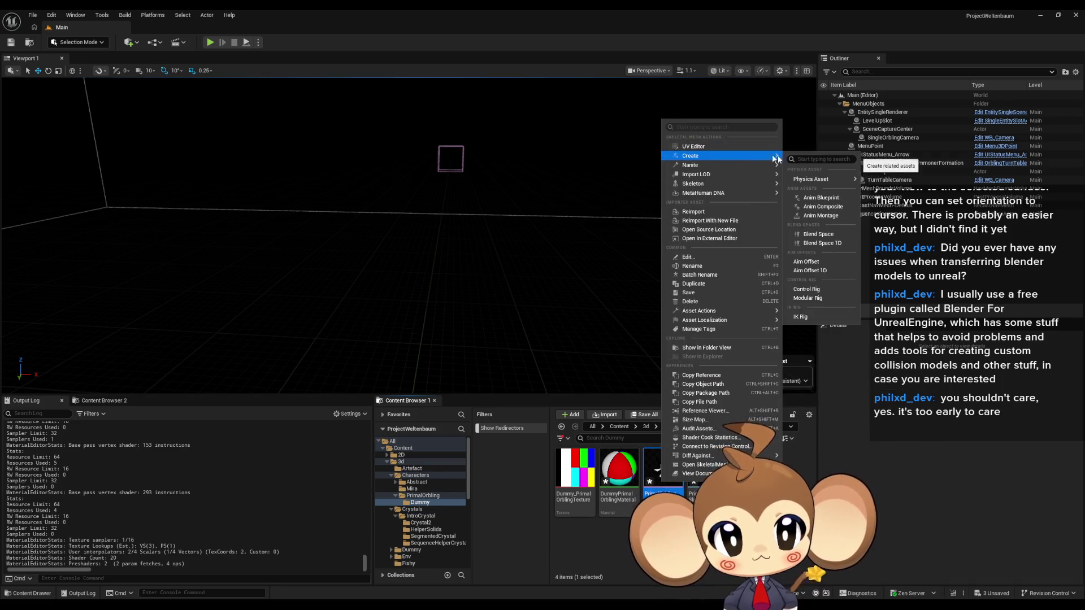
{"action": "left_click", "coordinate": [836, 199]}
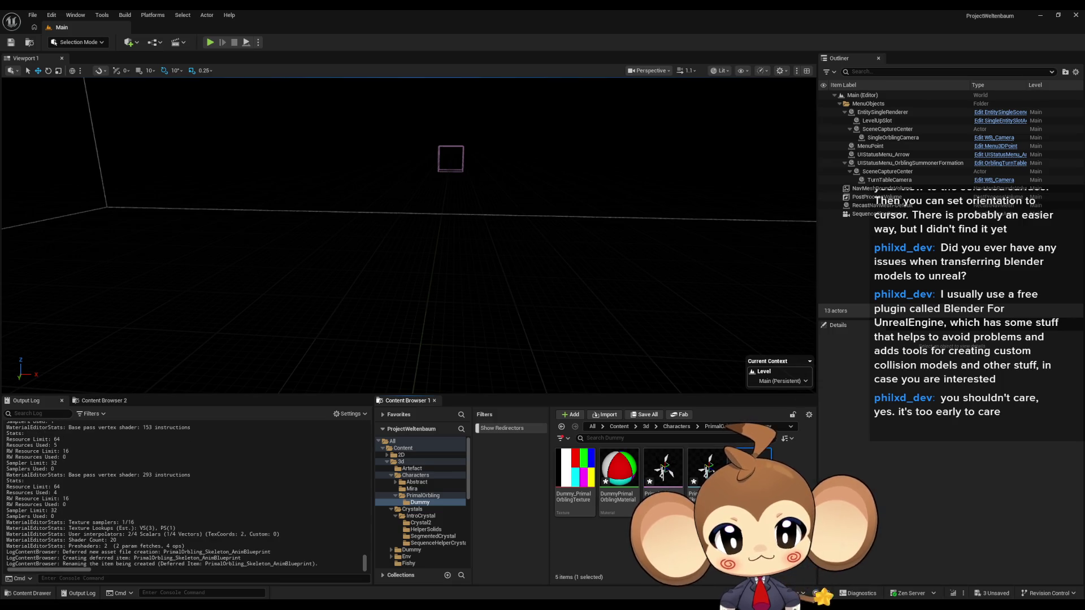
{"action": "key", "text": "Return"}
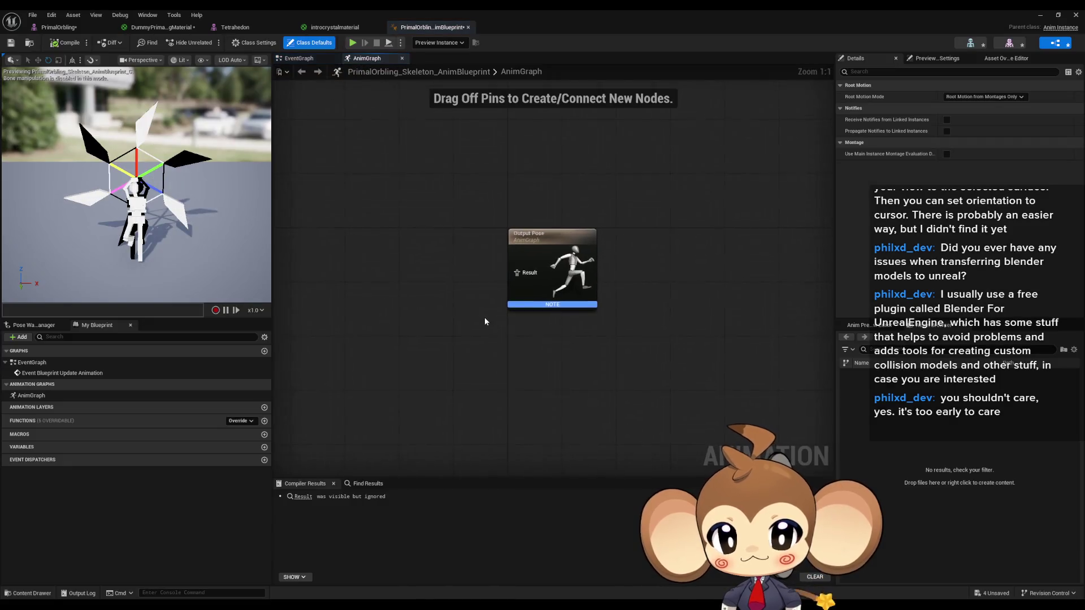
Add a Transform (Modify) Bone node to the AnimGraph by searching 'bone tr'
{"action": "right_click", "coordinate": [383, 297]}
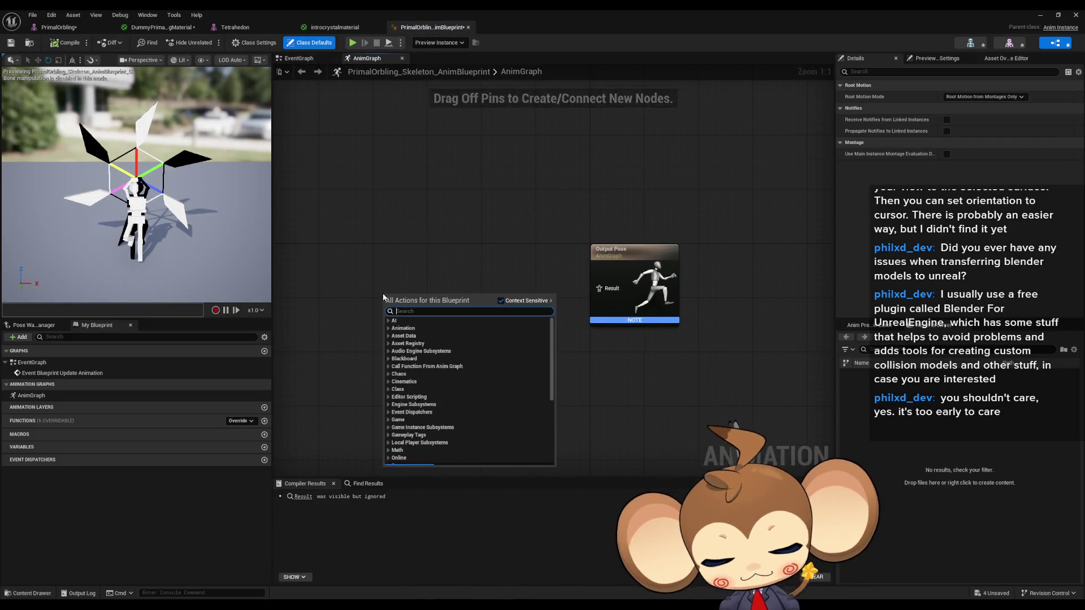
{"action": "type", "text": "tr"}
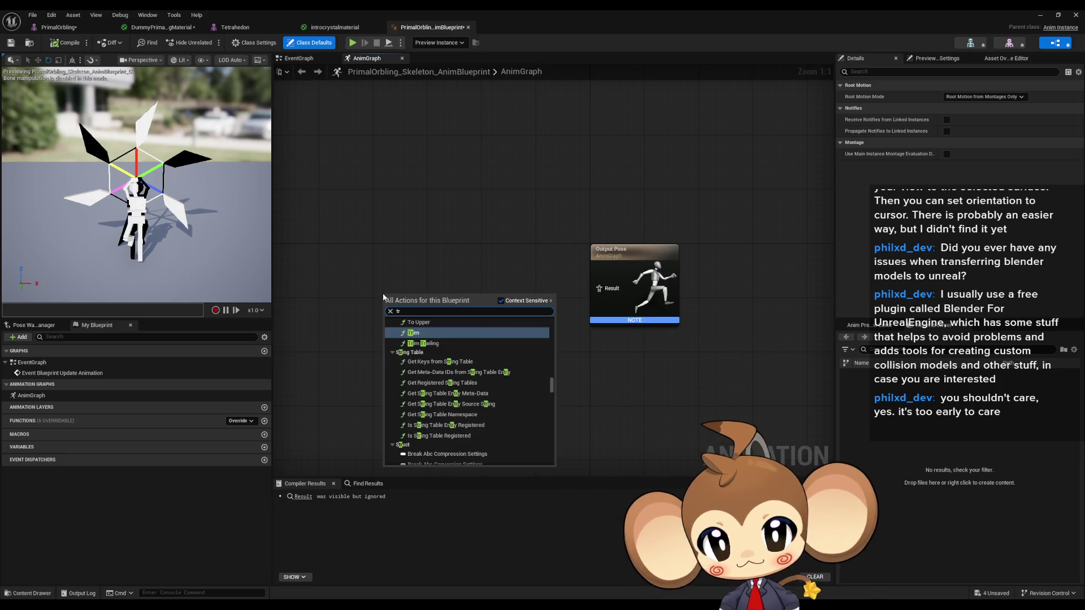
{"action": "key", "text": "BackSpace"}
{"action": "key", "text": "BackSpace"}
{"action": "type", "text": "bone "}
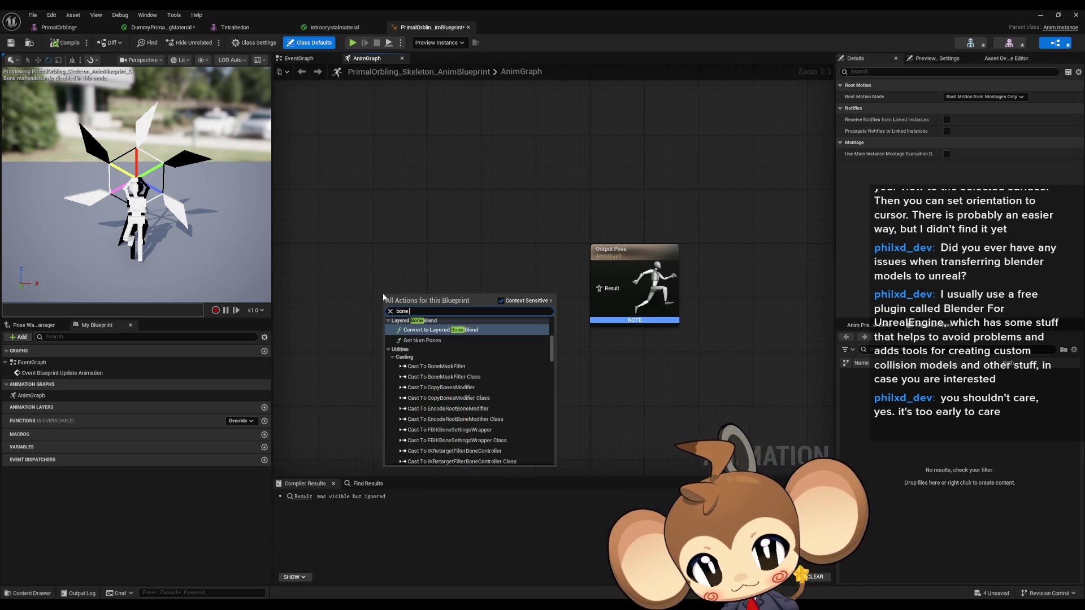
{"action": "type", "text": "tr"}
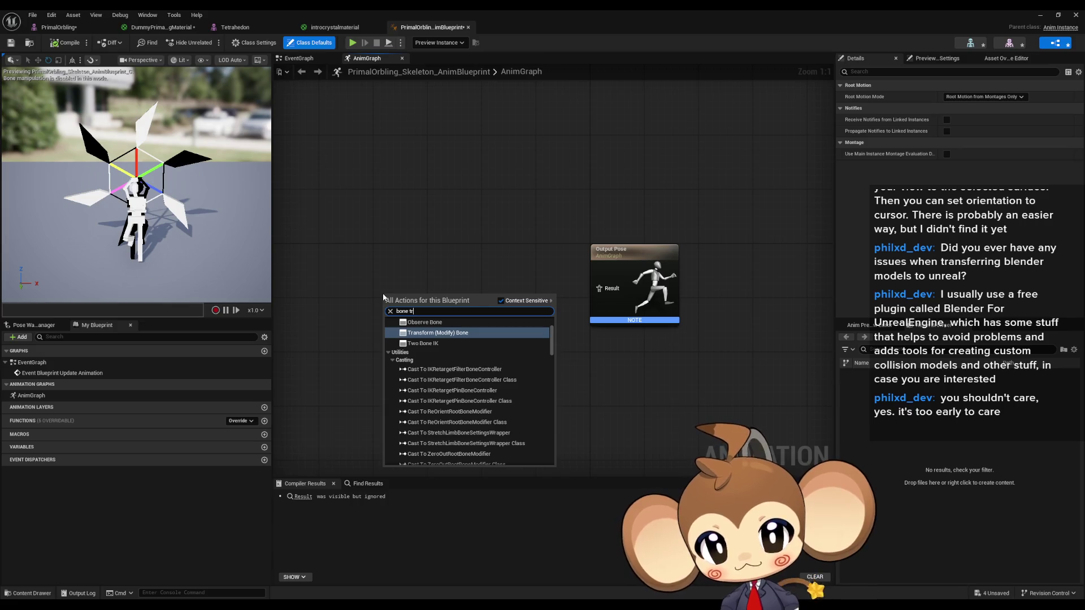
{"action": "key", "text": "Return"}
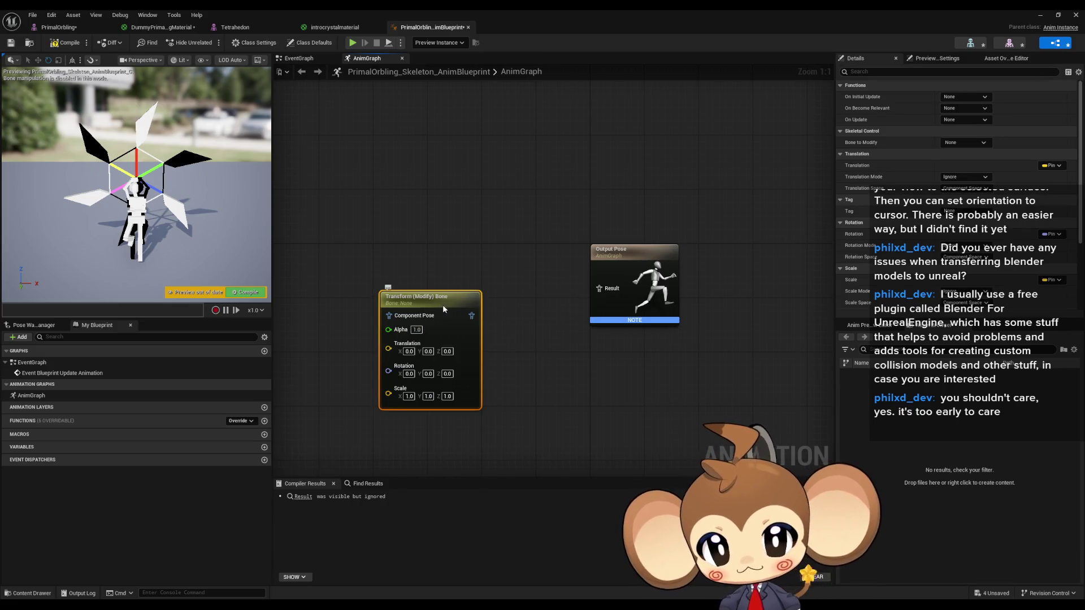
{"action": "mouse_move", "coordinate": [443, 304]}
{"action": "left_mouse_down"}
{"action": "mouse_move", "coordinate": [439, 273]}
{"action": "mouse_move", "coordinate": [600, 284]}
{"action": "left_mouse_up"}
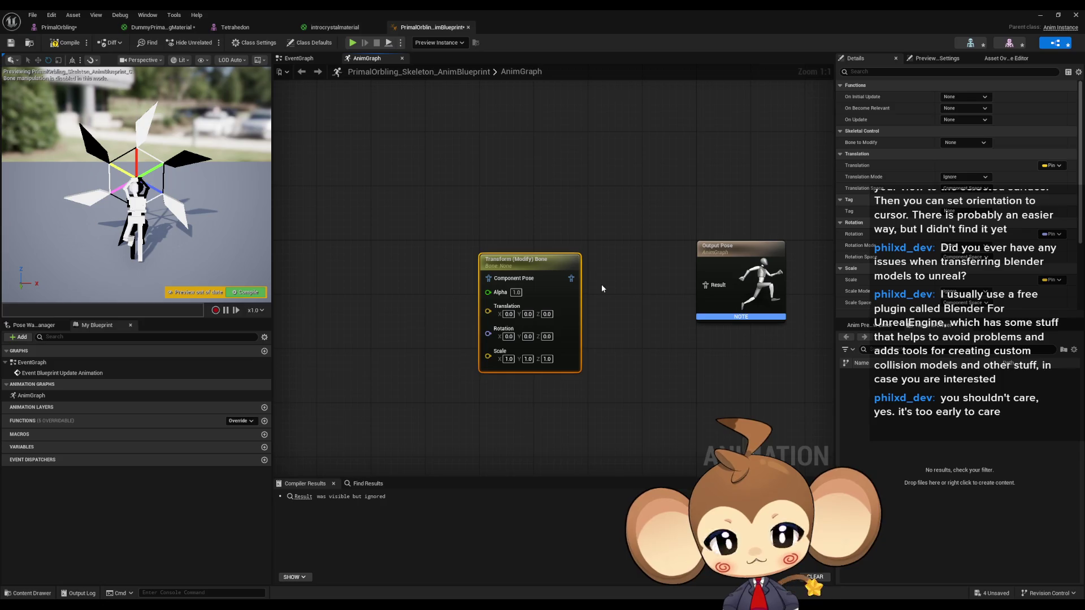
Set the node's Bone to Modify to WheelRotator and choose a rotation mode
{"action": "left_click", "coordinate": [947, 144]}
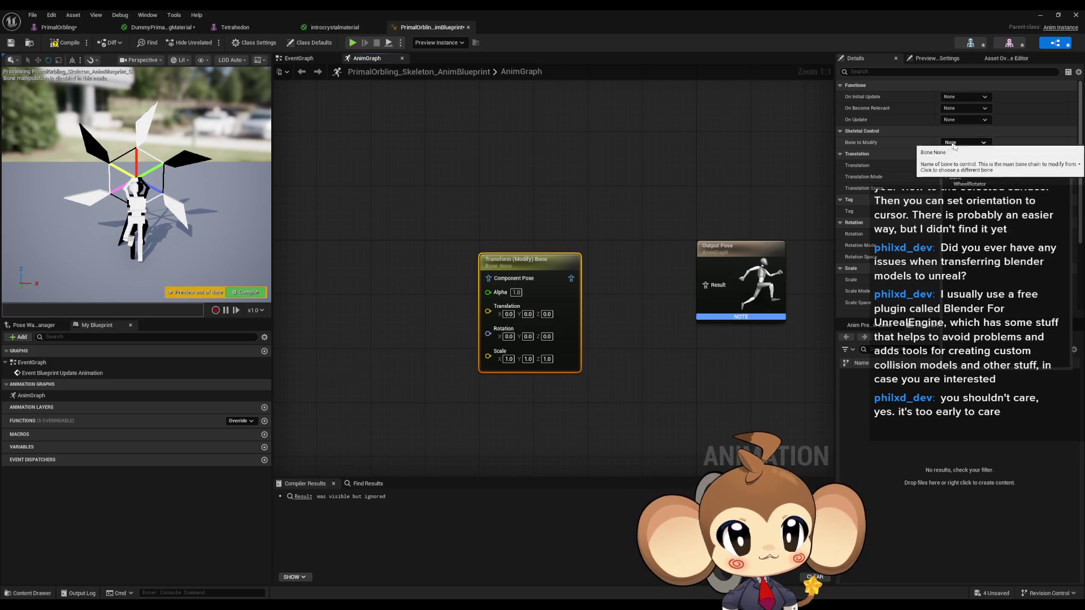
{"action": "left_click", "coordinate": [968, 187]}
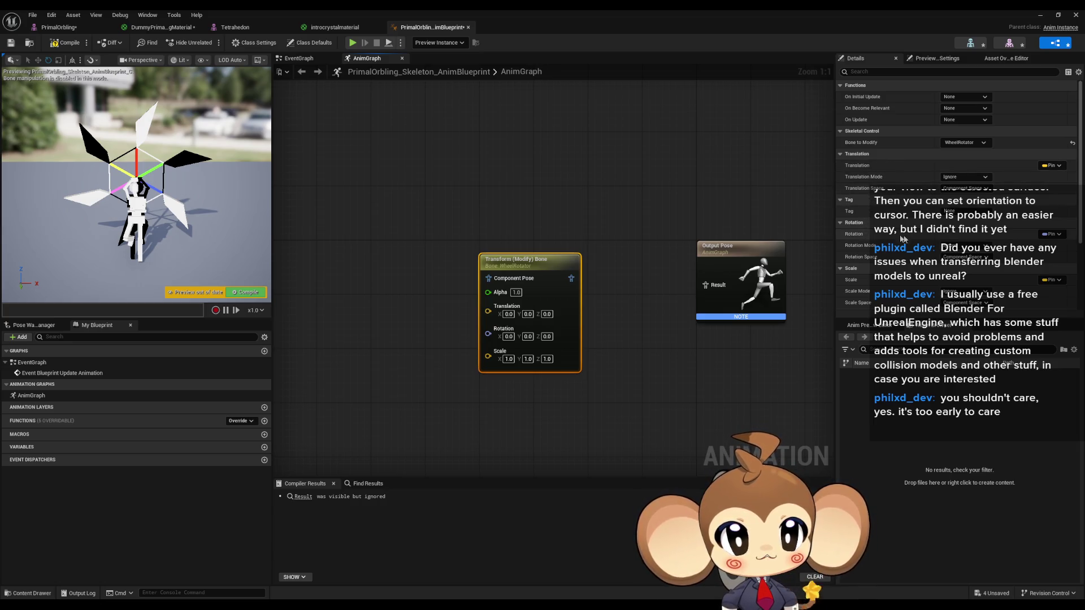
{"action": "left_click", "coordinate": [955, 249]}
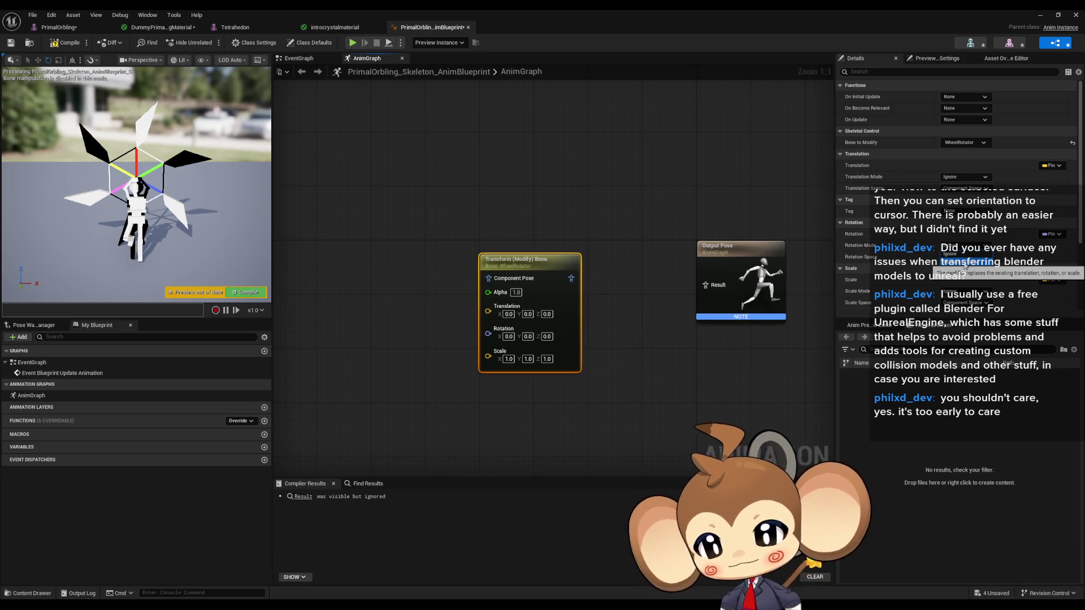
{"action": "left_click", "coordinate": [966, 267]}
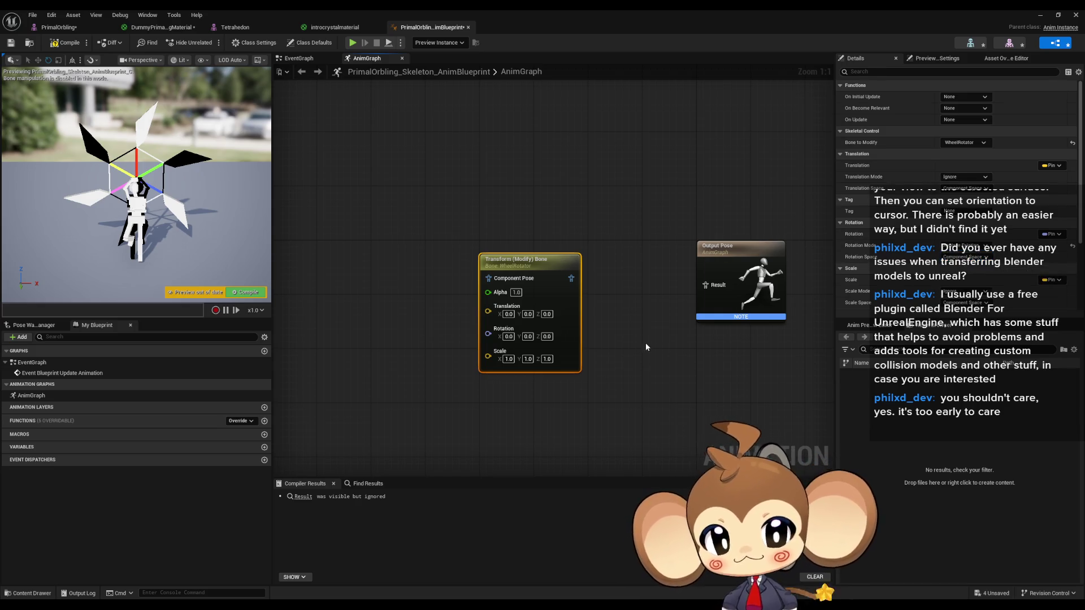
Connect the Transform (Modify) Bone pose to Output Pose through Component To Local
{"action": "left_click_drag", "start_coordinate": [547, 263], "coordinate": [581, 270]}
{"action": "left_click_drag", "start_coordinate": [708, 286], "coordinate": [706, 285]}
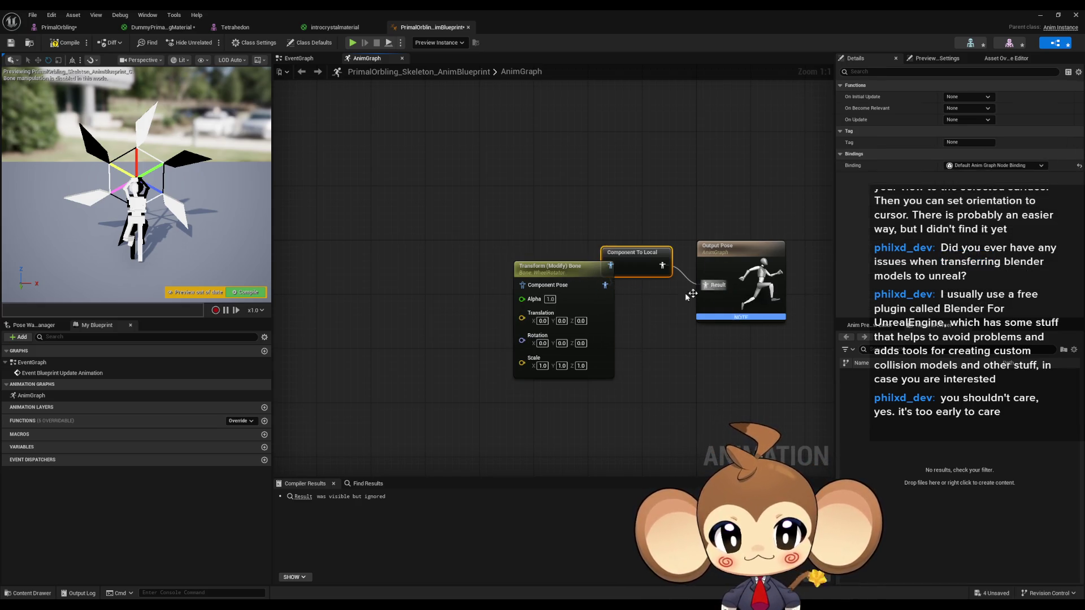
{"action": "left_click_drag", "start_coordinate": [515, 264], "coordinate": [462, 257]}
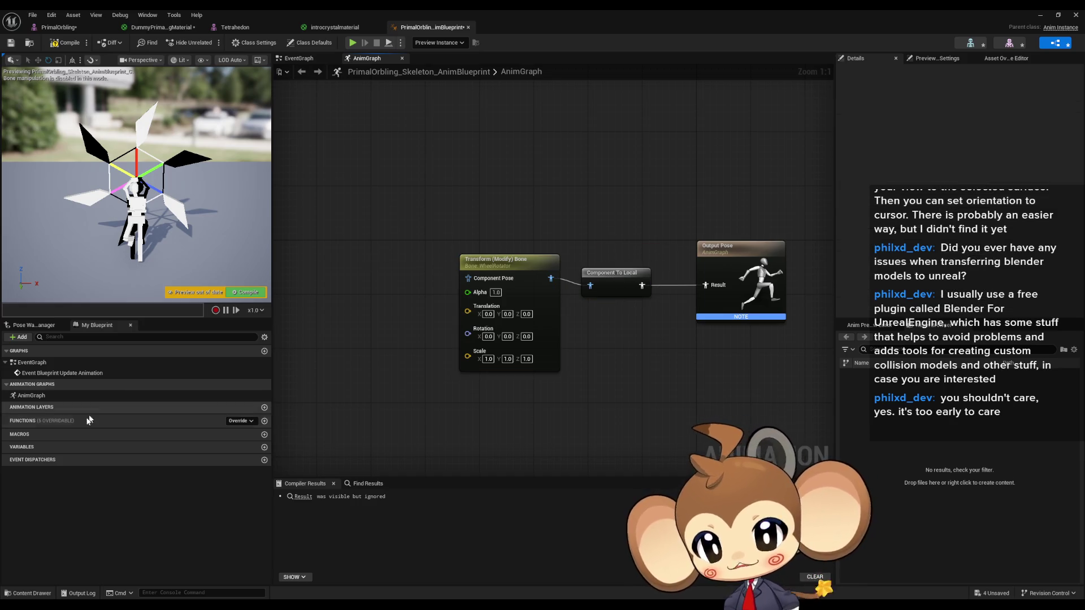
{"action": "double_click", "coordinate": [37, 365]}
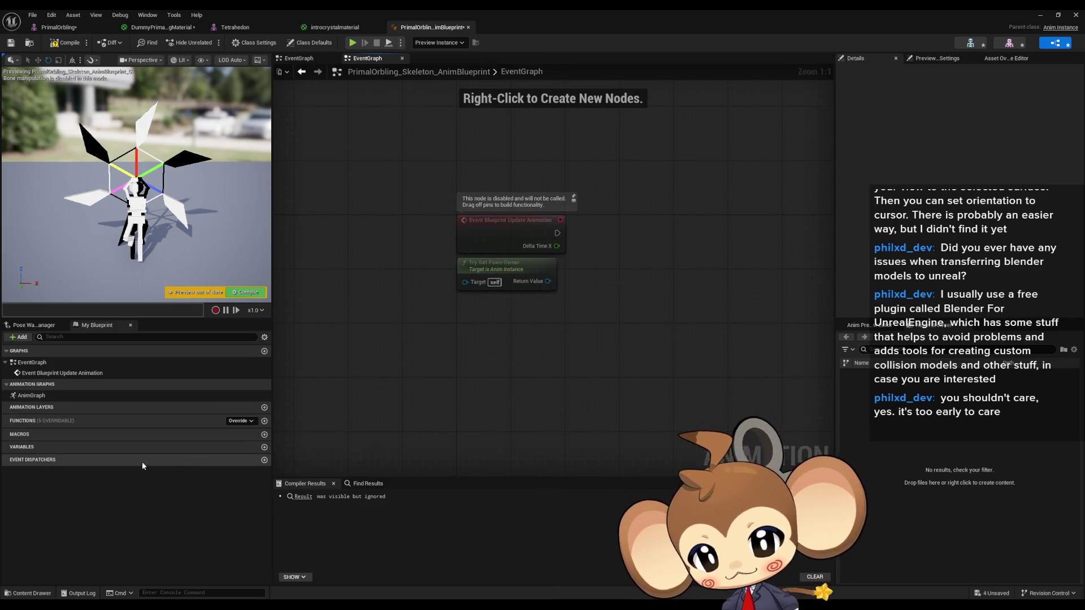
Create a float variable BoneRotator and place its getter and SET nodes in the EventGraph
{"action": "left_click", "coordinate": [265, 447]}
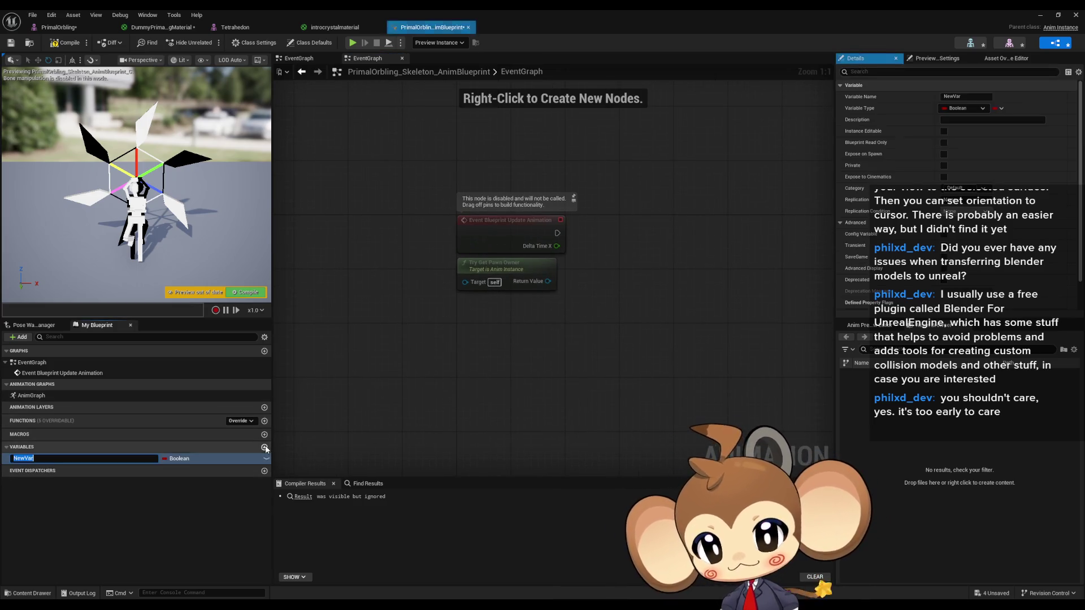
{"action": "left_click", "coordinate": [179, 458]}
{"action": "key", "text": "Escape"}
{"action": "type", "text": "BoneRotat"}
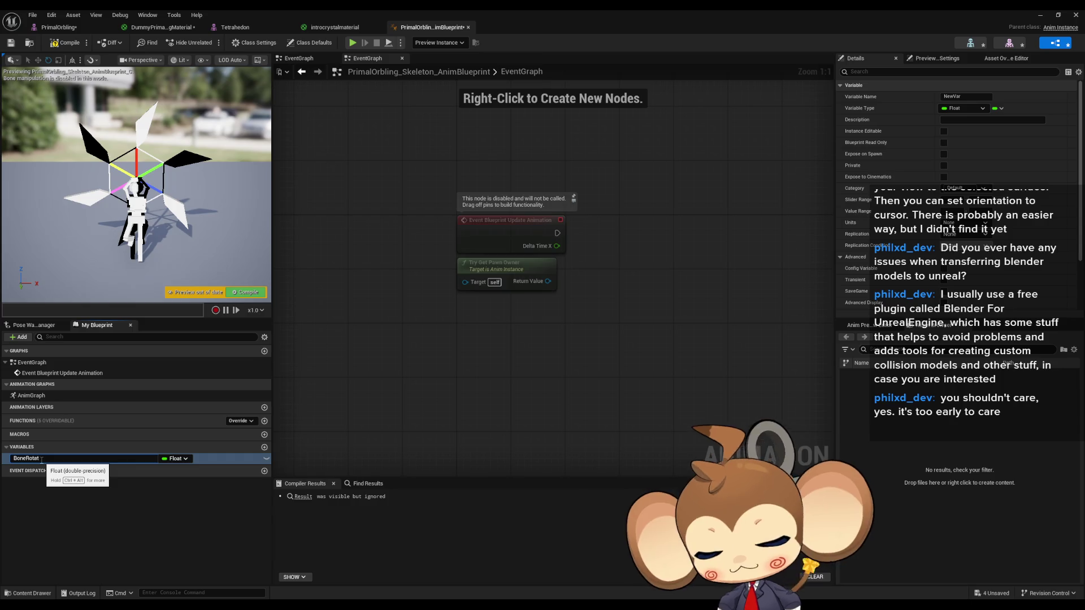
{"action": "type", "text": "or"}
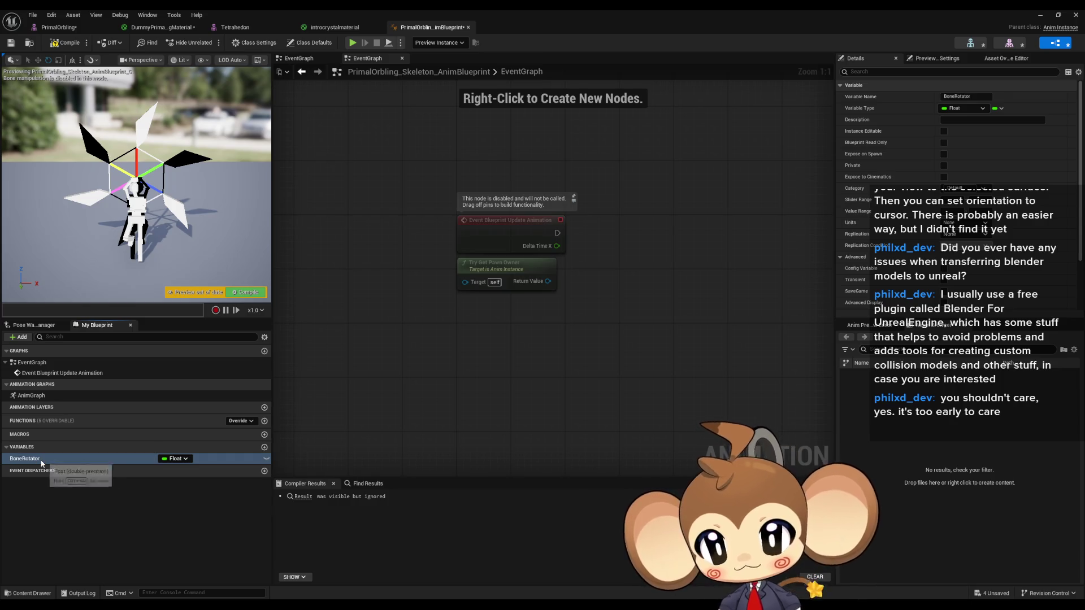
{"action": "key", "text": "Return"}
{"action": "left_click_drag", "start_coordinate": [384, 420], "coordinate": [506, 346]}
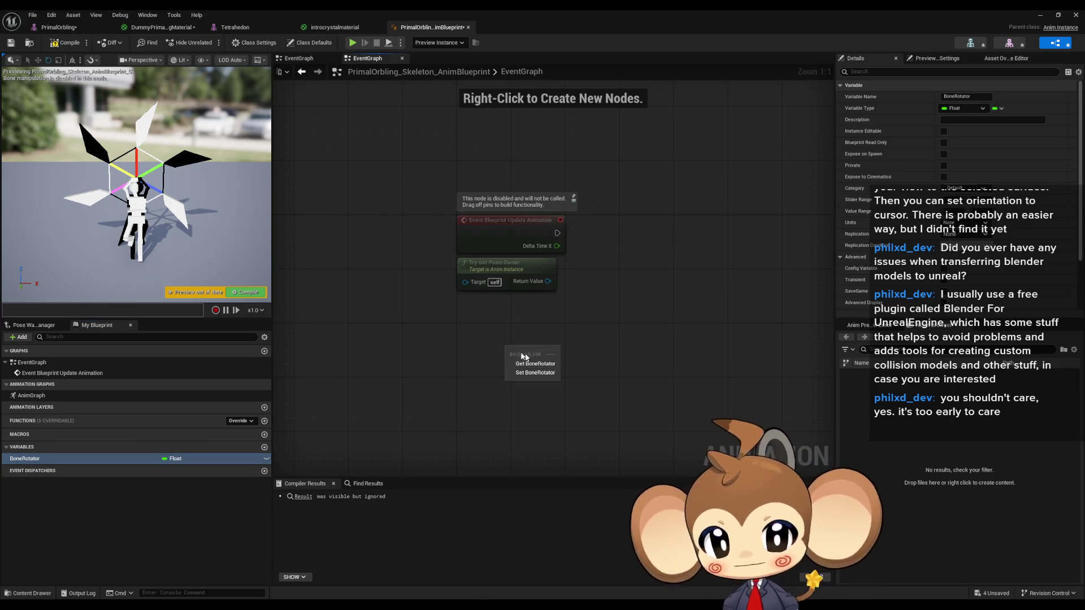
{"action": "left_click_drag", "start_coordinate": [47, 458], "coordinate": [646, 310]}
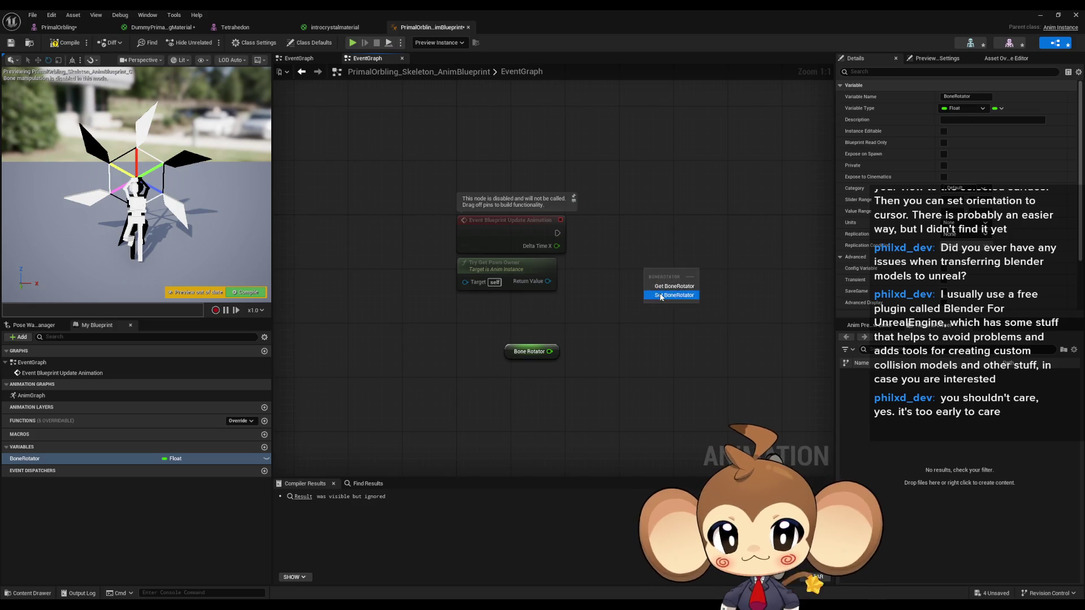
{"action": "left_click", "coordinate": [661, 295]}
{"action": "left_click_drag", "start_coordinate": [693, 268], "coordinate": [741, 227]}
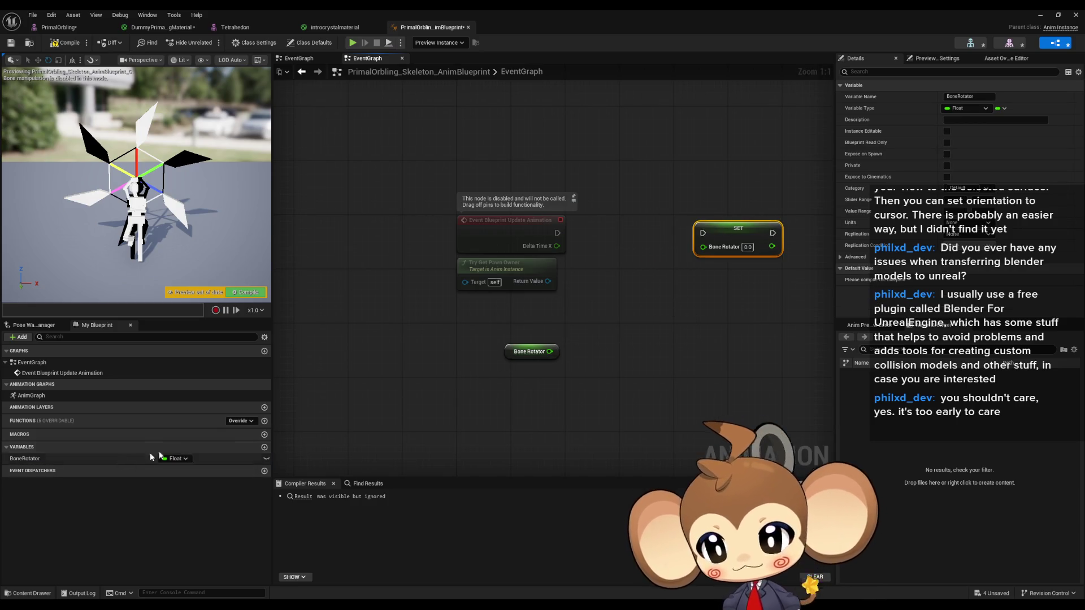
Add a float variable Speed, compile, and give it a default value of 100
{"action": "left_click", "coordinate": [264, 447]}
{"action": "type", "text": "Spee"}
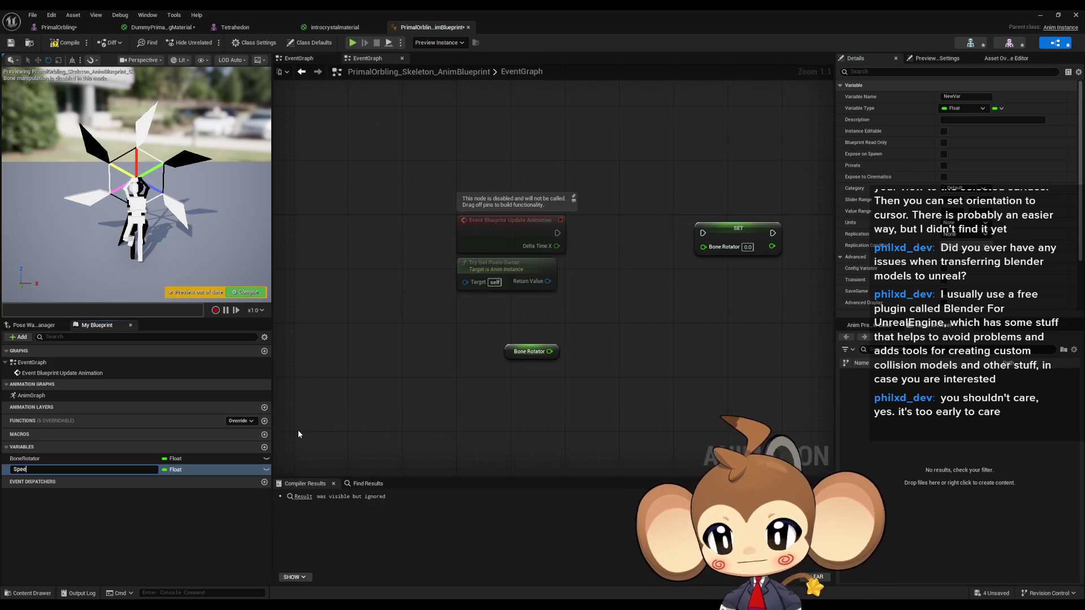
{"action": "type", "text": "d"}
{"action": "key", "text": "Return"}
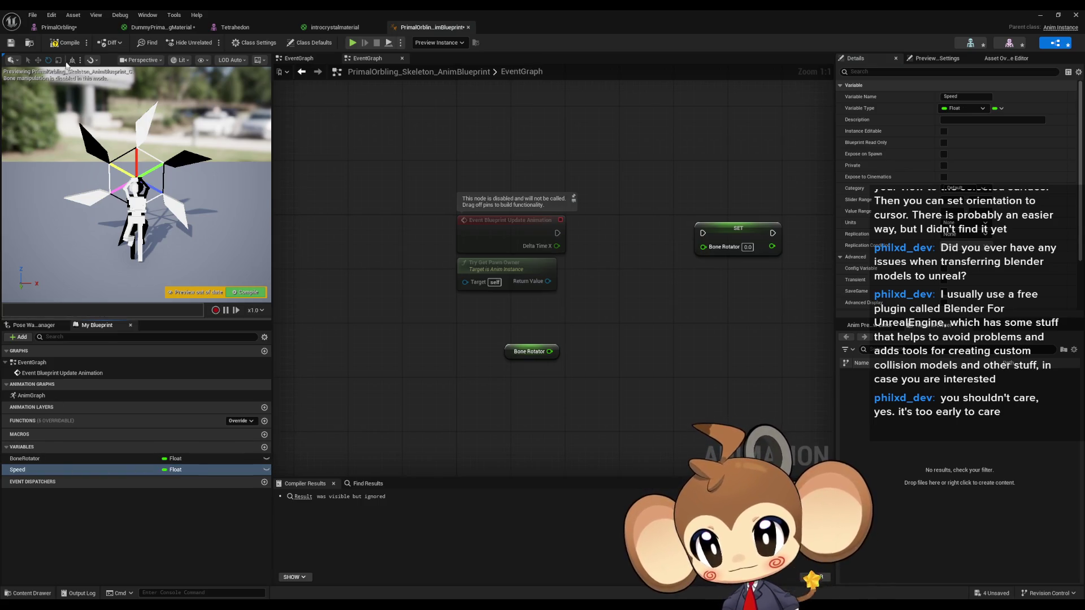
{"action": "key", "text": "F7"}
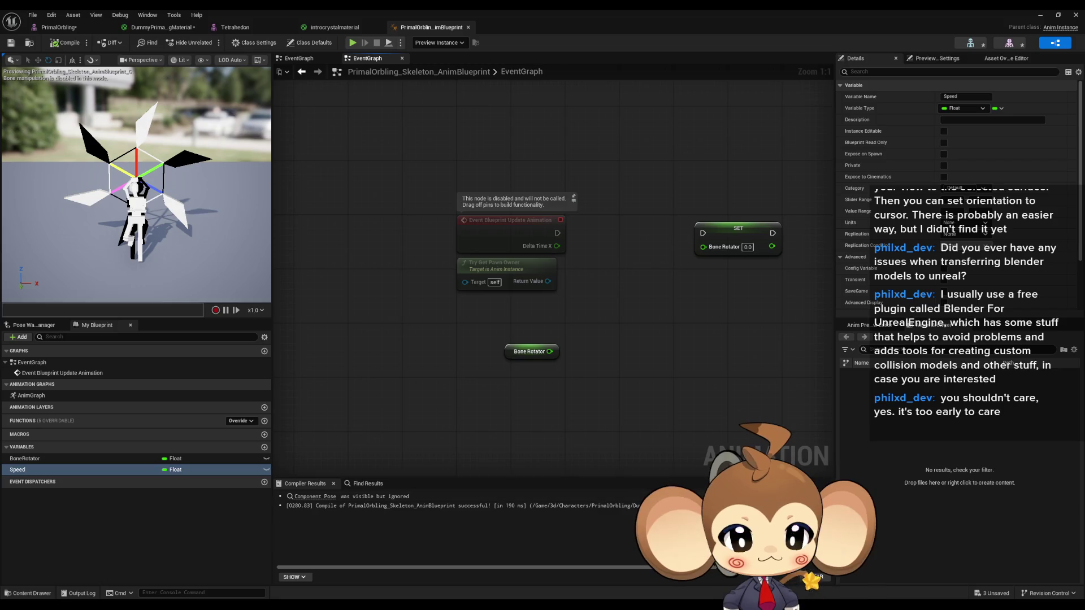
{"action": "scroll", "coordinate": [1010, 273], "scroll_direction": "down", "scroll_amount": 4}
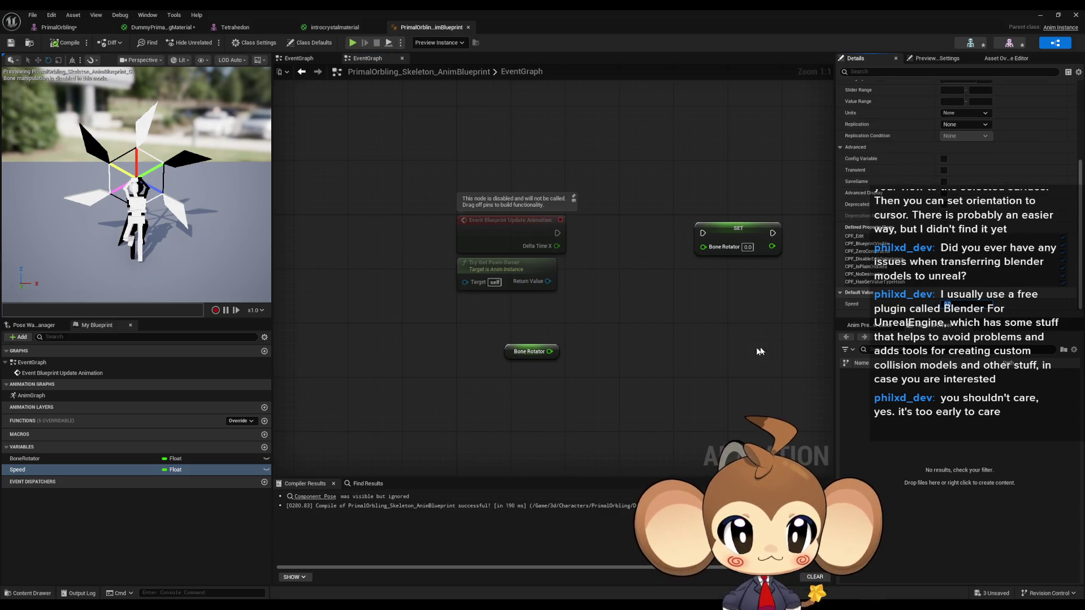
{"action": "type", "text": "100"}
{"action": "key", "text": "Return"}
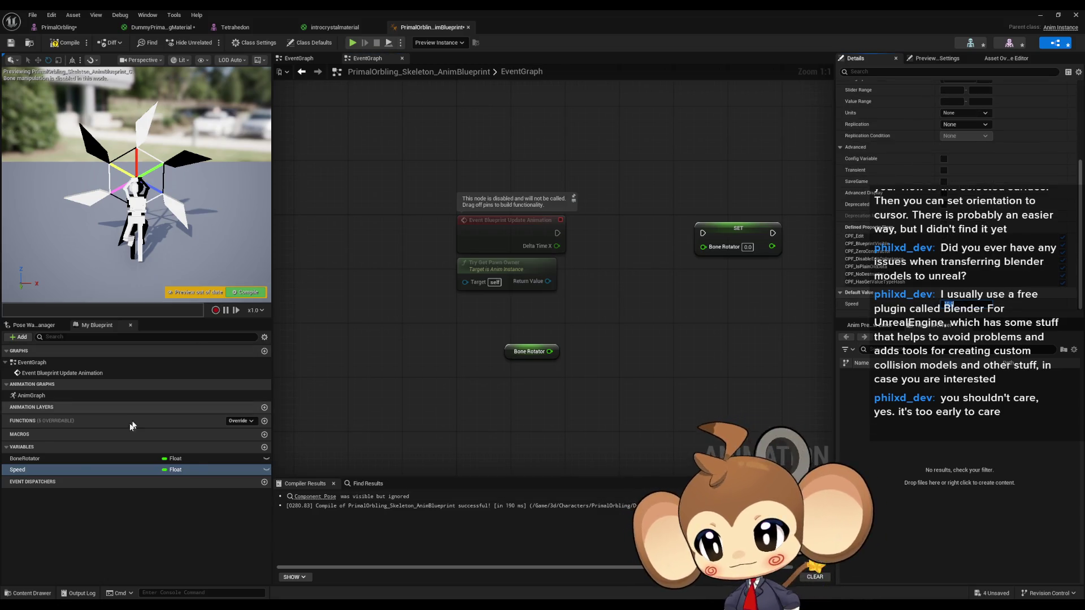
Multiply Delta Time by Speed and add the result to BoneRotator
{"action": "mouse_move", "coordinate": [34, 470]}
{"action": "left_mouse_down"}
{"action": "mouse_move", "coordinate": [517, 339]}
{"action": "mouse_move", "coordinate": [508, 317]}
{"action": "left_mouse_up"}
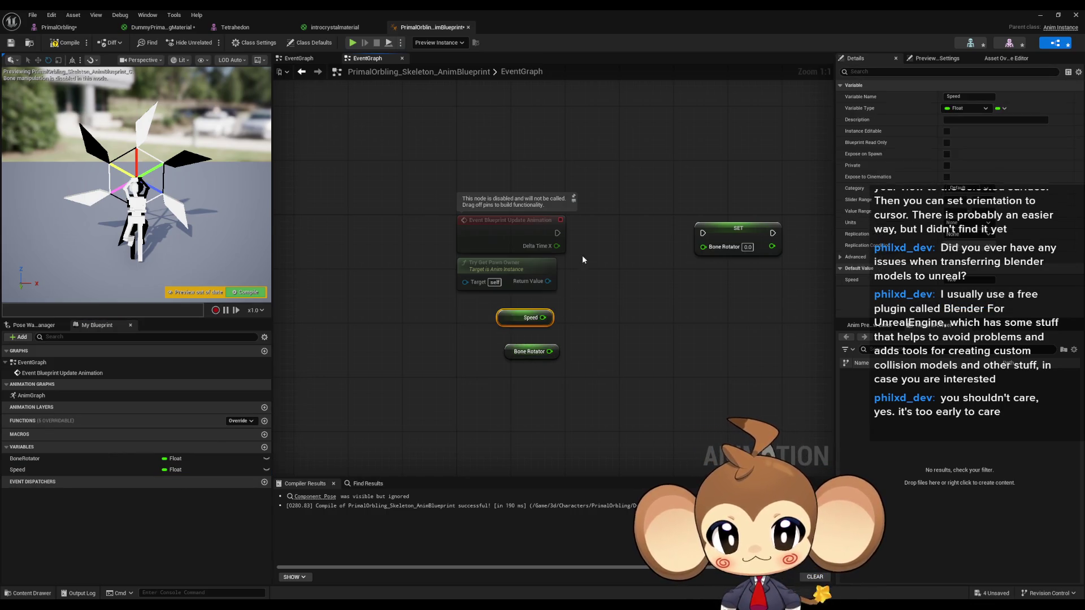
{"action": "left_click_drag", "start_coordinate": [592, 275], "coordinate": [543, 318]}
{"action": "type", "text": "*"}
{"action": "left_click", "coordinate": [596, 293]}
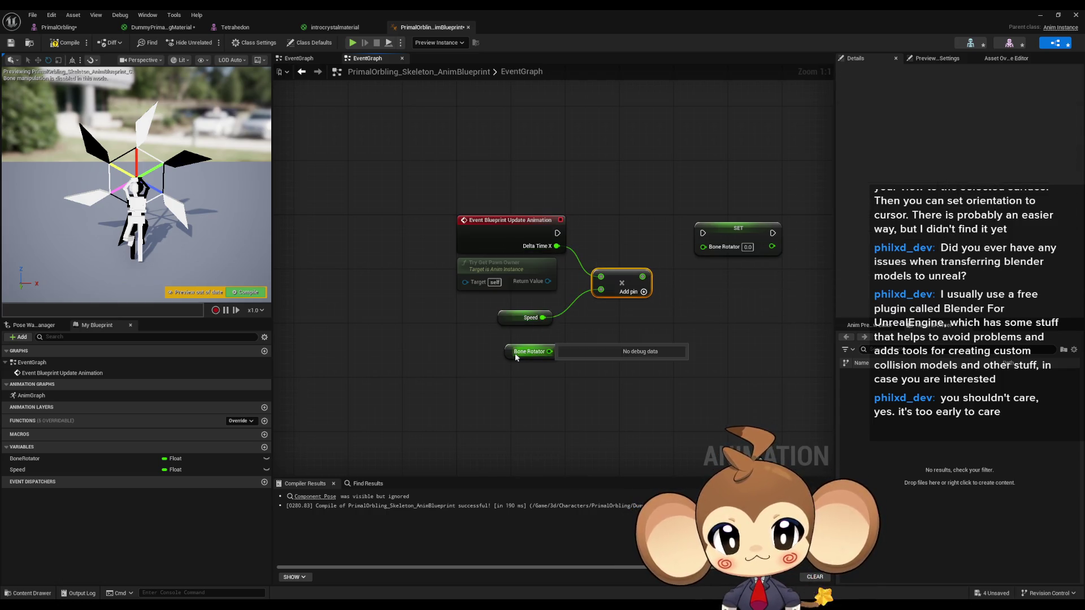
{"action": "mouse_move", "coordinate": [515, 358]}
{"action": "left_mouse_down"}
{"action": "mouse_move", "coordinate": [605, 196]}
{"action": "mouse_move", "coordinate": [647, 187]}
{"action": "left_mouse_up"}
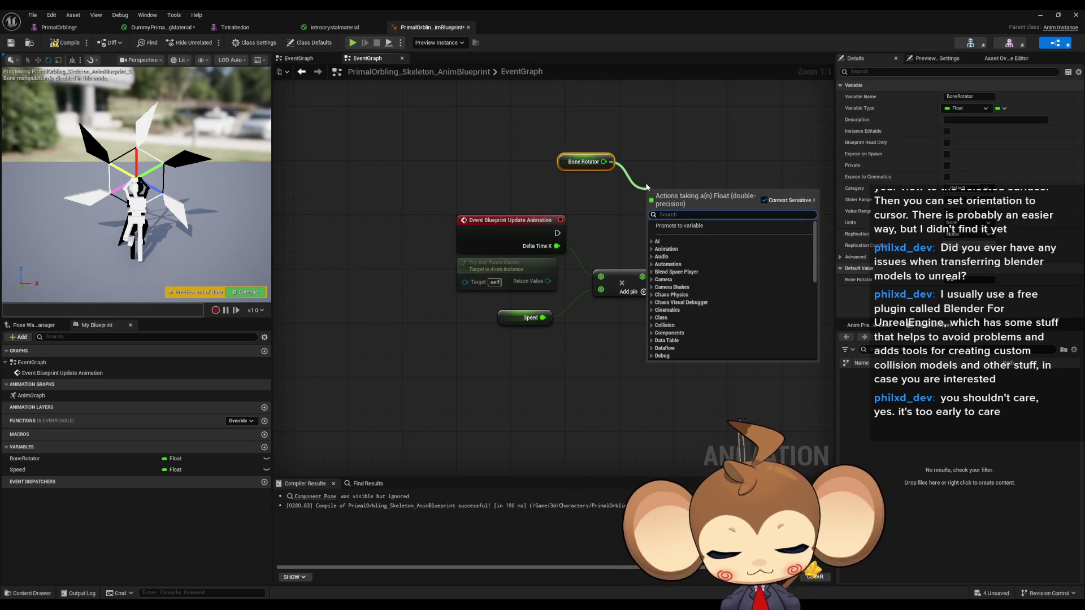
{"action": "type", "text": "+"}
{"action": "key", "text": "Return"}
{"action": "mouse_move", "coordinate": [642, 277]}
{"action": "left_mouse_down"}
{"action": "mouse_move", "coordinate": [648, 208]}
{"action": "mouse_move", "coordinate": [689, 221]}
{"action": "mouse_move", "coordinate": [703, 246]}
{"action": "mouse_move", "coordinate": [747, 234]}
{"action": "left_mouse_up"}
{"action": "left_click_drag", "start_coordinate": [669, 197], "coordinate": [690, 265]}
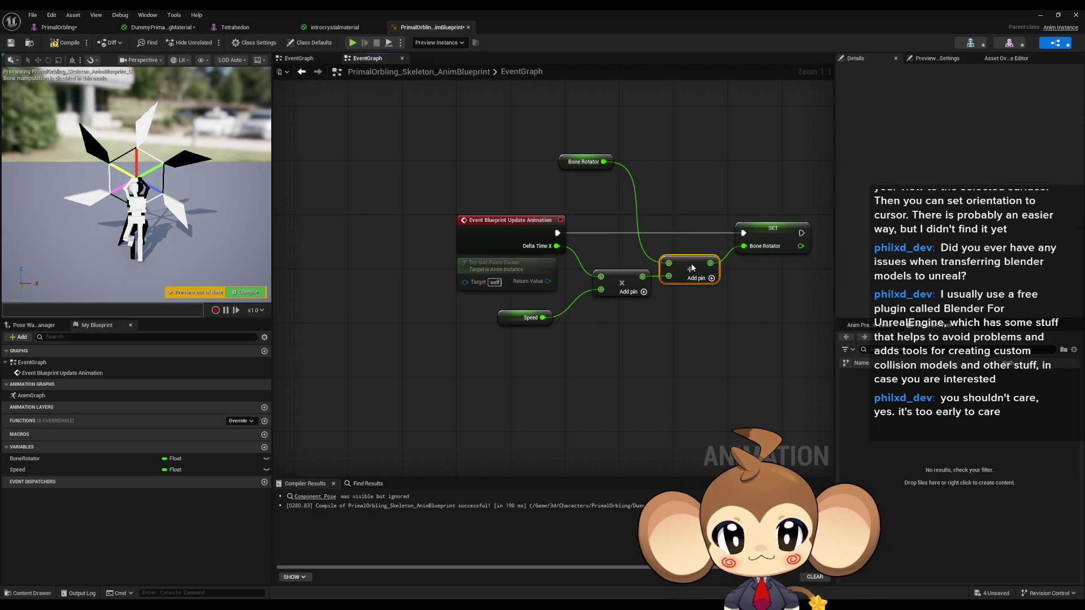
{"action": "left_click", "coordinate": [656, 256]}
{"action": "key", "text": "Home"}
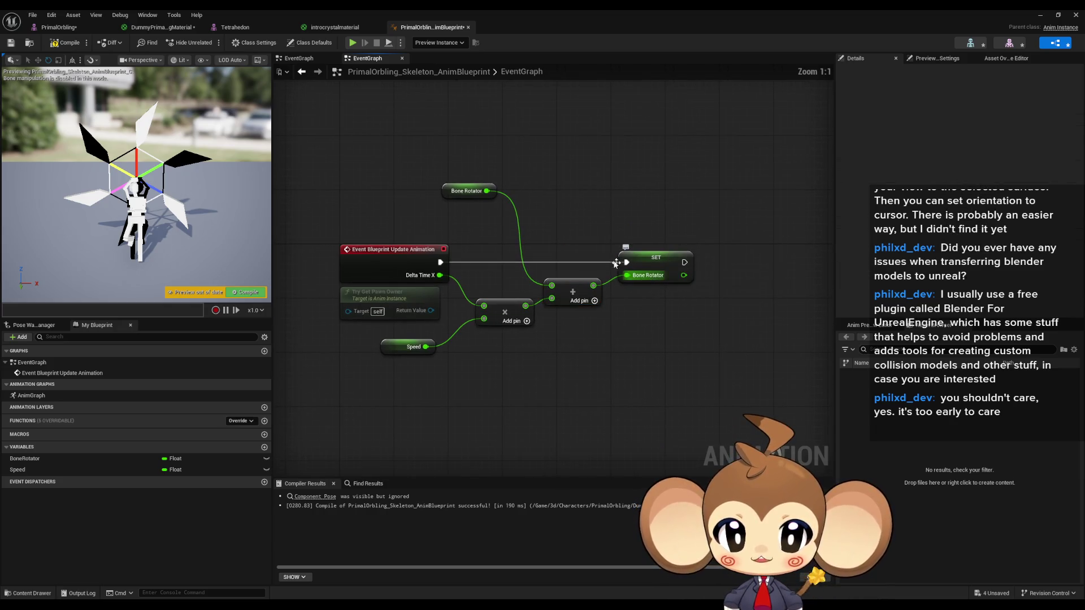
Take the sum modulo 360 and feed it into SET BoneRotator
{"action": "mouse_move", "coordinate": [557, 292]}
{"action": "left_mouse_down"}
{"action": "mouse_move", "coordinate": [726, 275]}
{"action": "mouse_move", "coordinate": [594, 323]}
{"action": "left_mouse_up"}
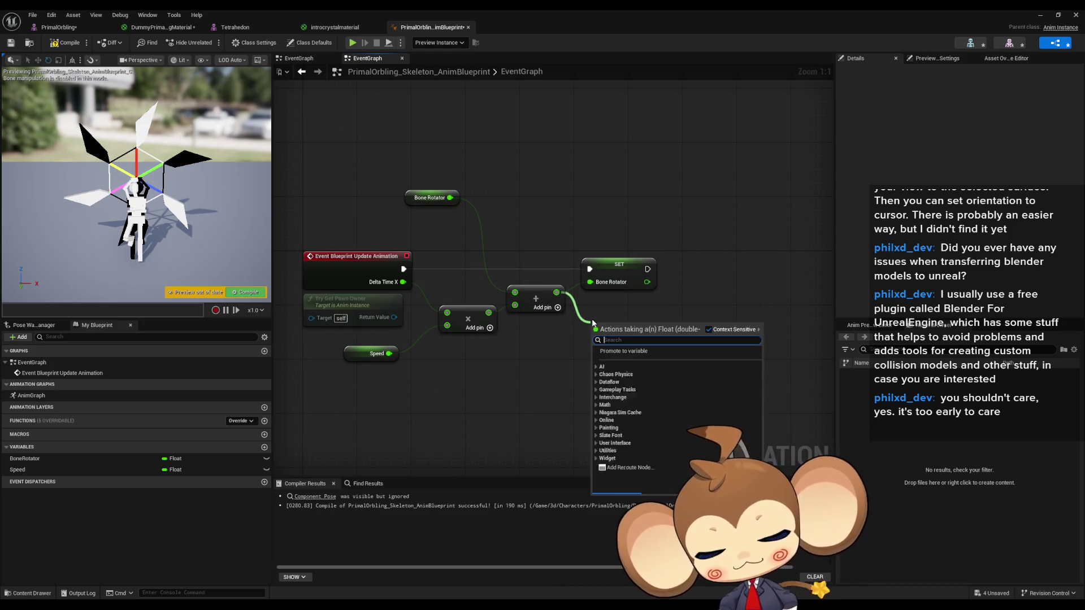
{"action": "type", "text": "%"}
{"action": "key", "text": "Return"}
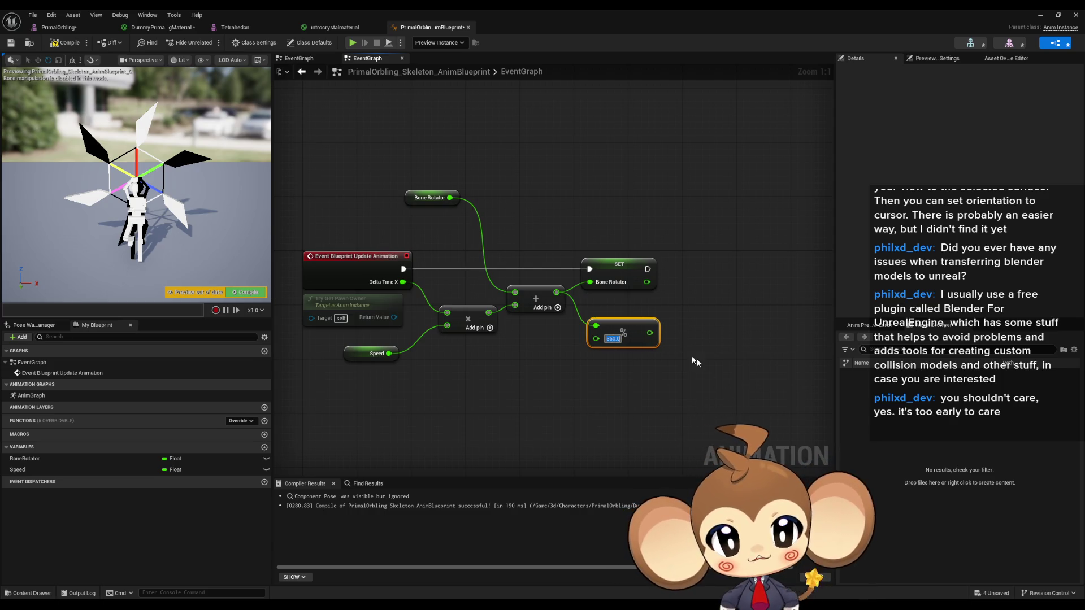
{"action": "mouse_move", "coordinate": [650, 333]}
{"action": "left_mouse_down"}
{"action": "mouse_move", "coordinate": [590, 282]}
{"action": "mouse_move", "coordinate": [638, 264]}
{"action": "mouse_move", "coordinate": [707, 264]}
{"action": "mouse_move", "coordinate": [618, 297]}
{"action": "left_mouse_up"}
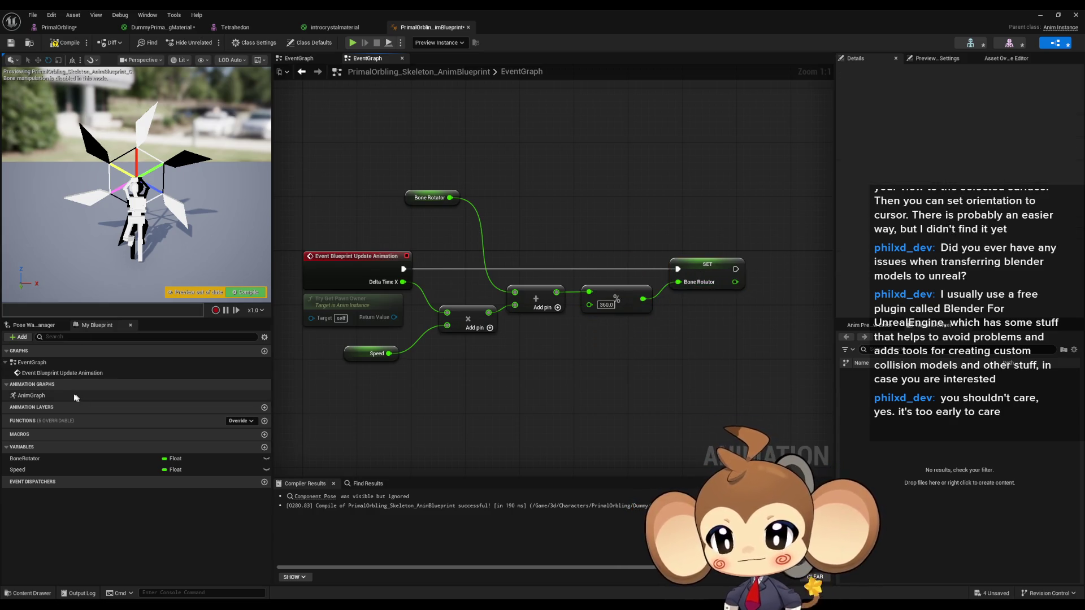
Drag the BoneRotator variable into the AnimGraph
{"action": "double_click", "coordinate": [31, 396]}
{"action": "left_click_drag", "start_coordinate": [27, 459], "coordinate": [366, 382]}
{"action": "left_click_drag", "start_coordinate": [301, 304], "coordinate": [308, 310]}
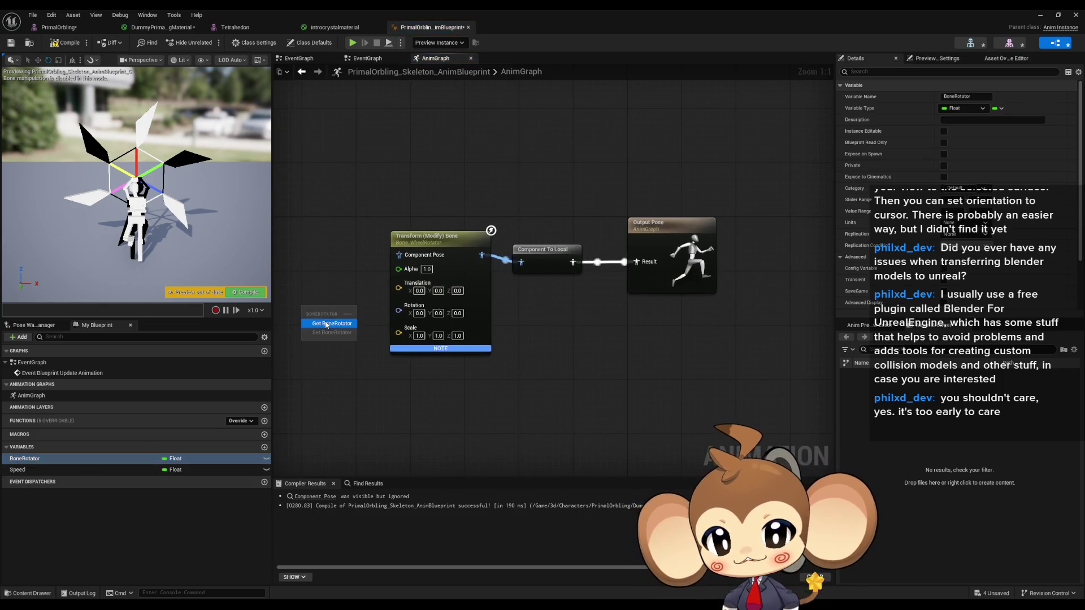
Split the bone node's Rotation pin and wire a BoneRotator getter into Rotation Y (Pitch)
{"action": "left_click", "coordinate": [325, 316]}
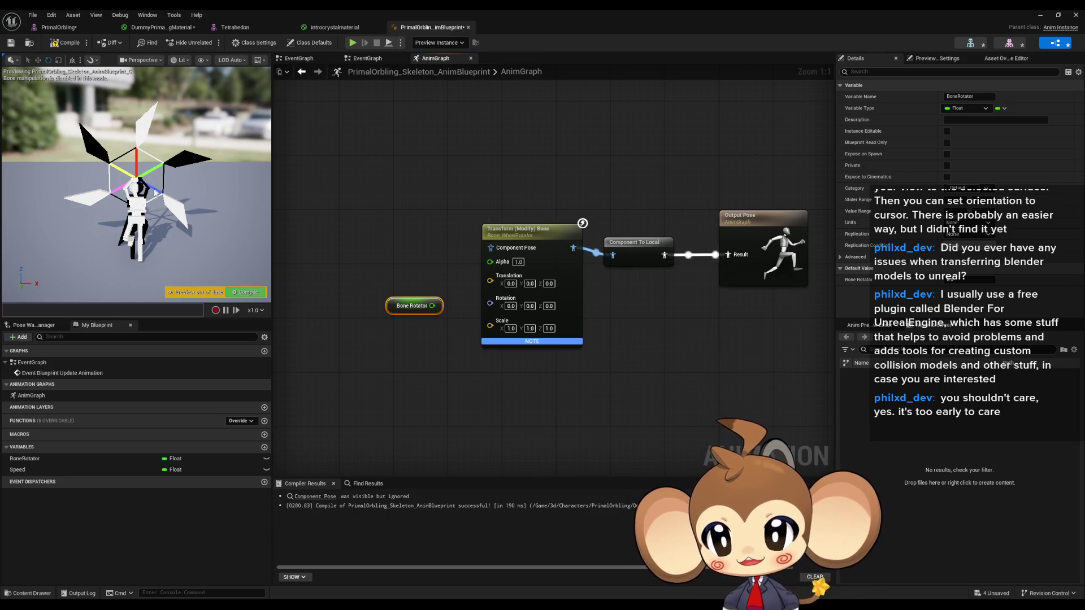
{"action": "right_click", "coordinate": [490, 304]}
{"action": "left_click", "coordinate": [534, 343]}
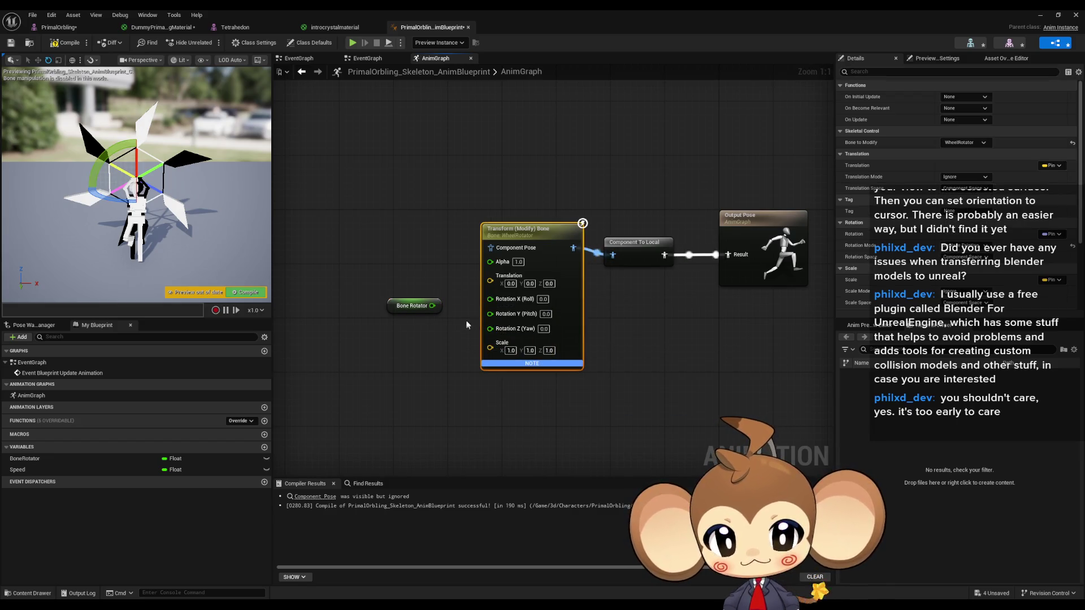
{"action": "left_click_drag", "start_coordinate": [391, 308], "coordinate": [384, 322]}
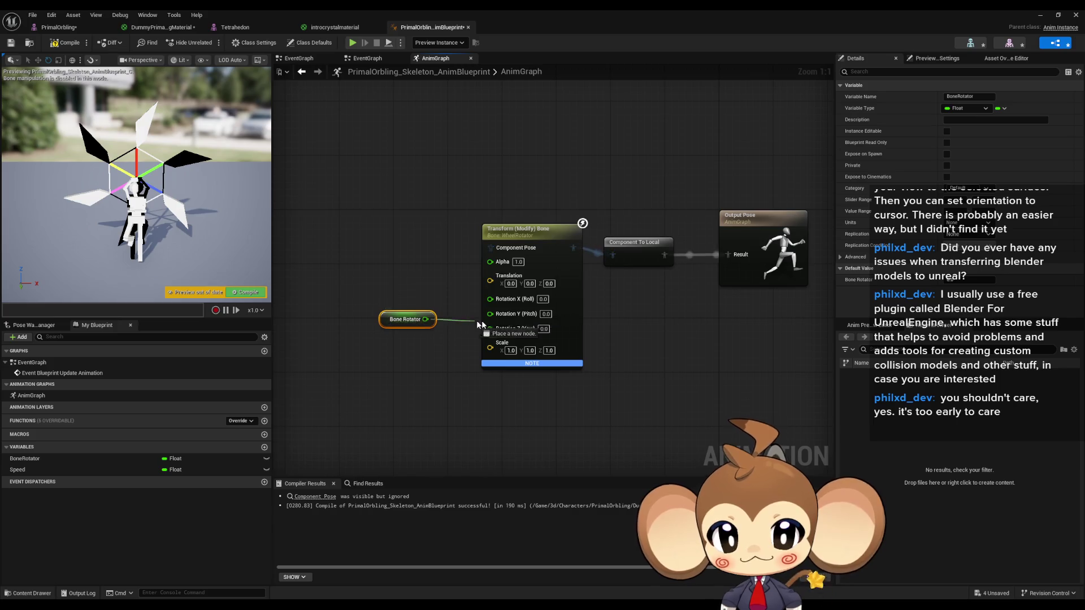
{"action": "left_click_drag", "start_coordinate": [482, 321], "coordinate": [490, 313]}
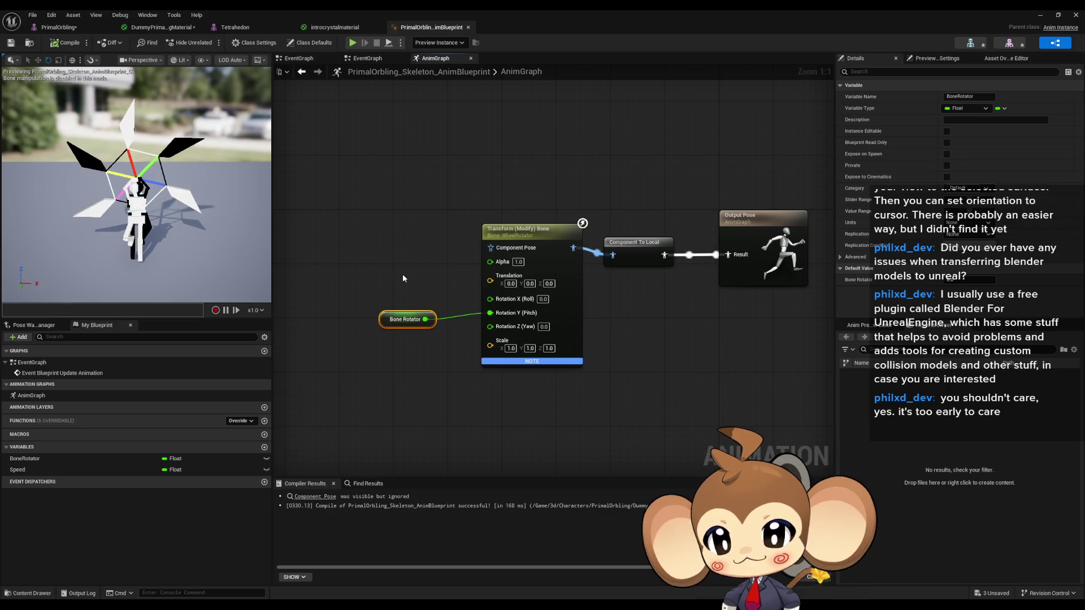
{"action": "left_click", "coordinate": [22, 350]}
Add a -1.0 third input to the EventGraph's Multiply node and recompile the Anim Blueprint
{"action": "double_click", "coordinate": [29, 362]}
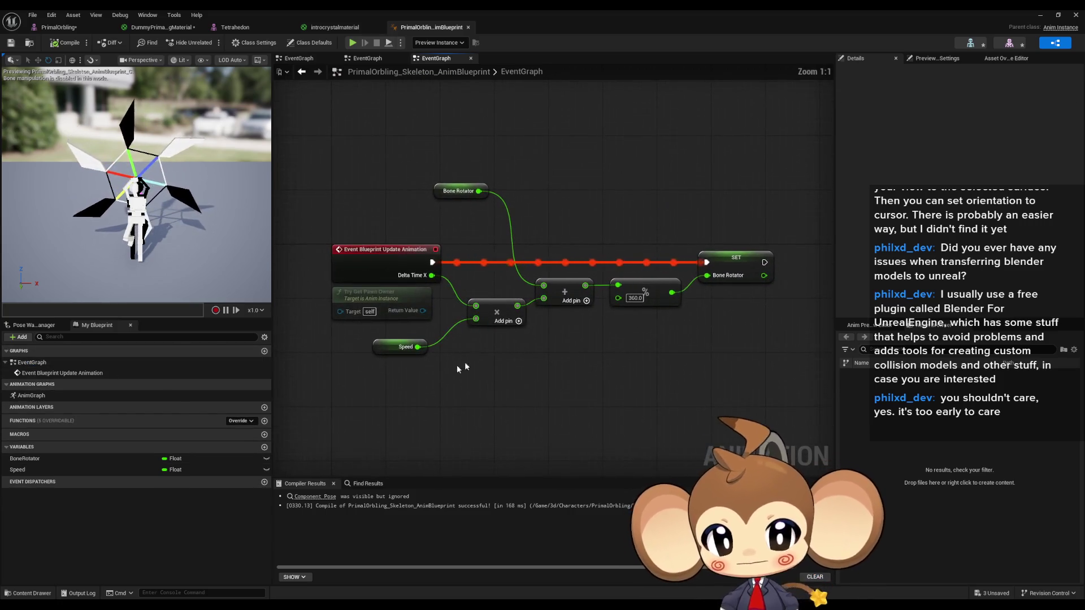
{"action": "left_click", "coordinate": [548, 311]}
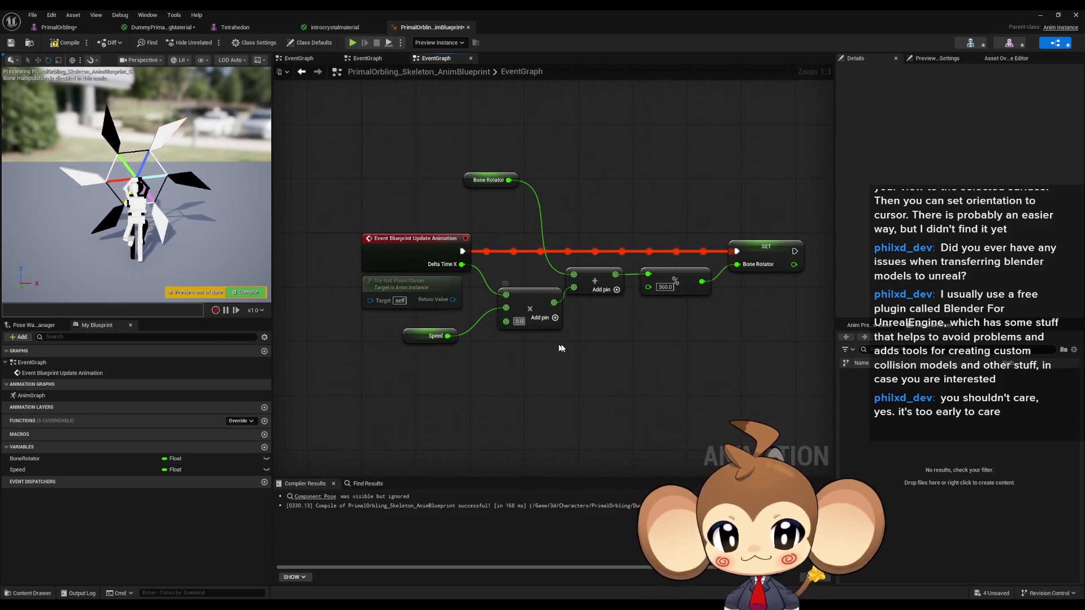
{"action": "type", "text": "1"}
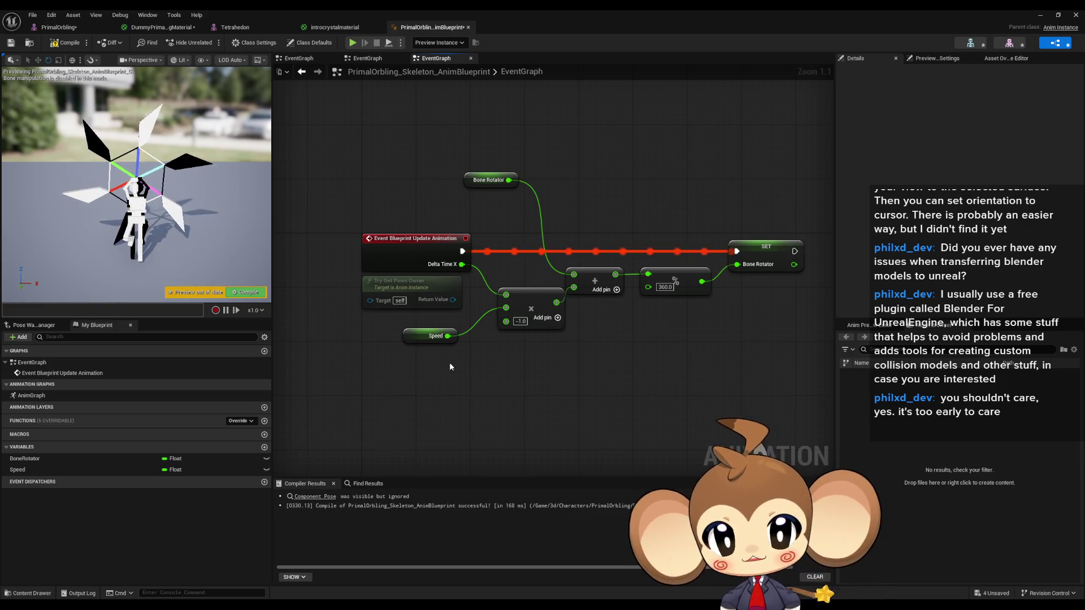
{"action": "left_click", "coordinate": [432, 336]}
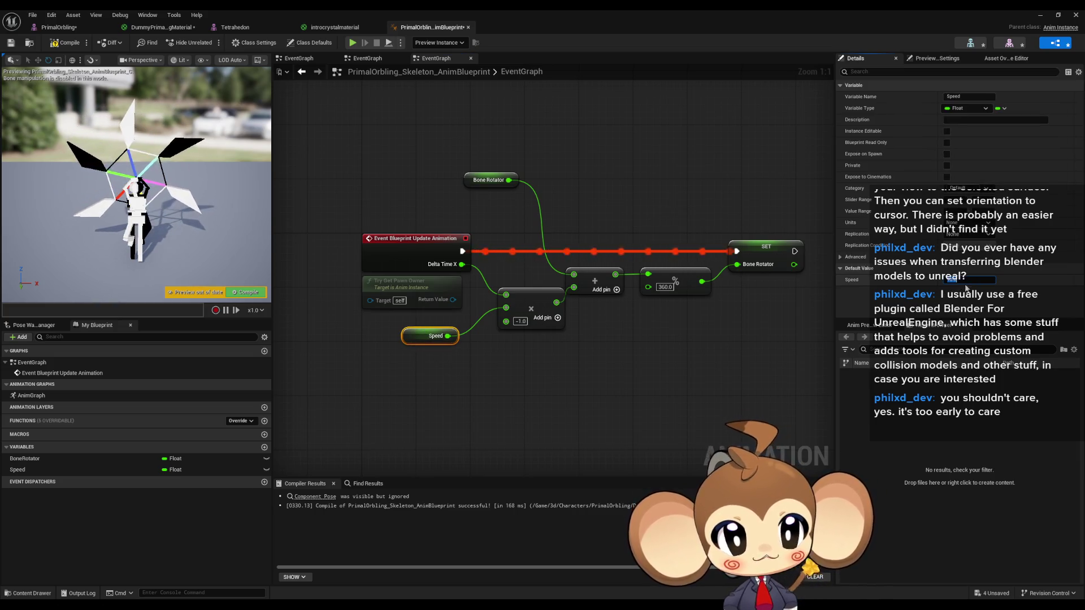
{"action": "left_click", "coordinate": [65, 42]}
{"action": "left_click", "coordinate": [622, 405]}
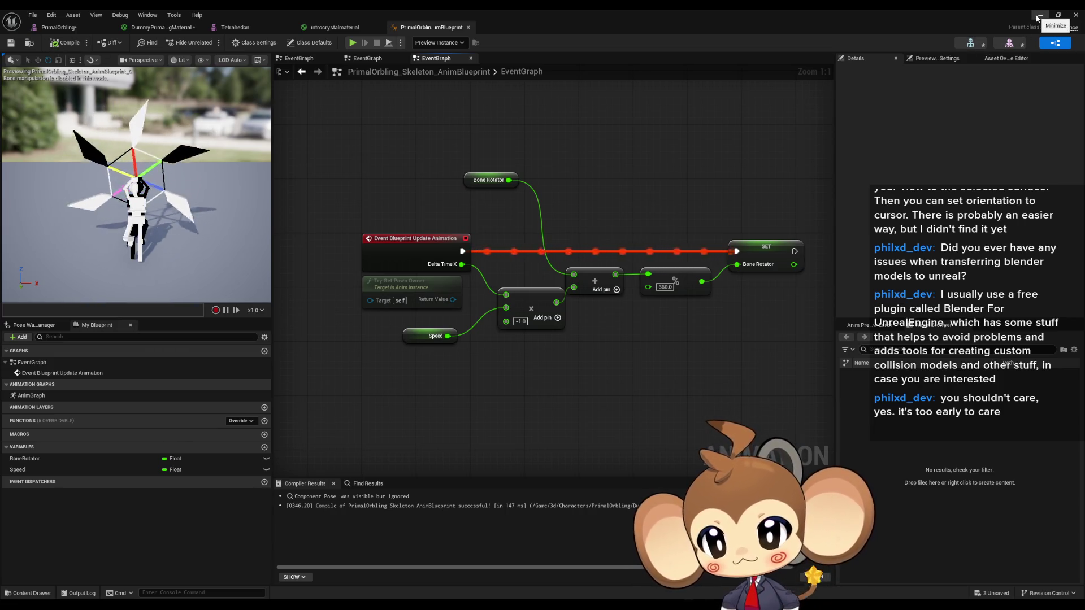
Minimize the Anim Blueprint editor and browse to the Content > Maps > Intro folder
{"action": "left_click", "coordinate": [1038, 18]}
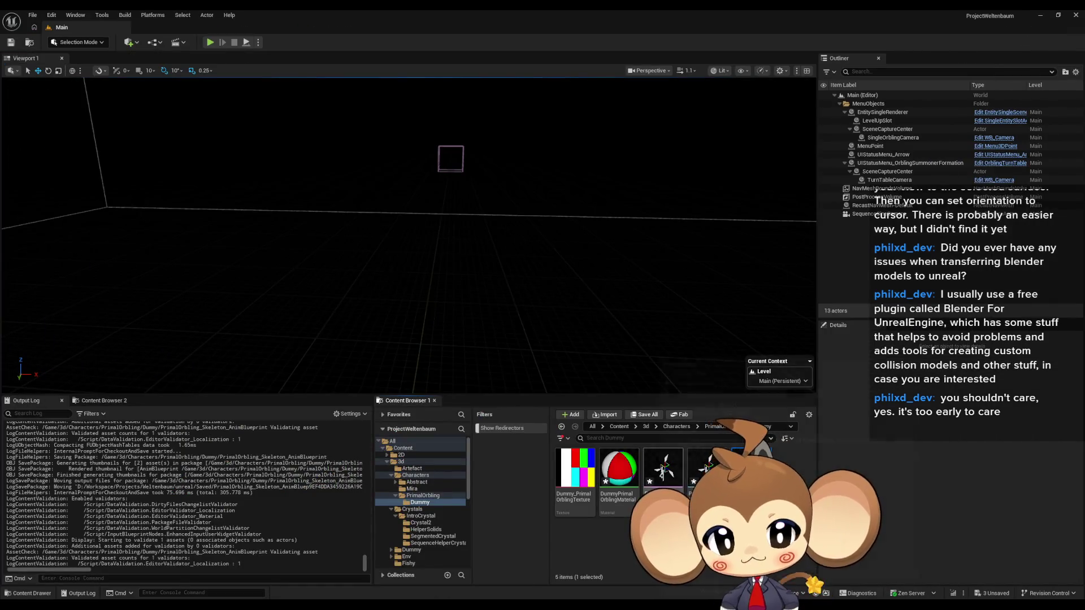
{"action": "left_click", "coordinate": [628, 427]}
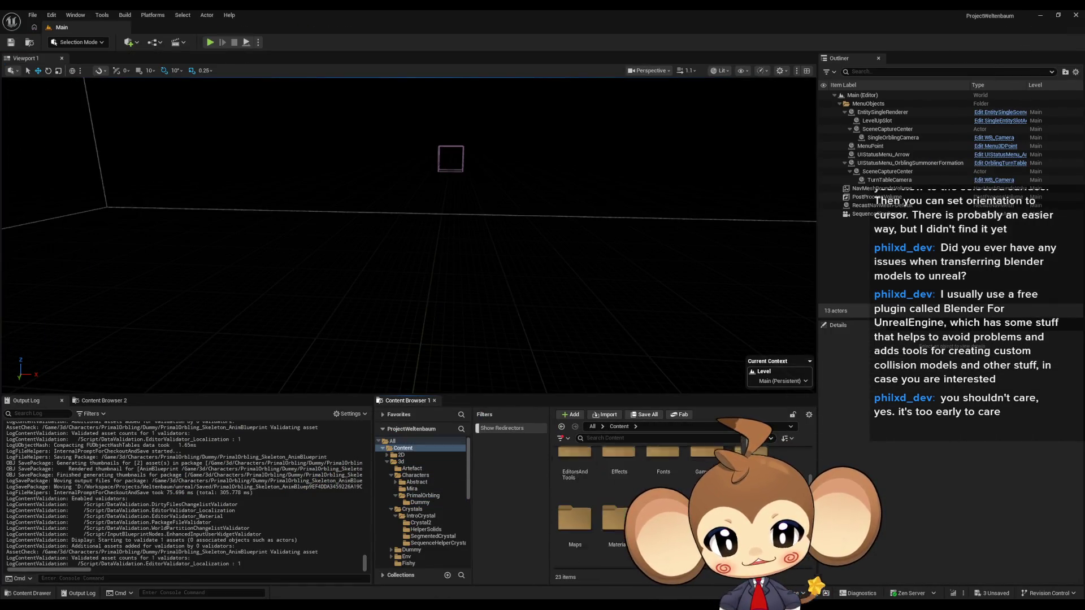
{"action": "scroll", "coordinate": [678, 508], "scroll_direction": "down", "scroll_amount": 1}
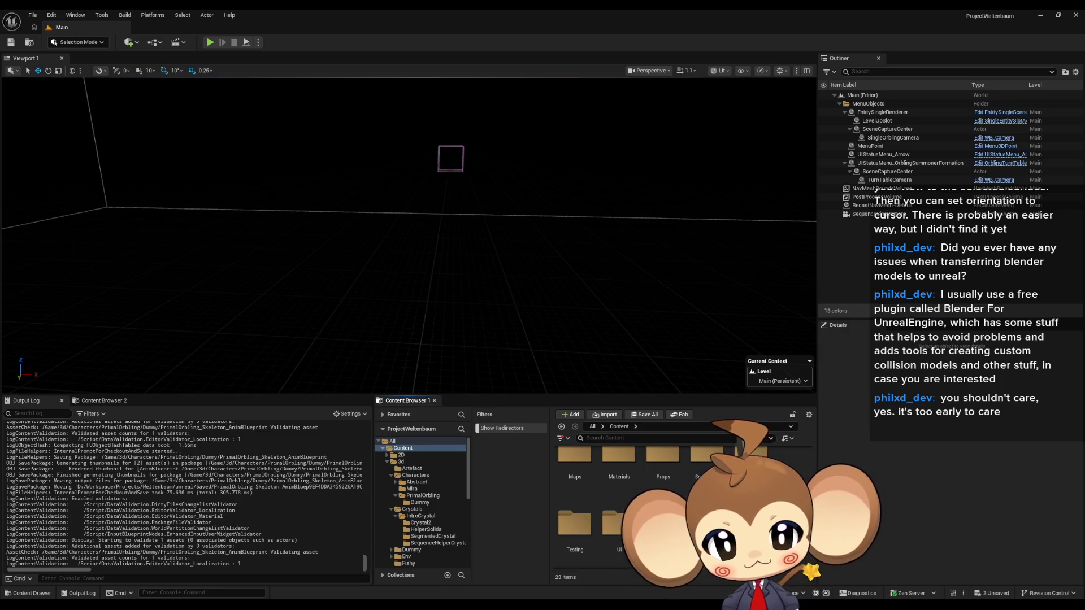
{"action": "double_click", "coordinate": [582, 476]}
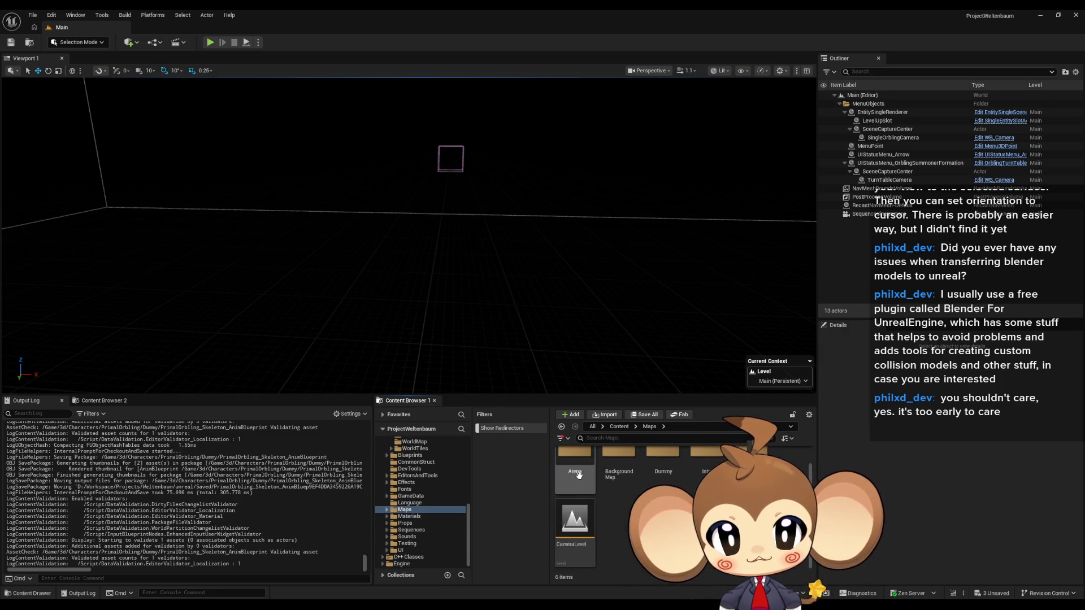
{"action": "left_click", "coordinate": [615, 428]}
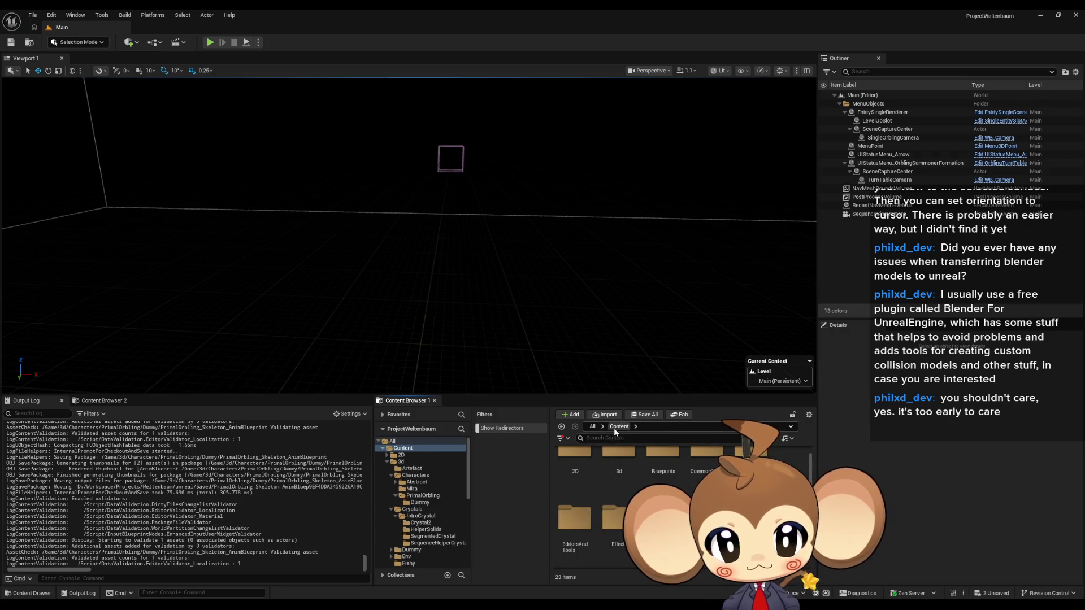
{"action": "scroll", "coordinate": [656, 469], "scroll_direction": "down", "scroll_amount": 1}
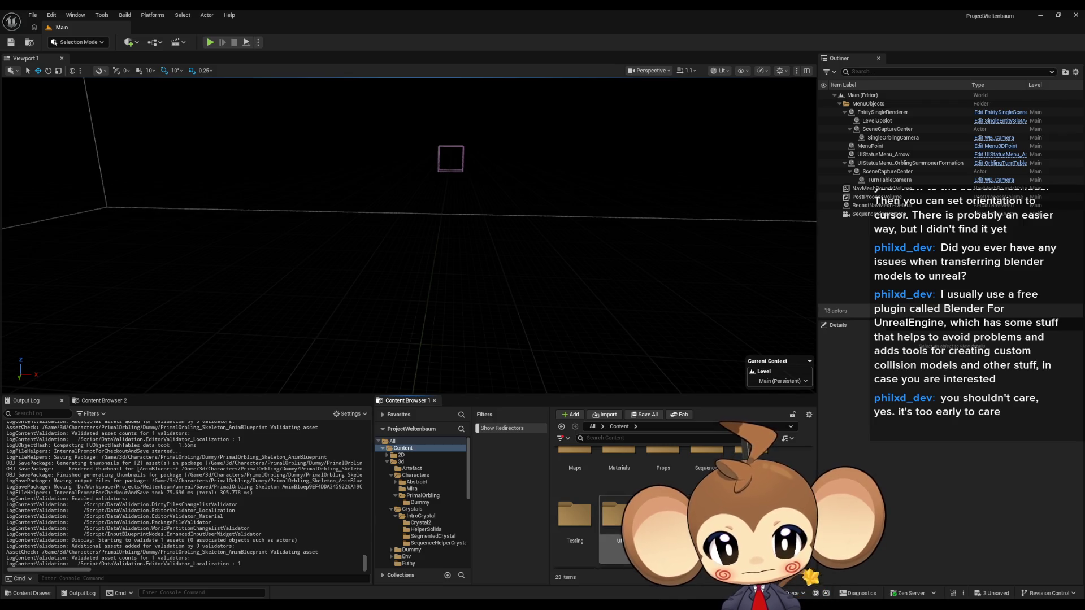
{"action": "scroll", "coordinate": [586, 527], "scroll_direction": "up", "scroll_amount": 1}
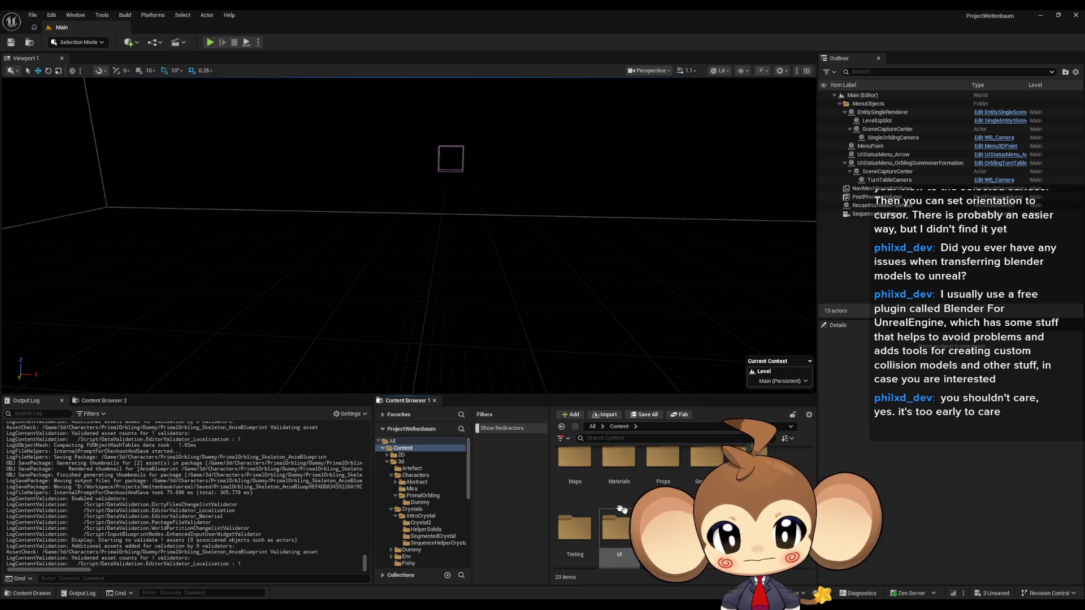
{"action": "double_click", "coordinate": [588, 480]}
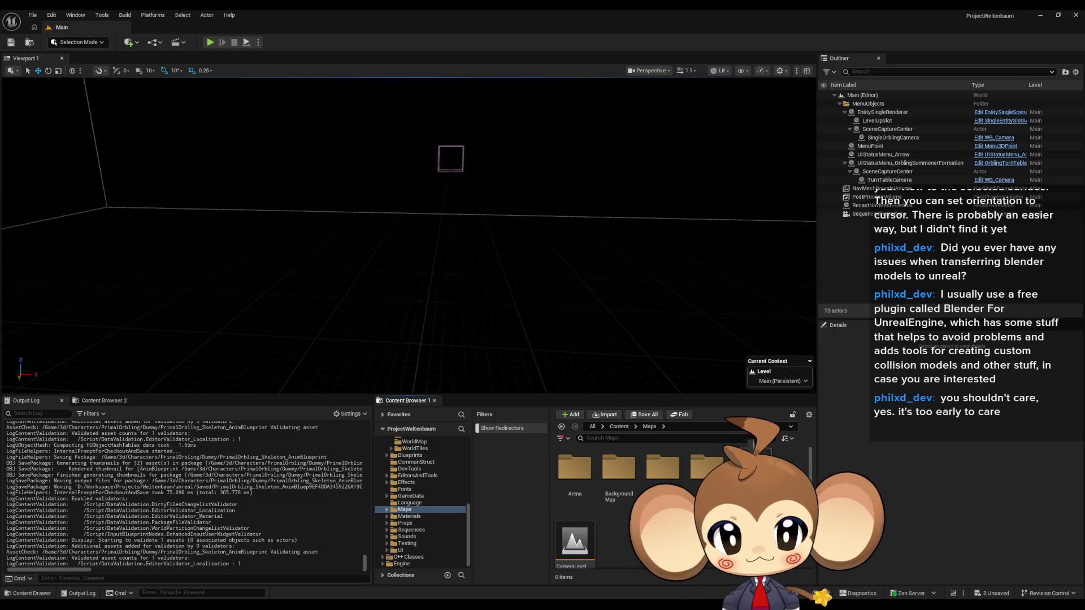
{"action": "double_click", "coordinate": [752, 466]}
{"action": "left_click", "coordinate": [650, 427]}
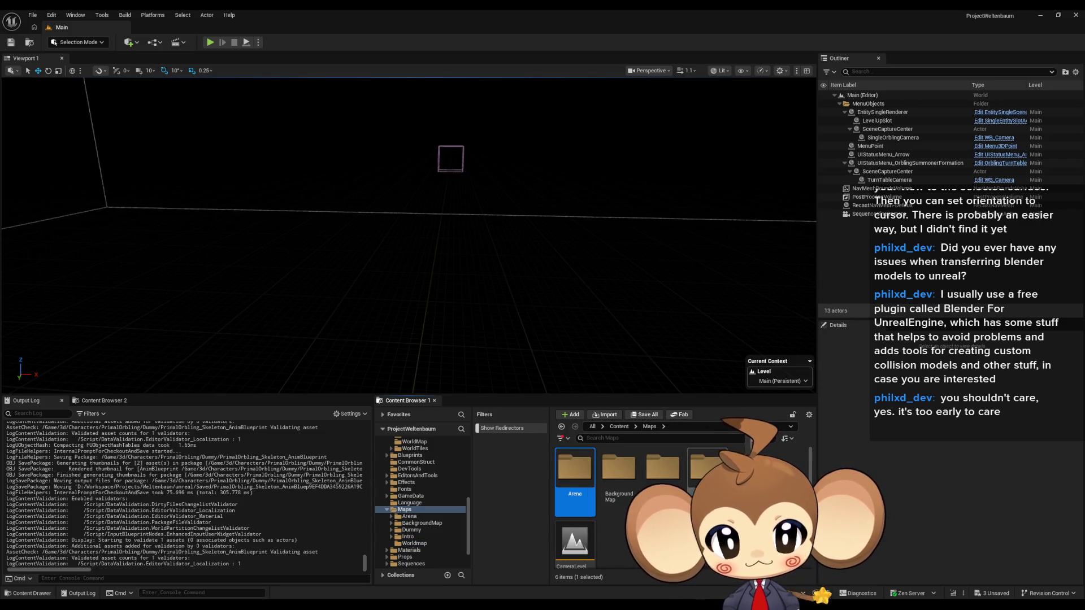
{"action": "double_click", "coordinate": [706, 466]}
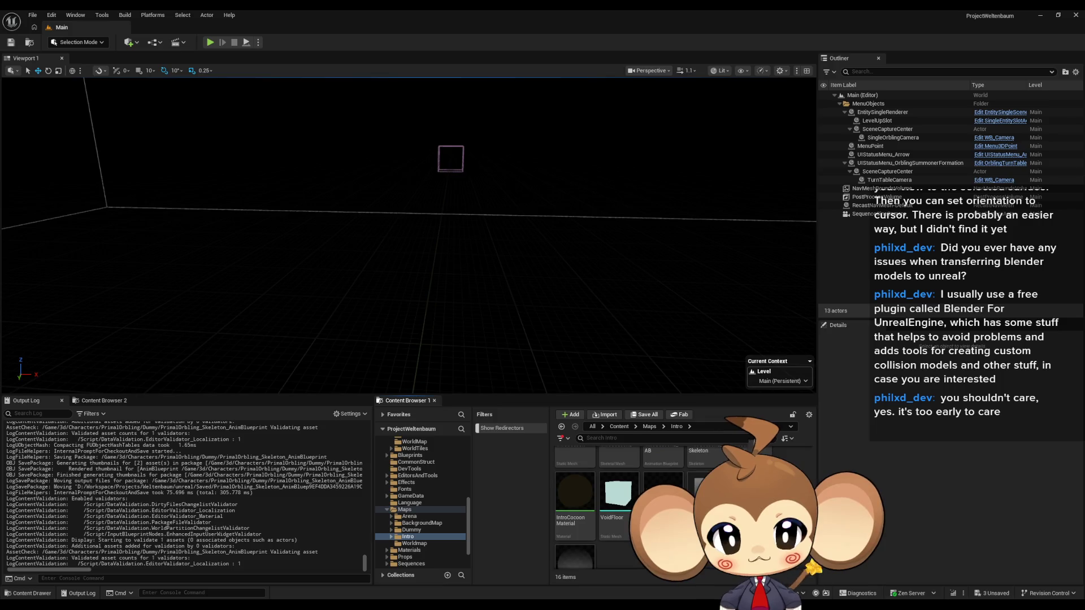
Open VoidLevel, saving the modified assets when prompted
{"action": "left_click", "coordinate": [644, 415]}
{"action": "left_click", "coordinate": [559, 405]}
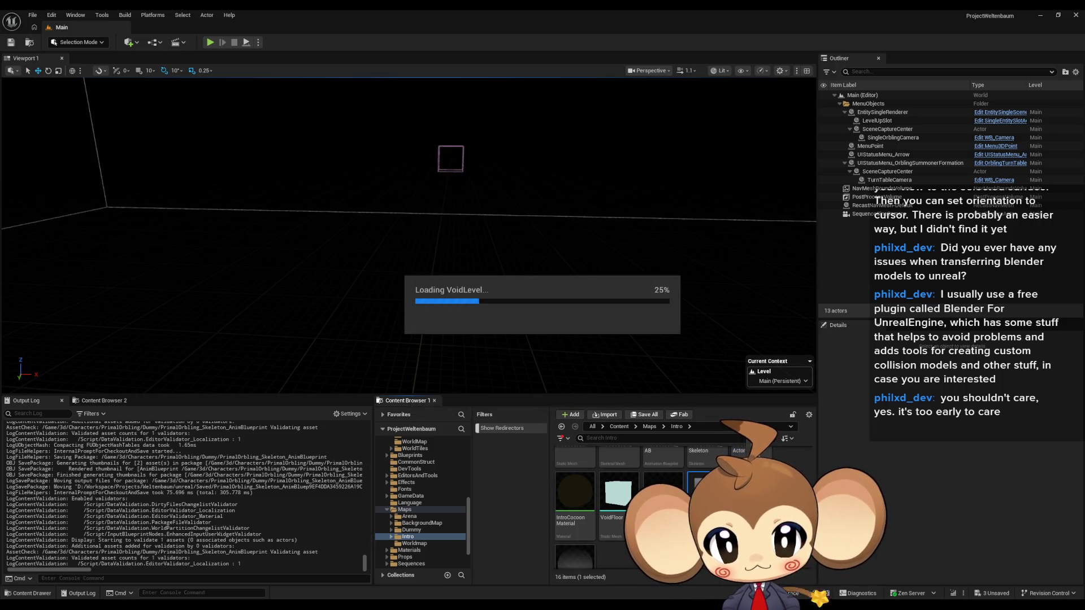
{"action": "left_click_drag", "start_coordinate": [590, 335], "coordinate": [548, 375]}
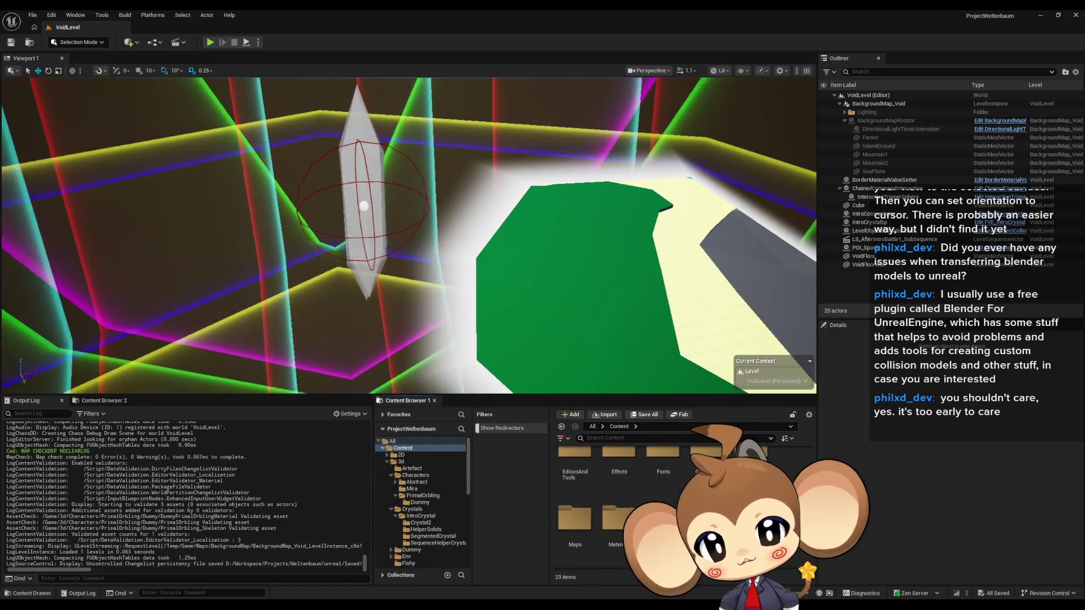
Open LS_AfterIntroBattle1_SubSequence from Sequences > Void in the sequence editor
{"action": "left_click", "coordinate": [411, 530]}
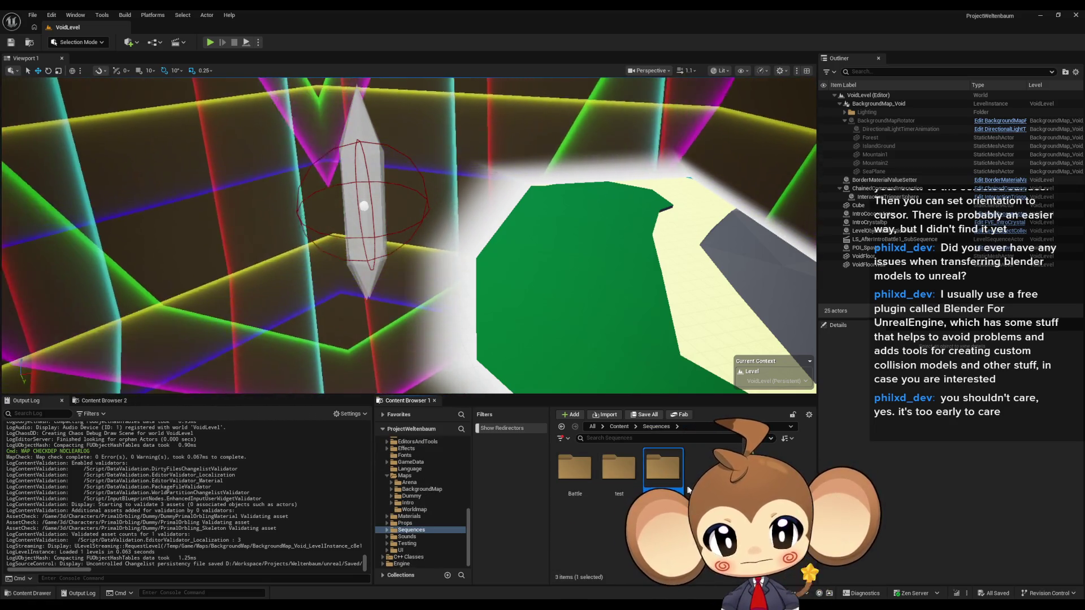
{"action": "double_click", "coordinate": [665, 480]}
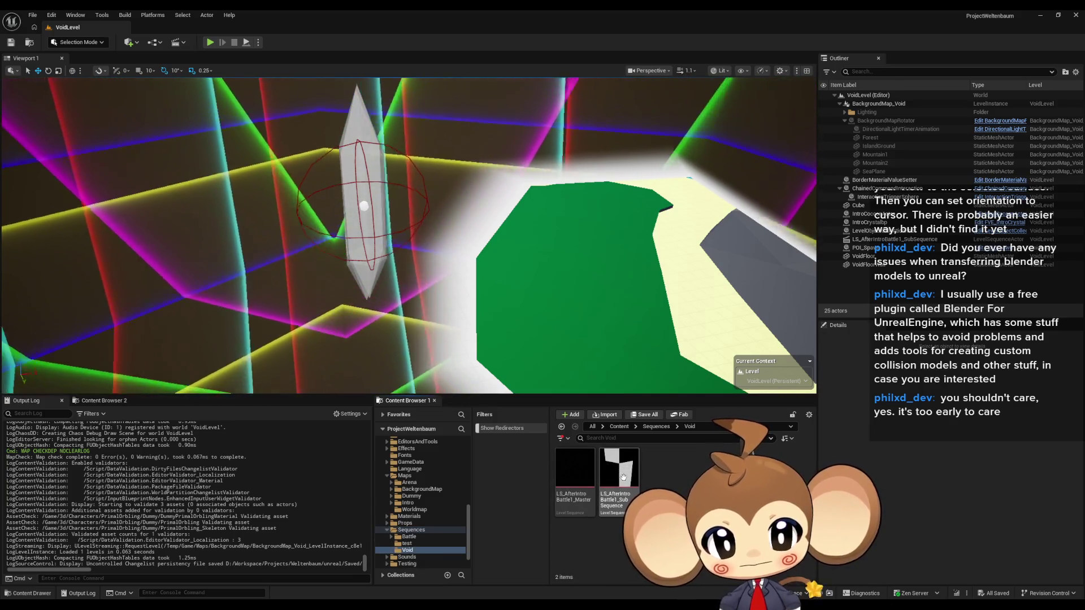
{"action": "left_click", "coordinate": [629, 481]}
{"action": "double_click", "coordinate": [628, 480]}
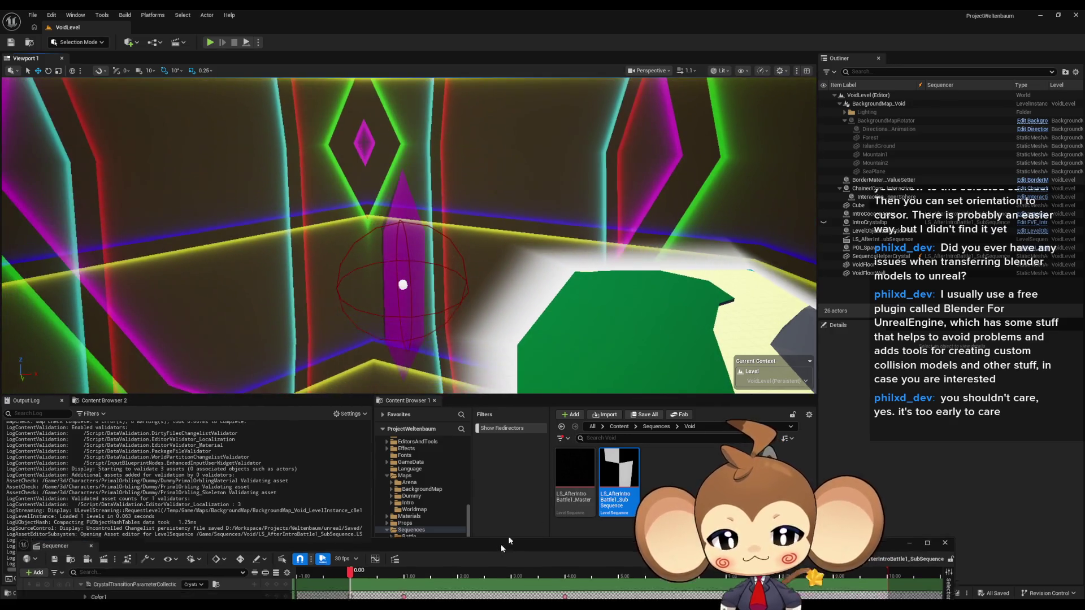
{"action": "left_click_drag", "start_coordinate": [475, 555], "coordinate": [615, 317]}
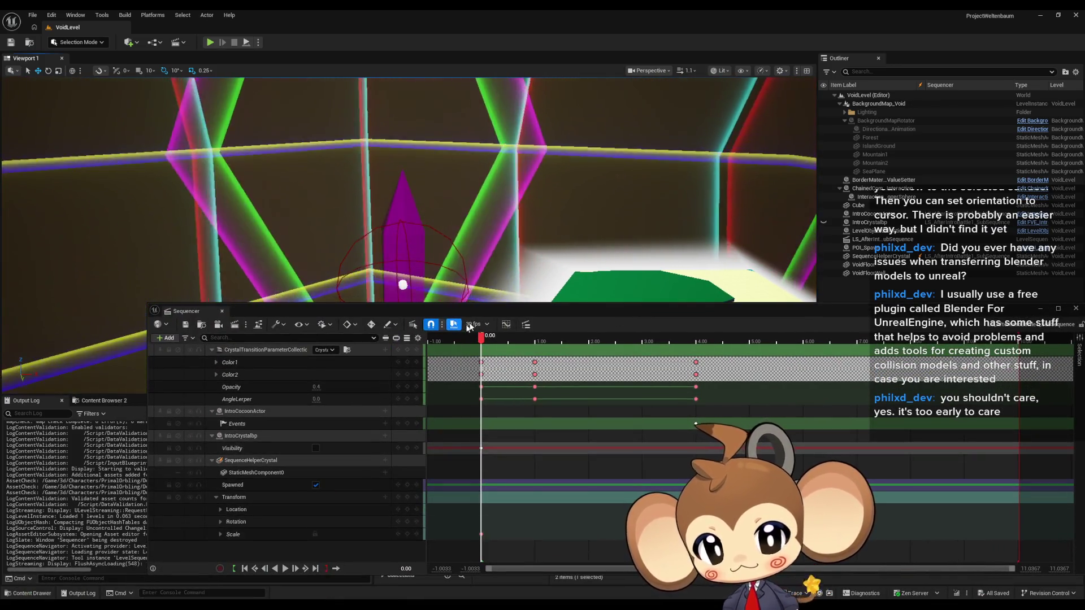
{"action": "mouse_move", "coordinate": [490, 314]}
{"action": "left_mouse_down"}
{"action": "mouse_move", "coordinate": [477, 366]}
{"action": "mouse_move", "coordinate": [687, 401]}
{"action": "mouse_move", "coordinate": [925, 423]}
{"action": "mouse_move", "coordinate": [698, 444]}
{"action": "mouse_move", "coordinate": [862, 453]}
{"action": "left_mouse_up"}
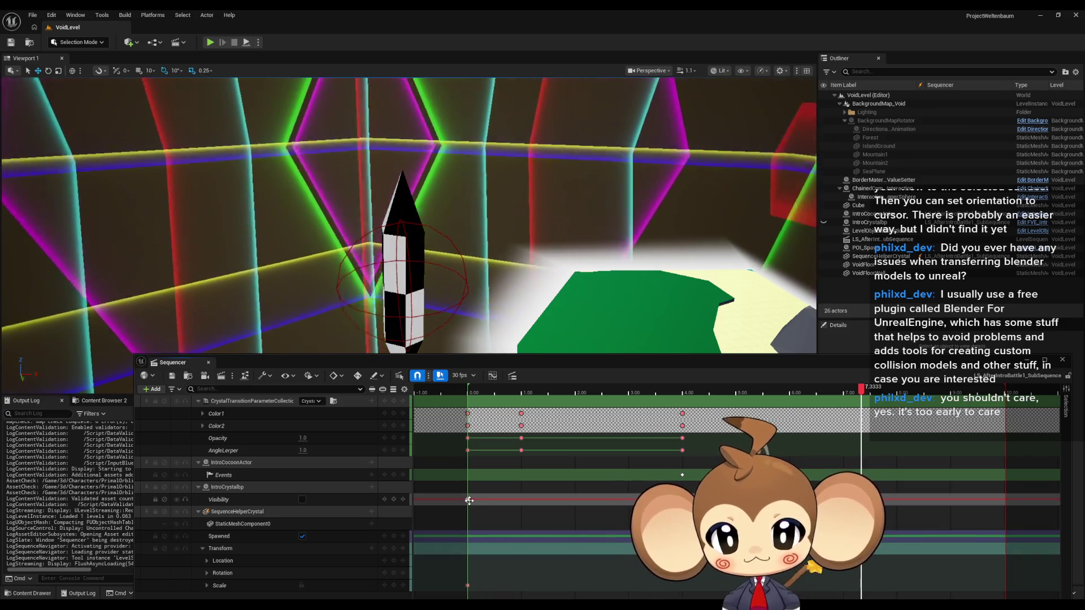
Move to frame 0, collapse SequenceHelperCrystal, and open the director blueprint from the Events key
{"action": "left_click", "coordinate": [469, 501]}
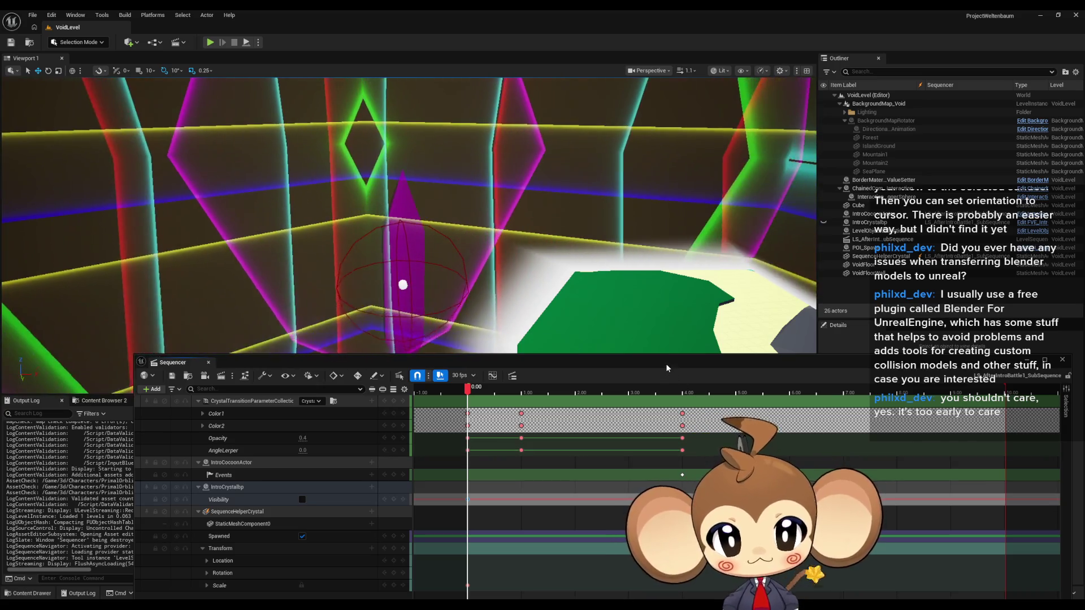
{"action": "left_click_drag", "start_coordinate": [666, 364], "coordinate": [639, 270]}
{"action": "left_click", "coordinate": [173, 418]}
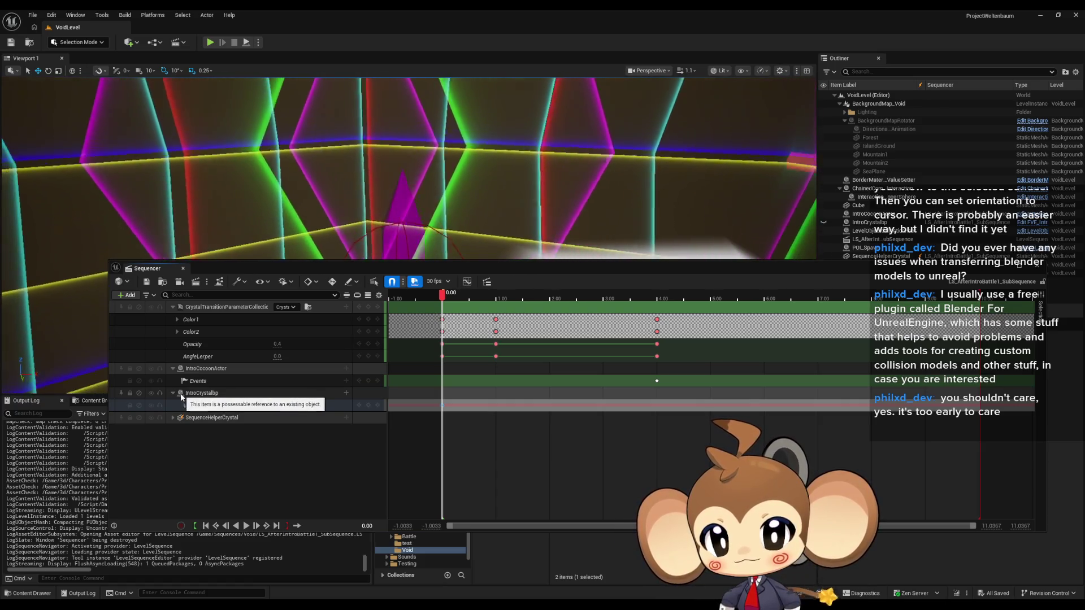
{"action": "left_click", "coordinate": [236, 408]}
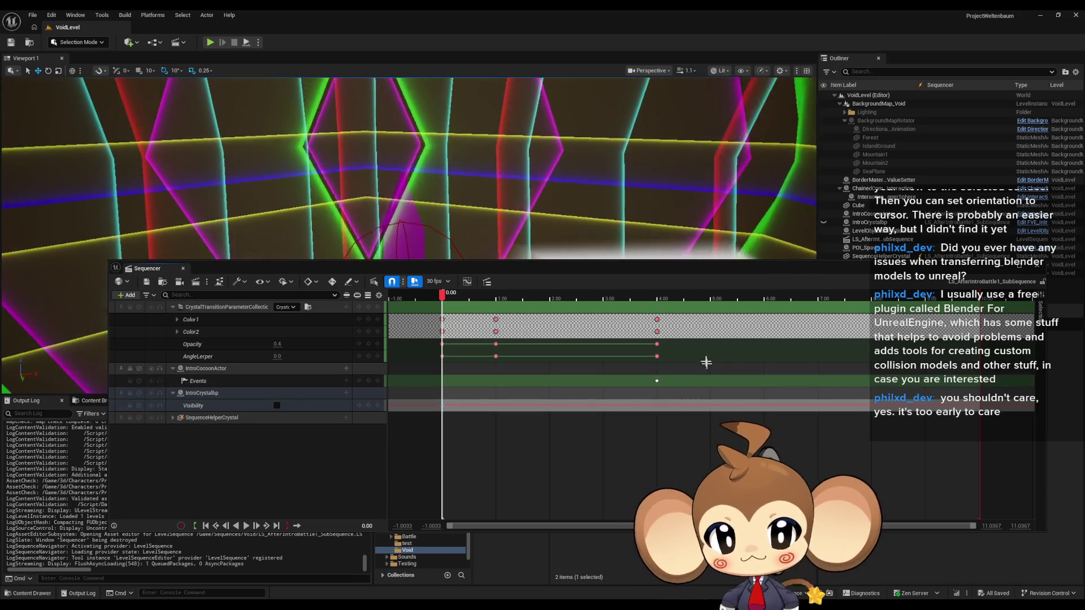
{"action": "double_click", "coordinate": [658, 383]}
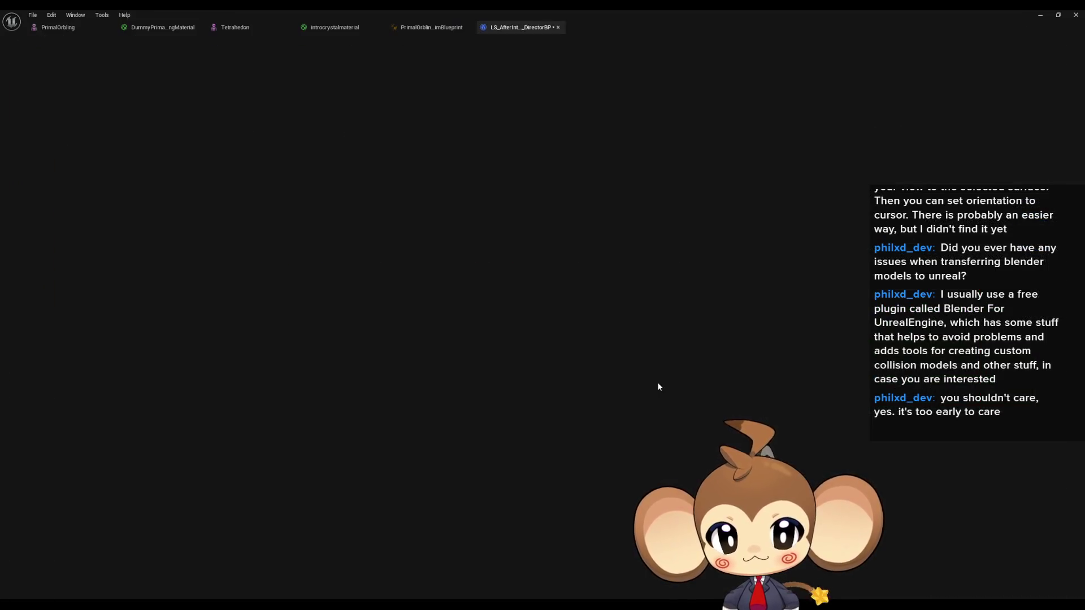
Open the IntroCocoonActor blueprint from the Trigger Animation node in a floating window
{"action": "double_click", "coordinate": [599, 273]}
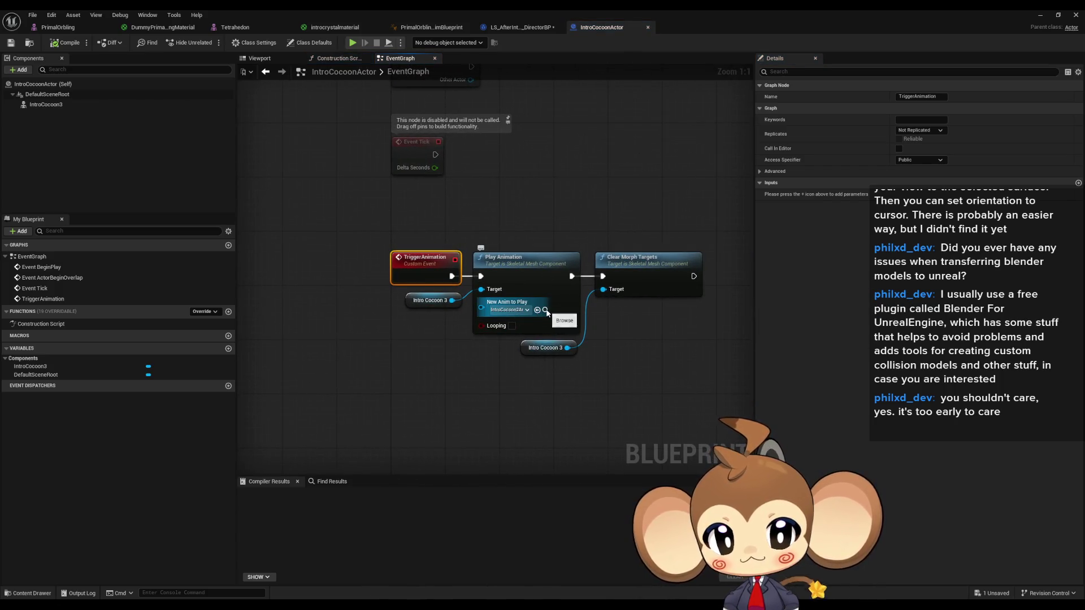
{"action": "double_click", "coordinate": [490, 9]}
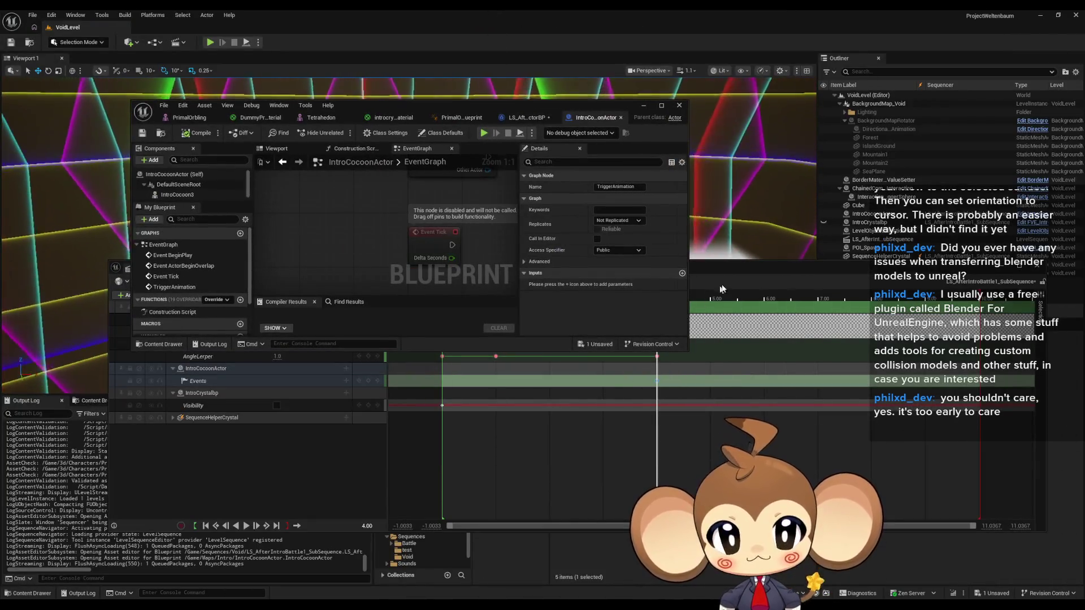
{"action": "left_click_drag", "start_coordinate": [735, 266], "coordinate": [513, 157]}
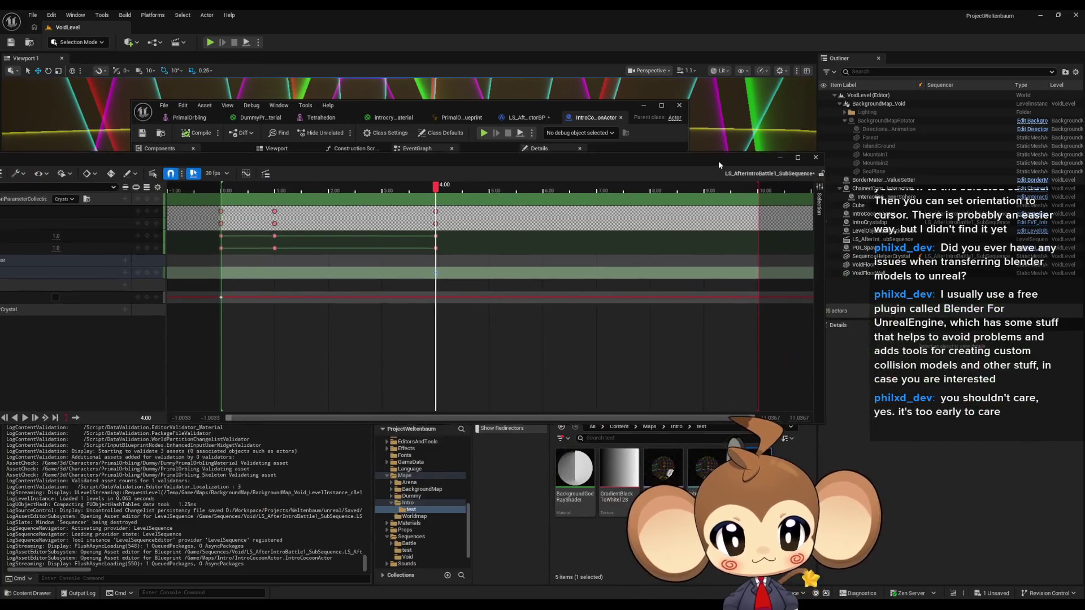
Open the IntroCocoon2Armature_RiftOpen animation in the Animation Editor for preview
{"action": "double_click", "coordinate": [542, 273]}
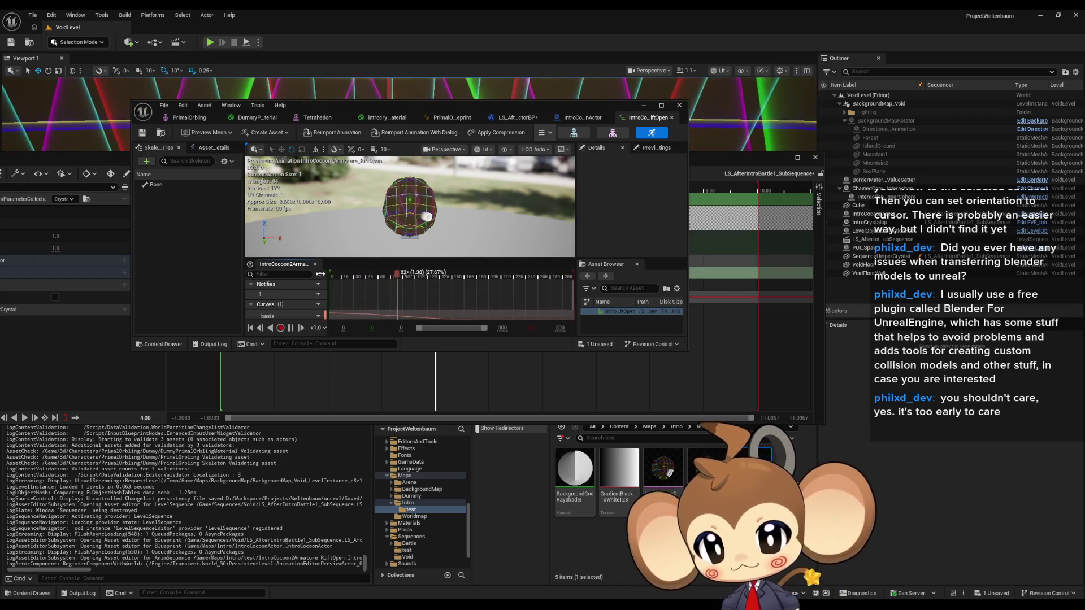
{"action": "left_click_drag", "start_coordinate": [453, 105], "coordinate": [511, 104]}
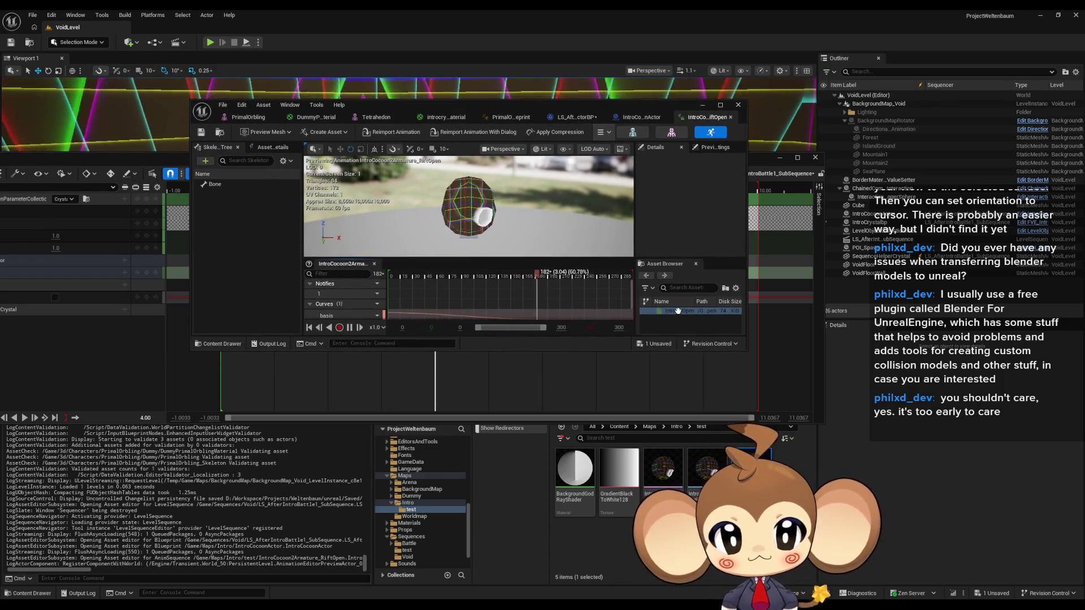
{"action": "mouse_move", "coordinate": [676, 310]}
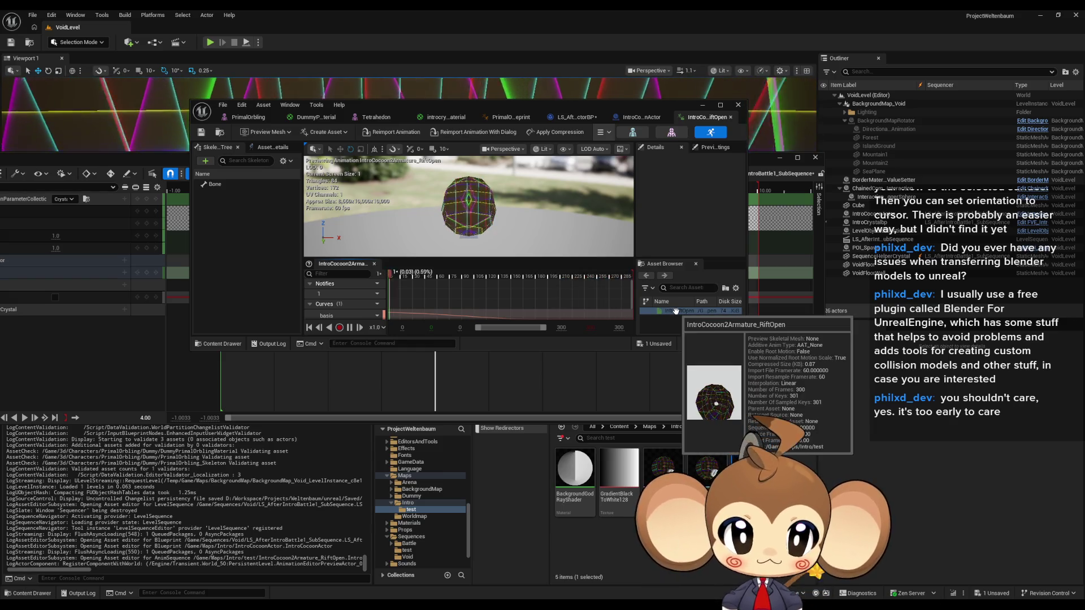
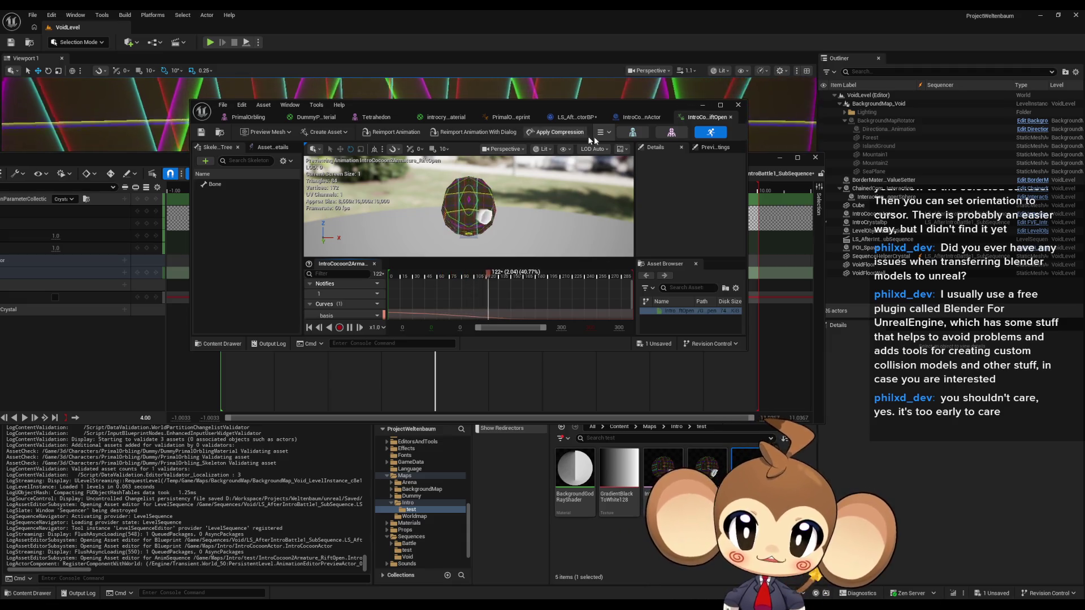
Move the Sequencer window lower so the animation preview shows above it
{"action": "left_click", "coordinate": [759, 157]}
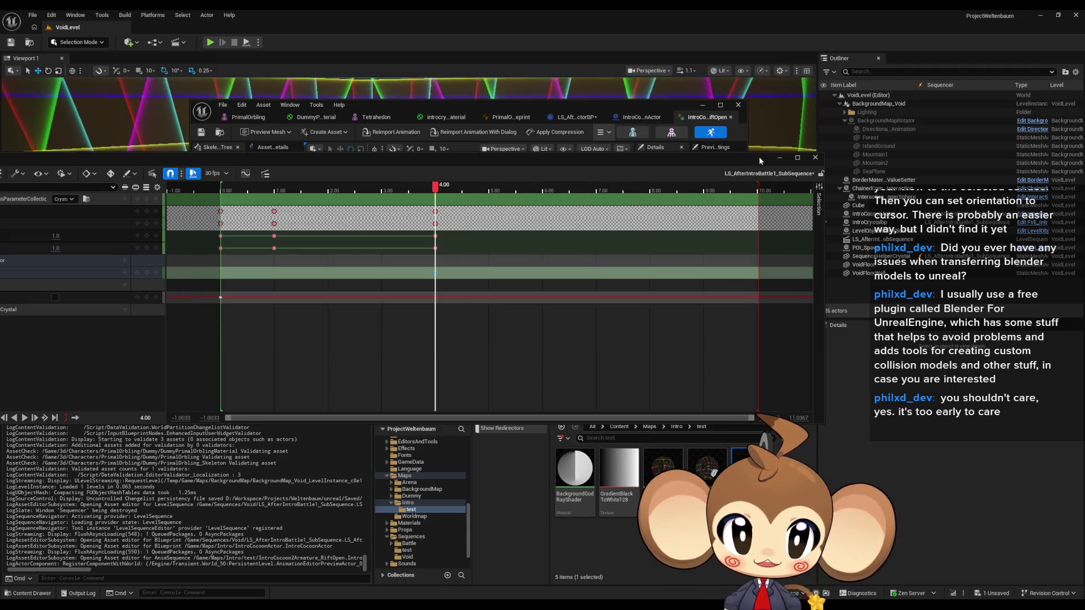
{"action": "left_click_drag", "start_coordinate": [758, 157], "coordinate": [756, 195]}
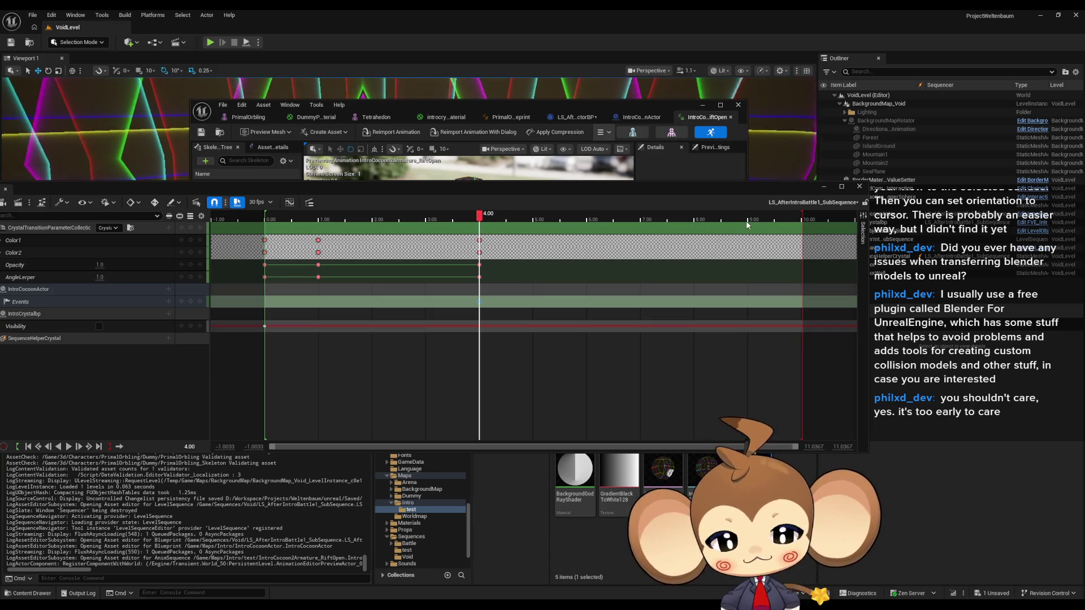
{"action": "mouse_move", "coordinate": [486, 182]}
{"action": "left_mouse_down"}
{"action": "mouse_move", "coordinate": [509, 210]}
{"action": "mouse_move", "coordinate": [542, 347]}
{"action": "mouse_move", "coordinate": [523, 276]}
{"action": "mouse_move", "coordinate": [544, 308]}
{"action": "mouse_move", "coordinate": [767, 329]}
{"action": "mouse_move", "coordinate": [836, 318]}
{"action": "left_mouse_up"}
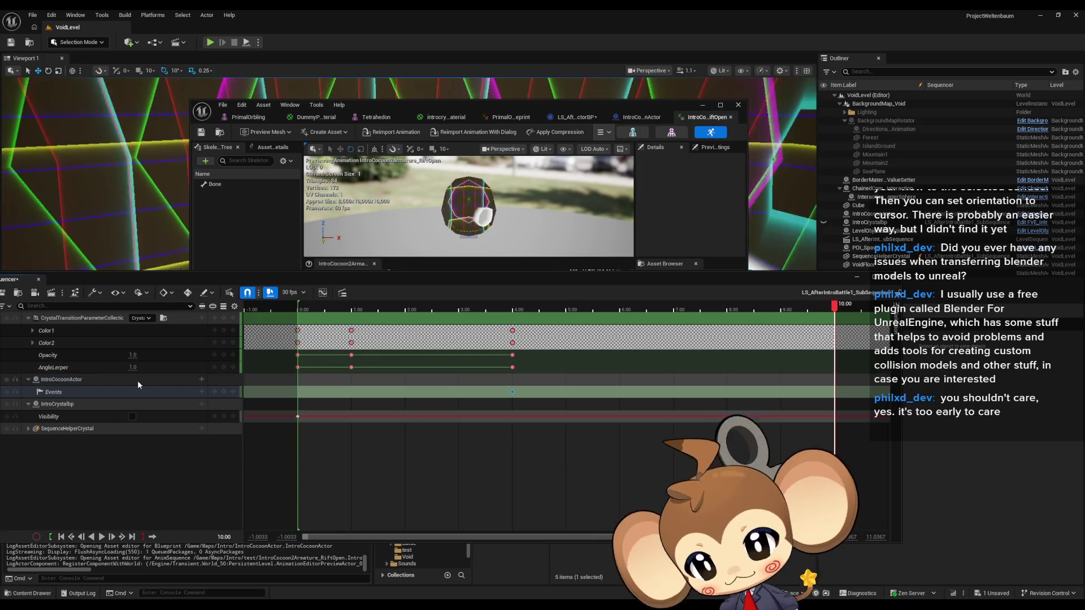
Drag the playback end marker from 10.00 to about 16 seconds and preview around 7.9 seconds
{"action": "scroll", "coordinate": [677, 406], "scroll_direction": "down", "scroll_amount": 3}
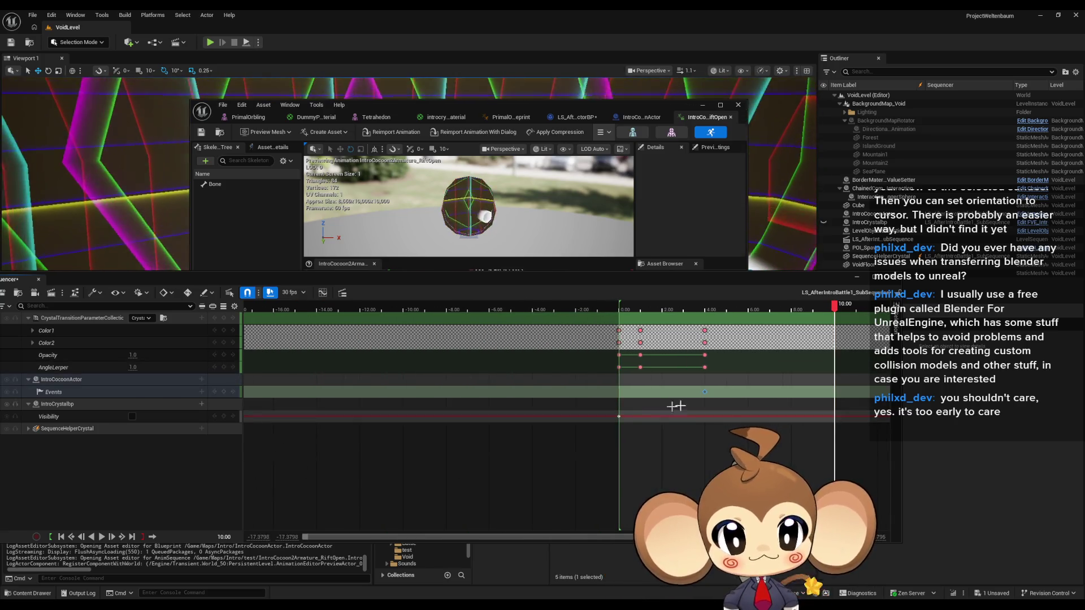
{"action": "scroll", "coordinate": [530, 439], "scroll_direction": "right", "scroll_amount": 5}
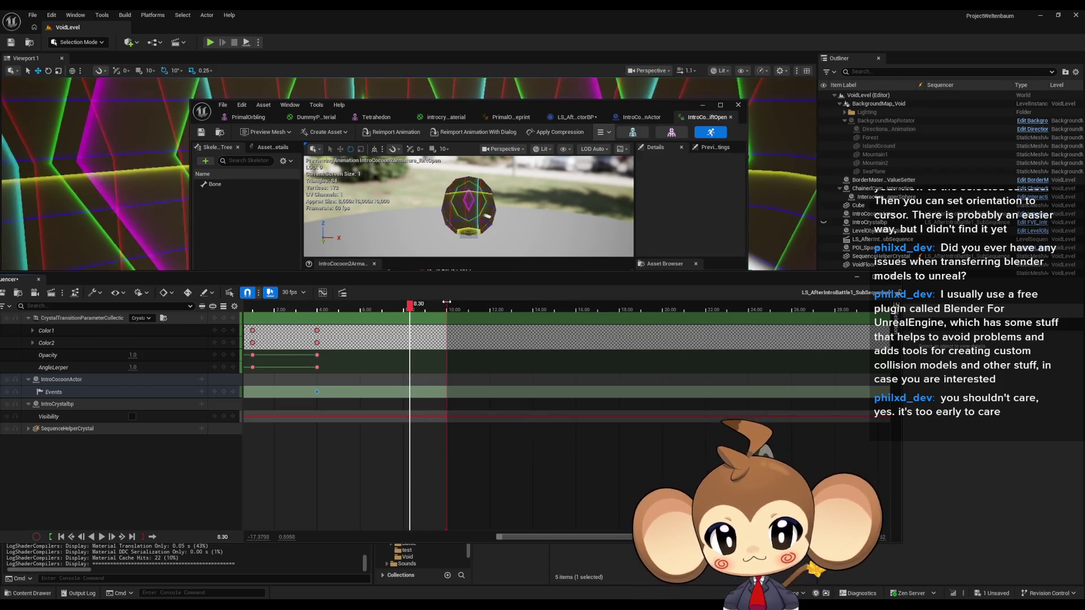
{"action": "left_click_drag", "start_coordinate": [460, 304], "coordinate": [577, 305]}
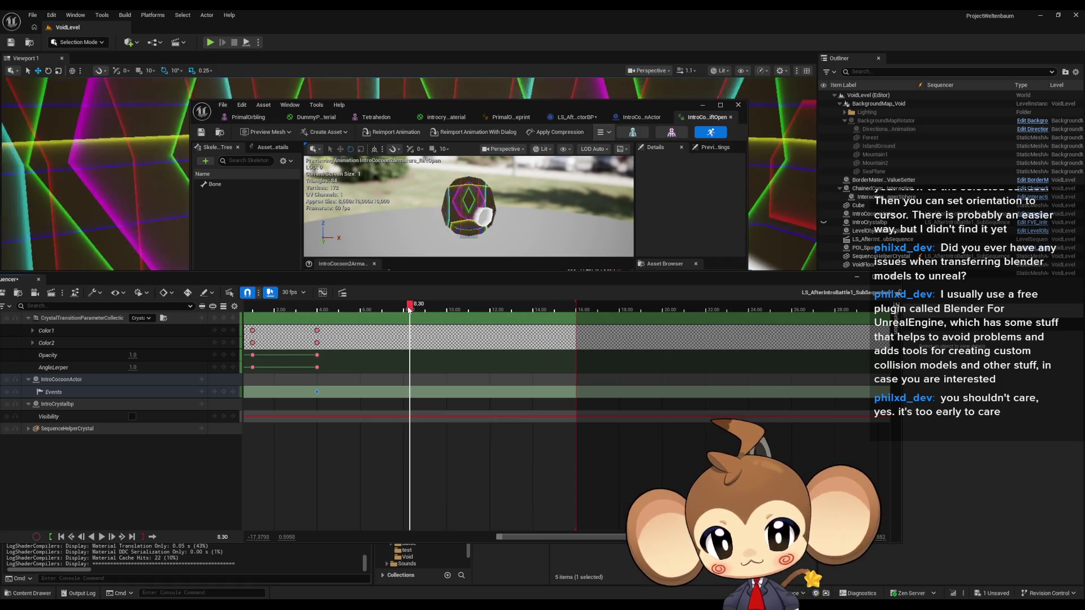
{"action": "left_click_drag", "start_coordinate": [390, 306], "coordinate": [448, 318]}
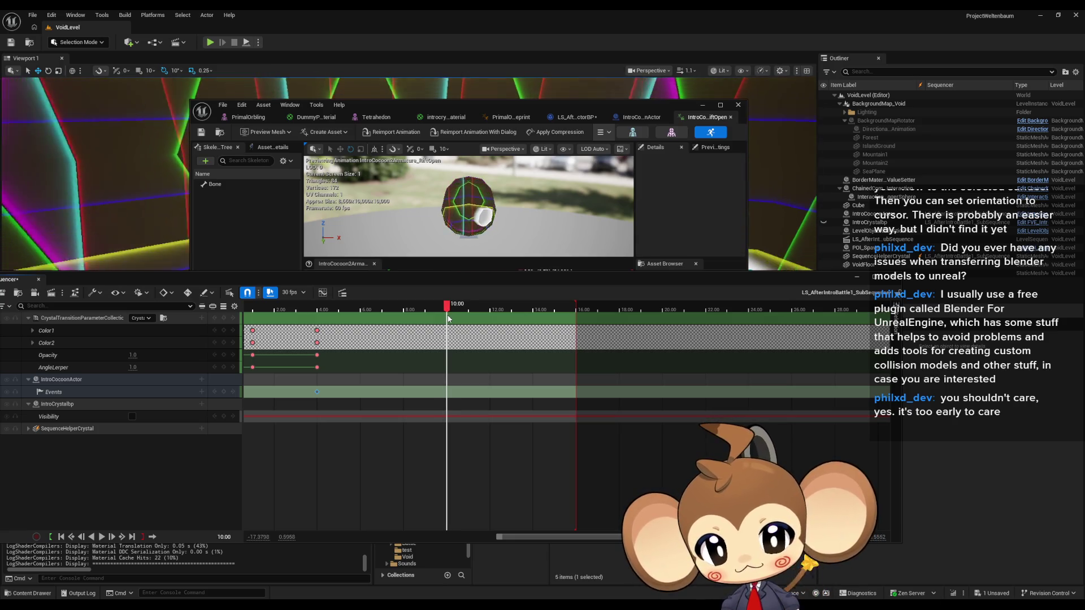
{"action": "left_click_drag", "start_coordinate": [92, 282], "coordinate": [232, 273]}
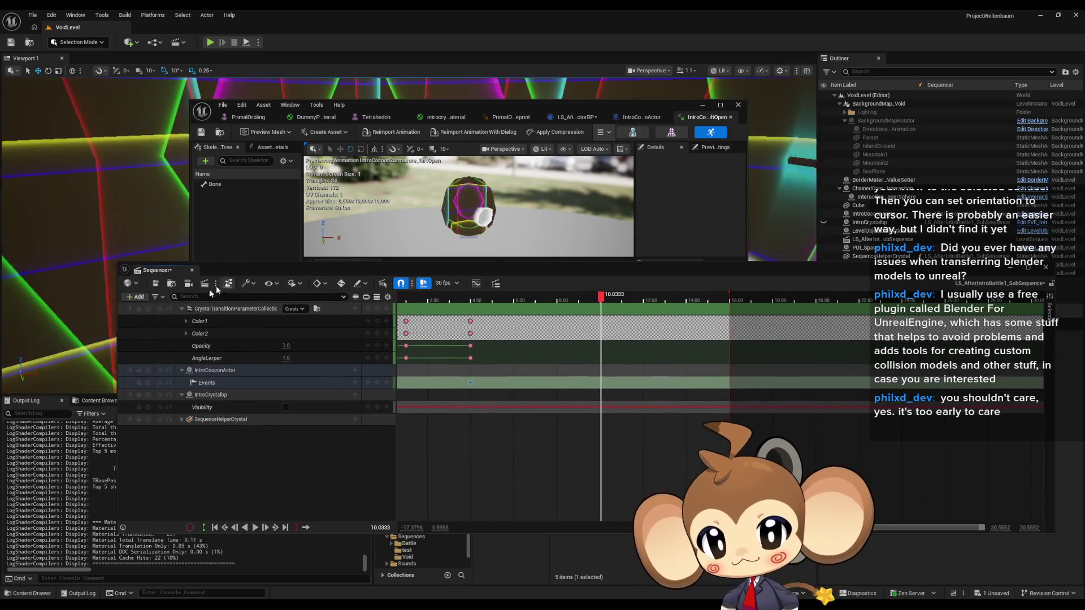
{"action": "left_click", "coordinate": [133, 297]}
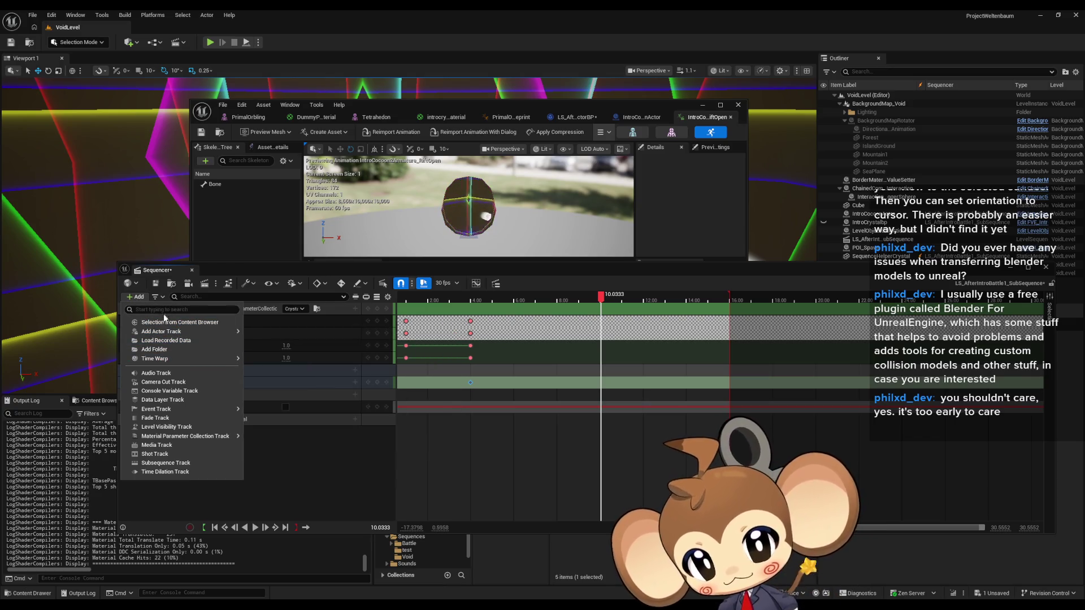
{"action": "left_click", "coordinate": [188, 324]}
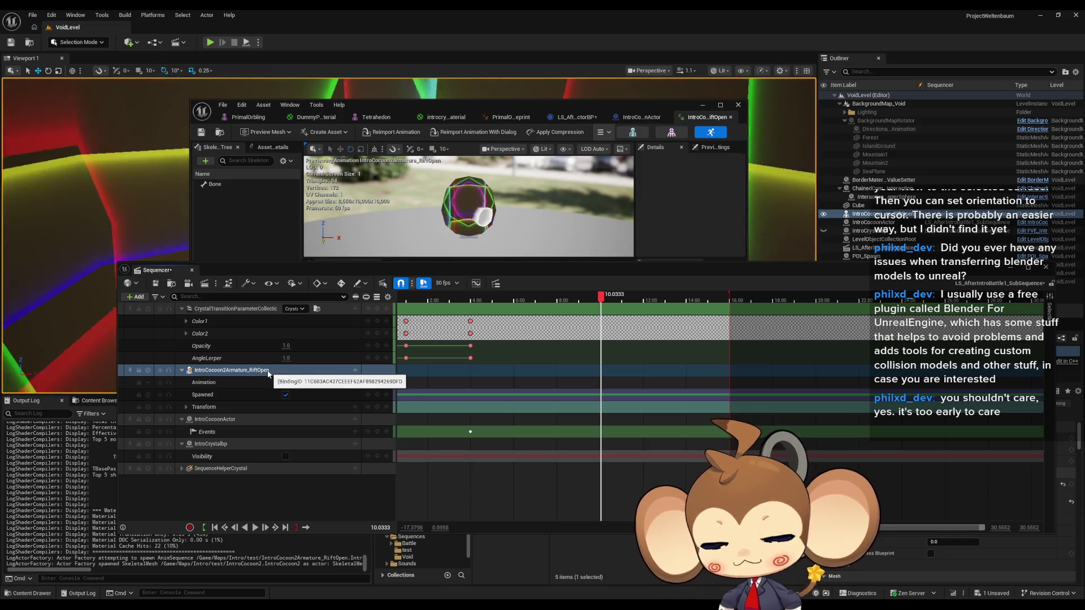
{"action": "key", "text": "ctrl+z"}
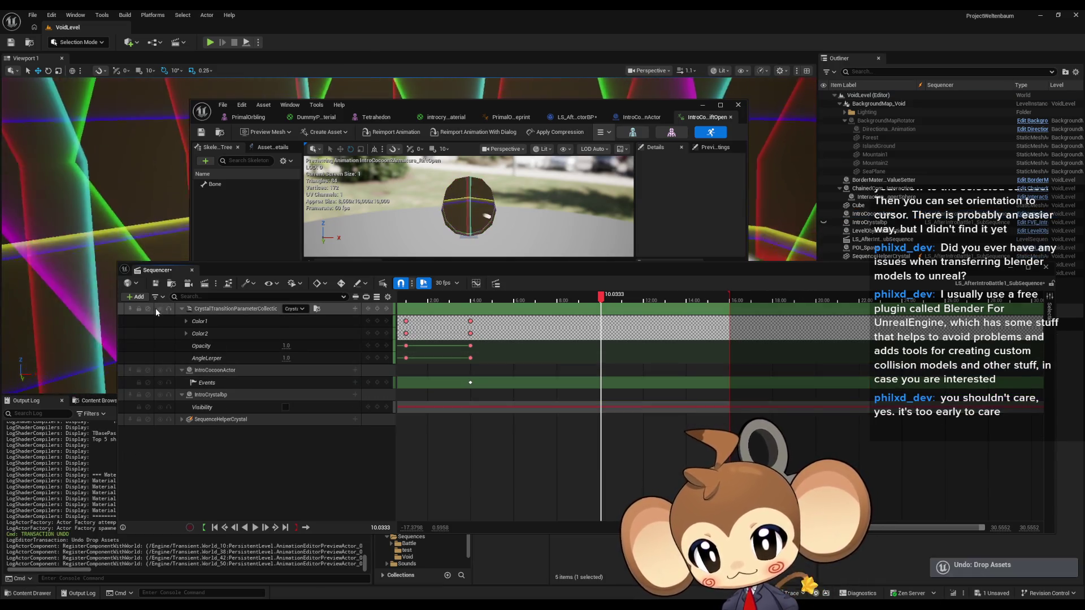
{"action": "left_click", "coordinate": [138, 298]}
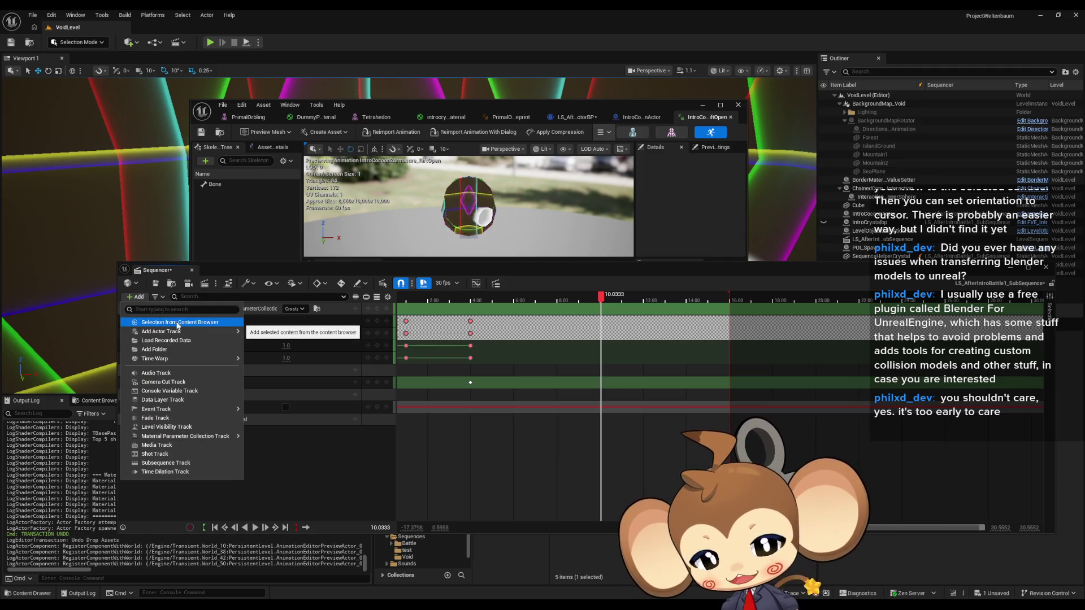
{"action": "mouse_move", "coordinate": [166, 356]}
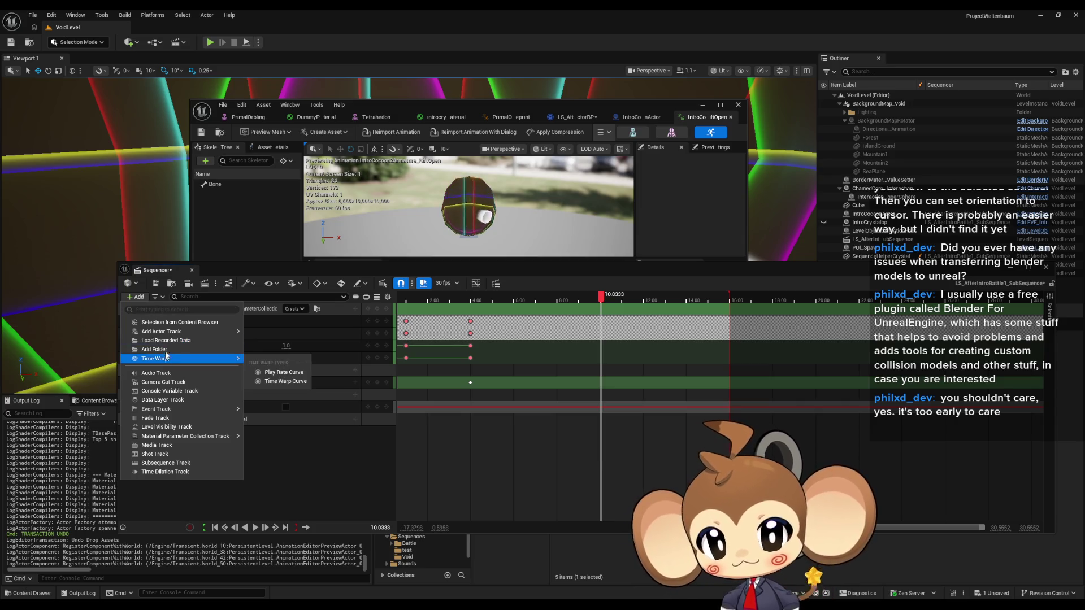
{"action": "left_click", "coordinate": [286, 266]}
{"action": "left_click_drag", "start_coordinate": [283, 269], "coordinate": [250, 107]}
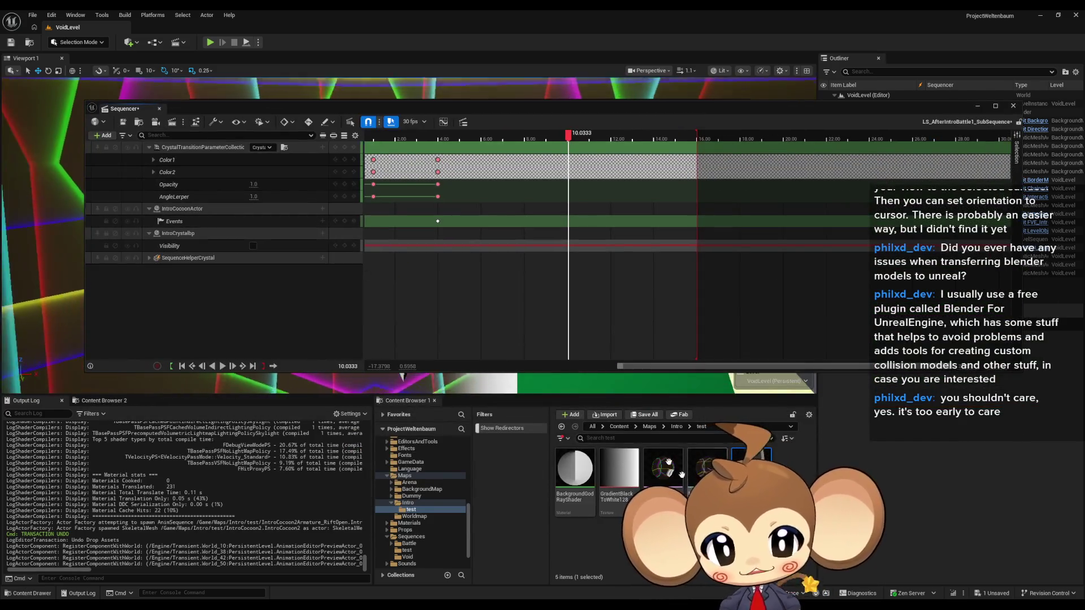
Select the PrimalOrbling skeletal mesh in 3d > Characters > PrimalOrbling > Dummy
{"action": "left_click", "coordinate": [620, 426]}
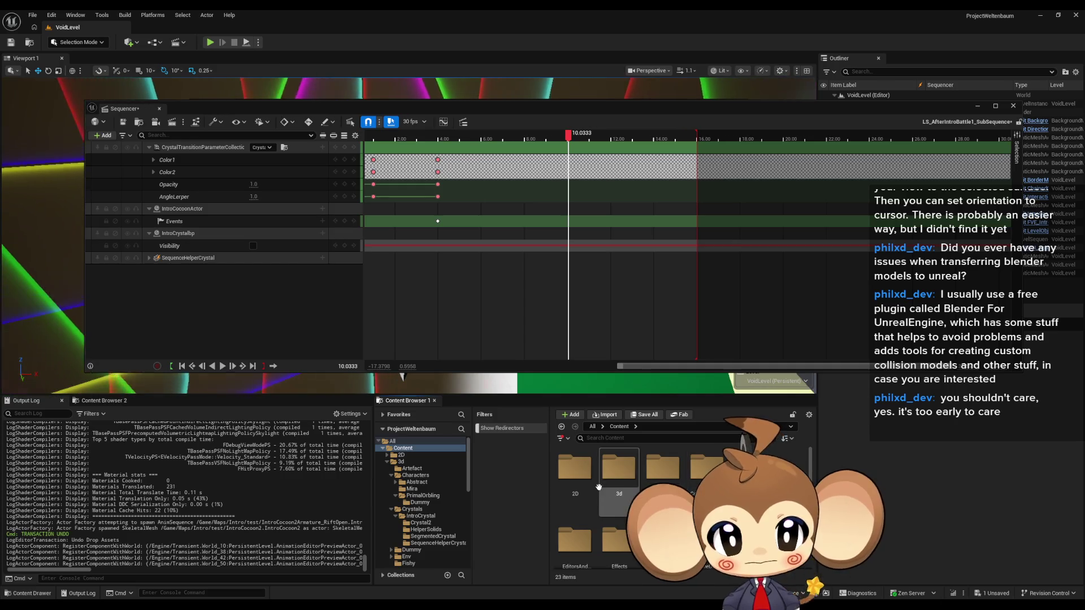
{"action": "double_click", "coordinate": [620, 472]}
{"action": "double_click", "coordinate": [621, 477]}
{"action": "double_click", "coordinate": [671, 479]}
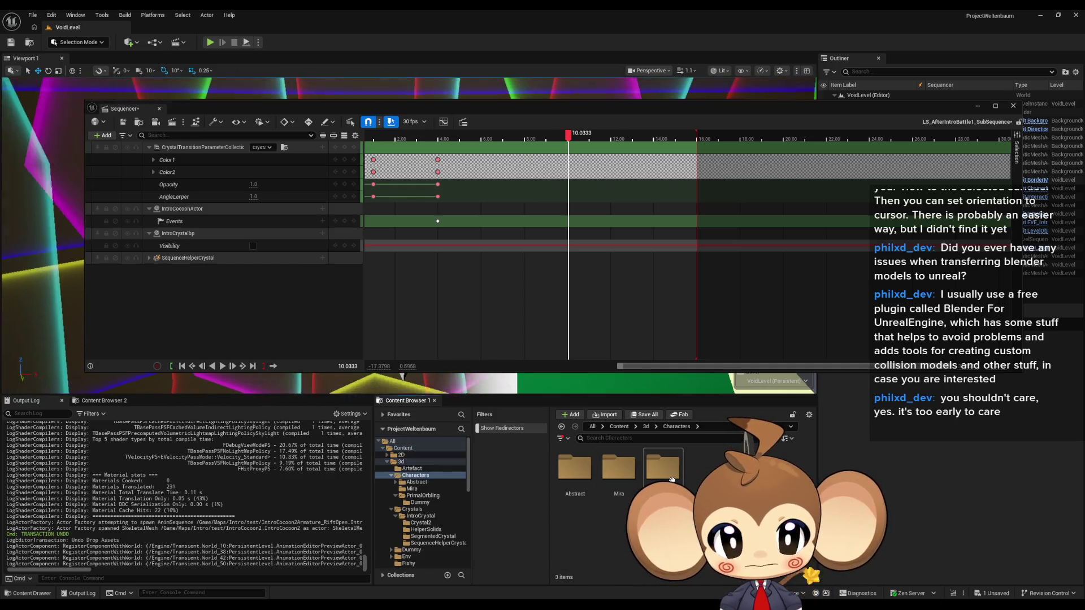
{"action": "double_click", "coordinate": [575, 467]}
{"action": "left_click", "coordinate": [664, 471]}
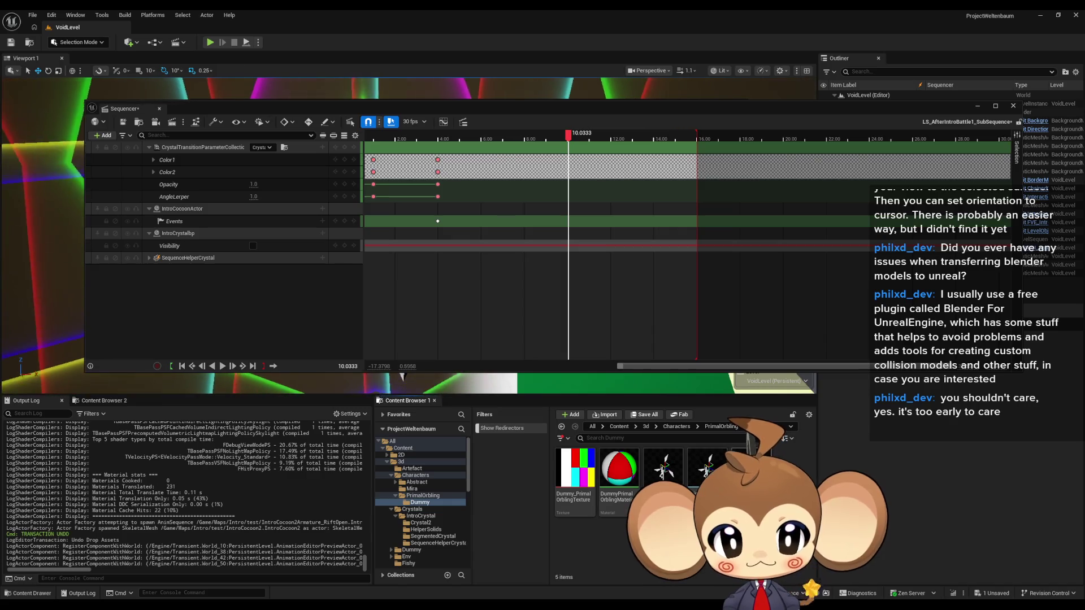
Add the selected PrimalOrbling mesh to the sequence as a track from the Content Browser
{"action": "left_click_drag", "start_coordinate": [493, 108], "coordinate": [514, 231]}
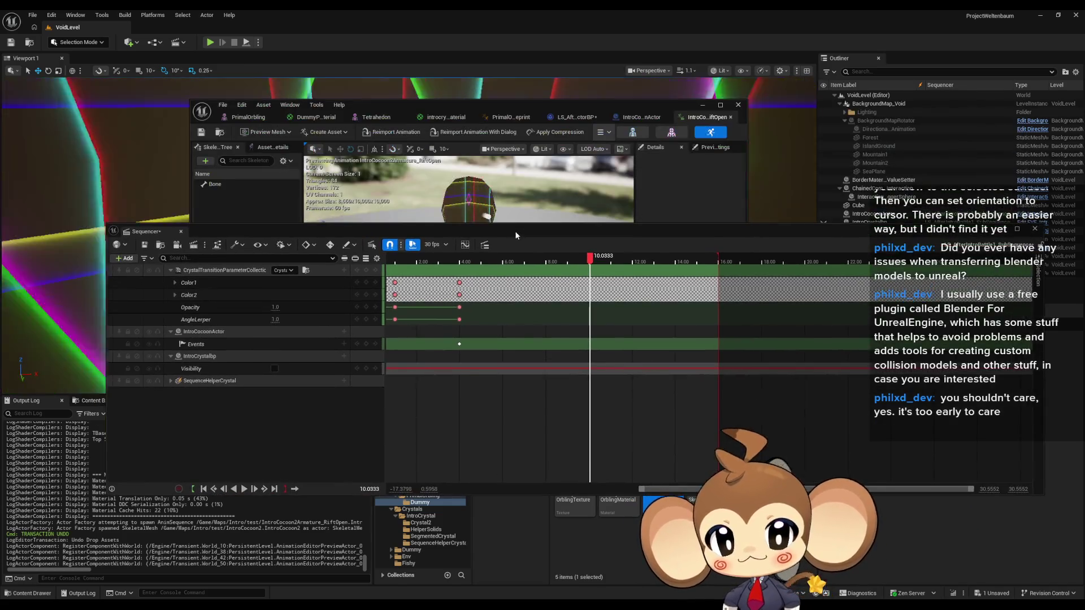
{"action": "left_click", "coordinate": [124, 258]}
{"action": "left_click", "coordinate": [145, 285]}
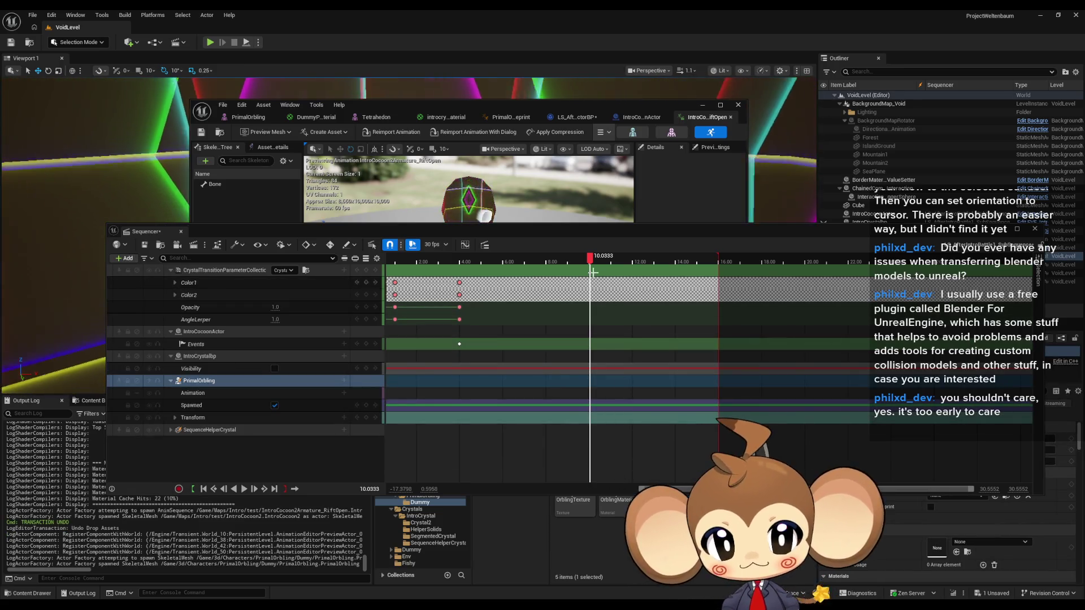
{"action": "mouse_move", "coordinate": [657, 491]}
{"action": "left_mouse_down"}
{"action": "mouse_move", "coordinate": [587, 491]}
{"action": "mouse_move", "coordinate": [597, 438]}
{"action": "left_mouse_up"}
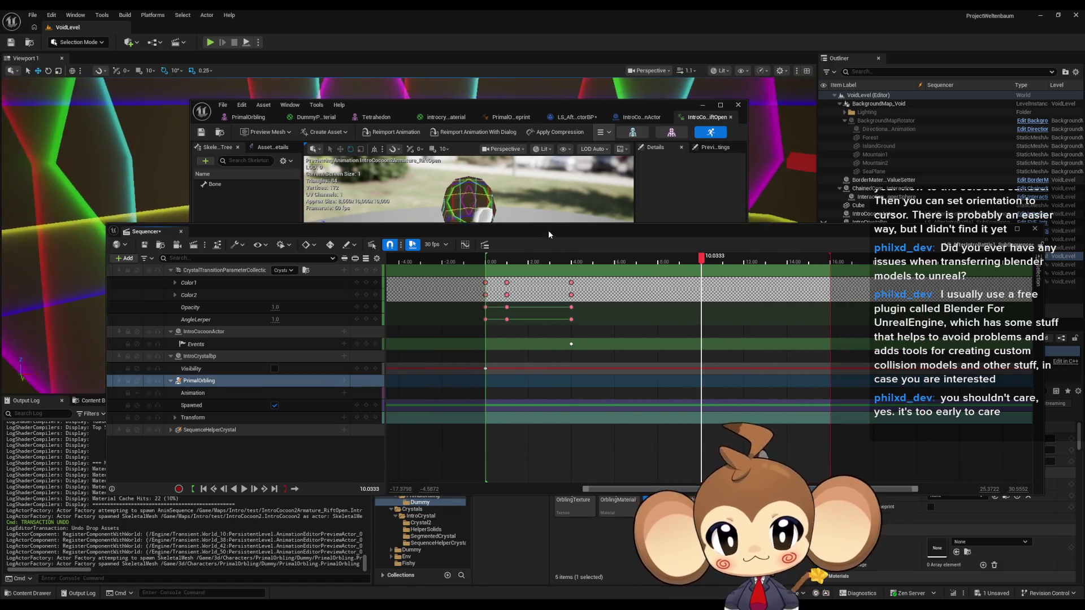
{"action": "mouse_move", "coordinate": [548, 234]}
{"action": "left_mouse_down"}
{"action": "mouse_move", "coordinate": [548, 396]}
{"action": "mouse_move", "coordinate": [547, 374]}
{"action": "mouse_move", "coordinate": [516, 396]}
{"action": "left_mouse_up"}
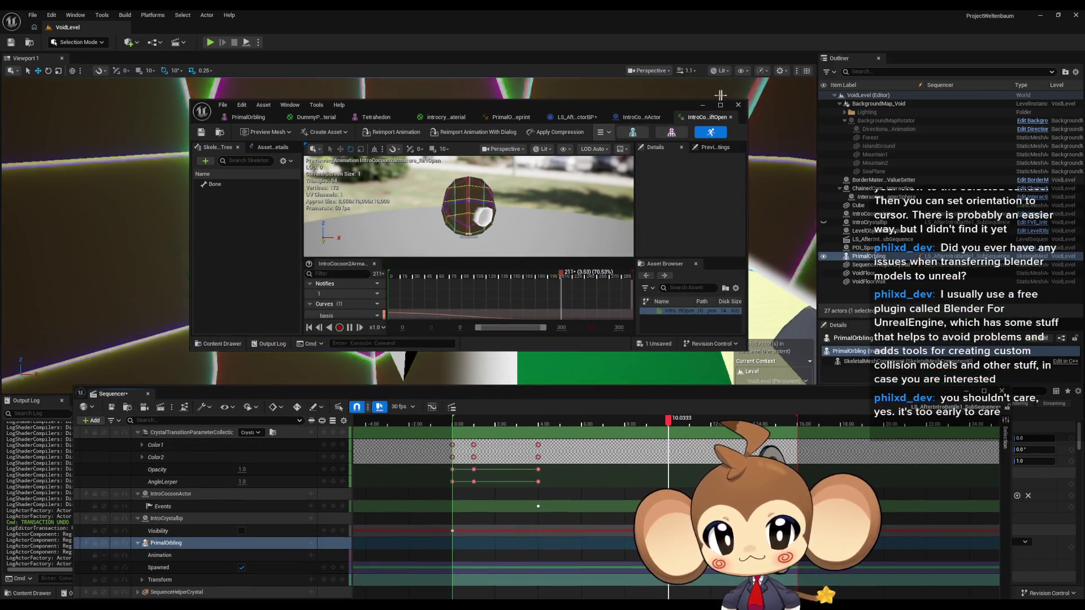
Close the animation editor and scrub the sequence back from about 8.3 to 0.5 seconds
{"action": "left_click", "coordinate": [738, 105]}
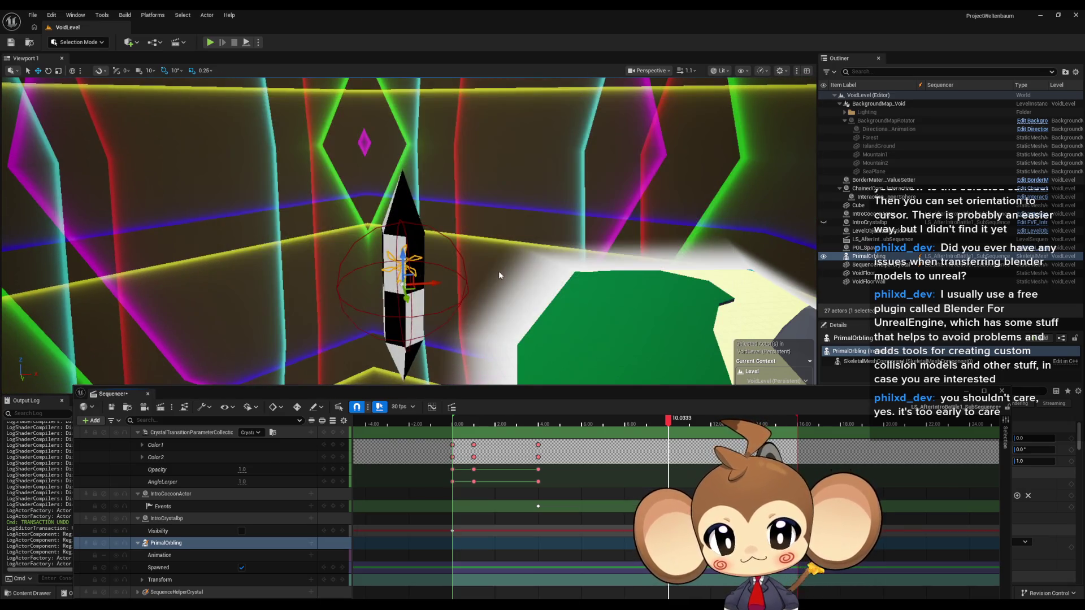
{"action": "left_click_drag", "start_coordinate": [499, 275], "coordinate": [483, 232]}
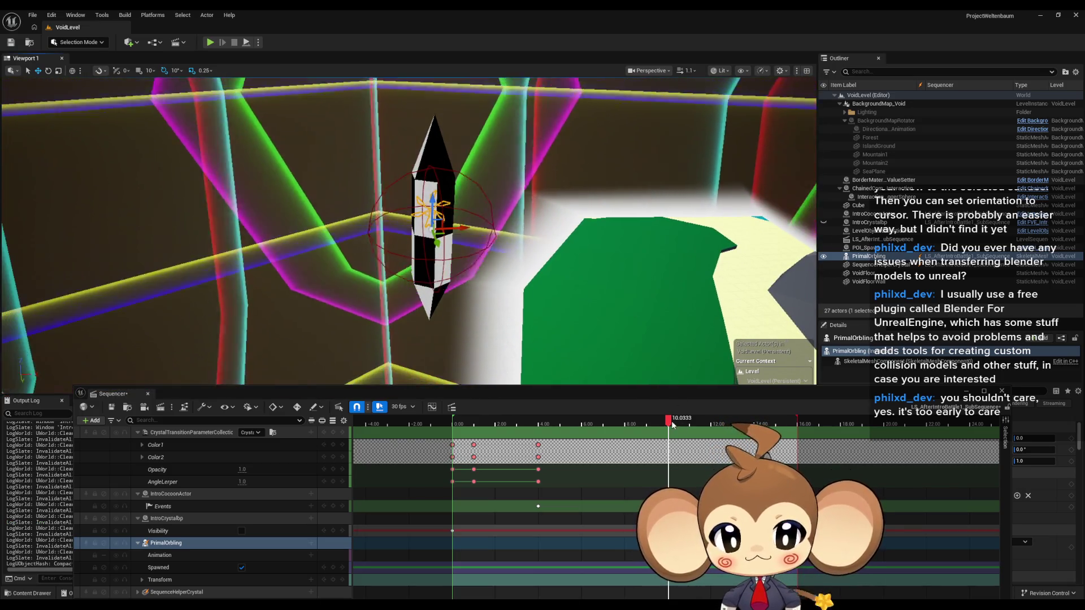
{"action": "mouse_move", "coordinate": [673, 425]}
{"action": "left_mouse_down"}
{"action": "mouse_move", "coordinate": [601, 425]}
{"action": "mouse_move", "coordinate": [632, 425]}
{"action": "left_mouse_up"}
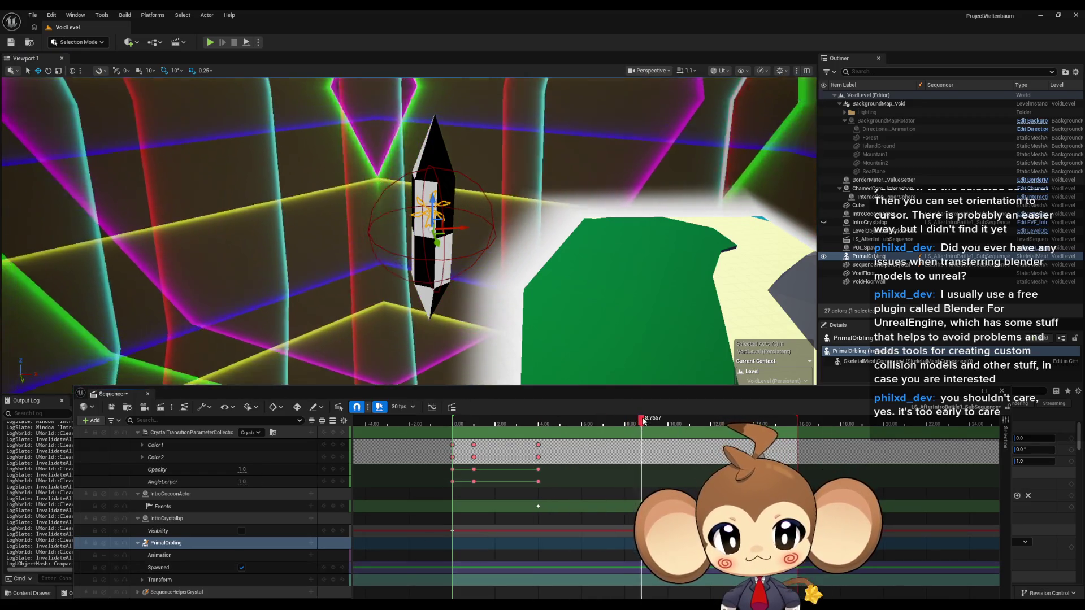
{"action": "left_click_drag", "start_coordinate": [643, 421], "coordinate": [451, 441]}
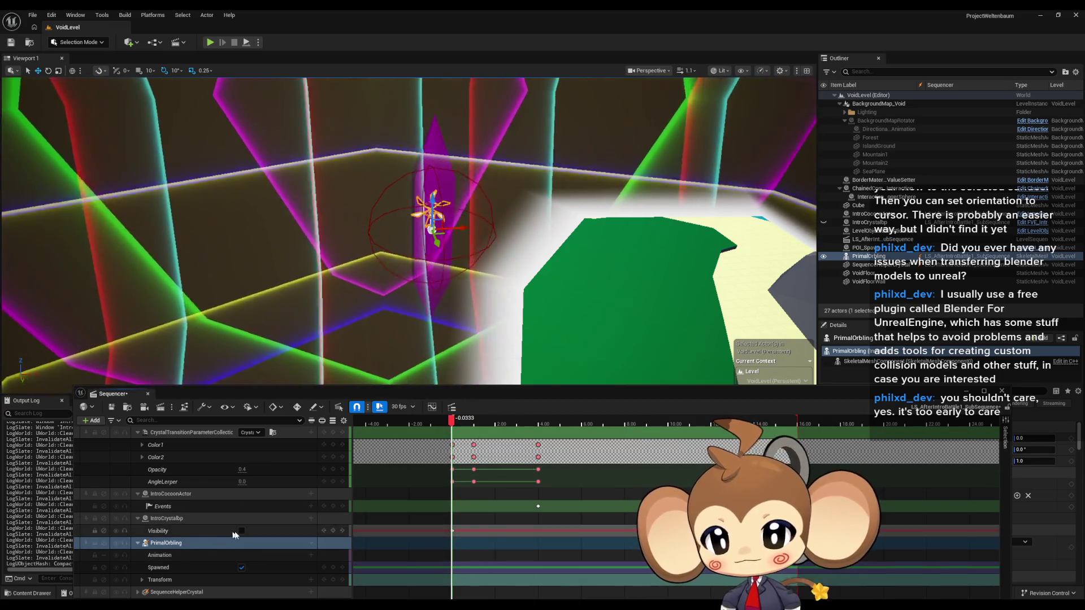
Turn Spawned on for PrimalOrbling, set time just past 9.00, and expand its Transform track
{"action": "left_click", "coordinate": [240, 567]}
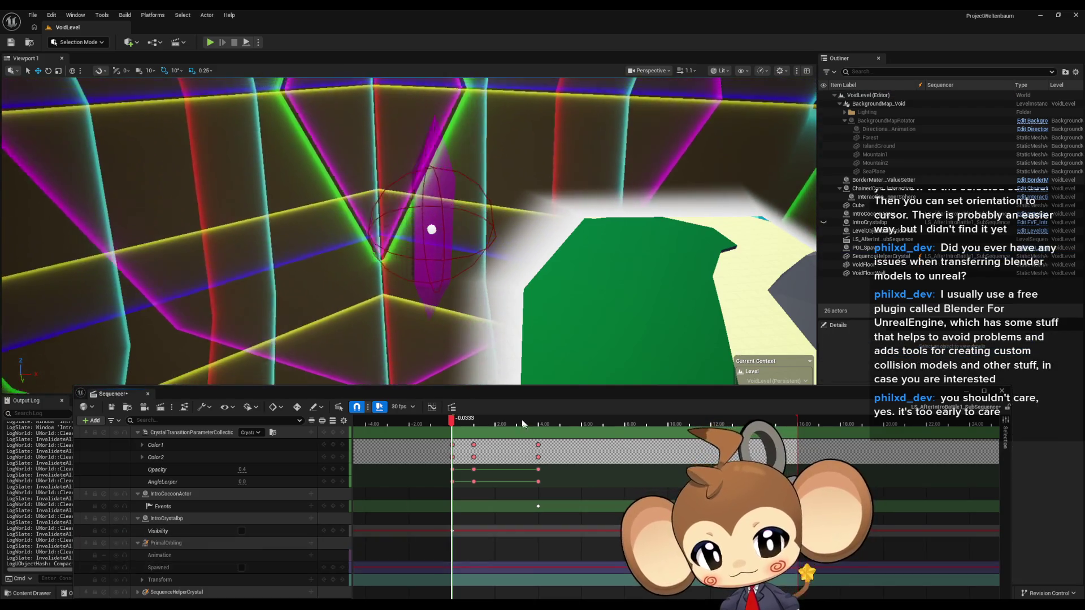
{"action": "left_click_drag", "start_coordinate": [451, 423], "coordinate": [647, 428]}
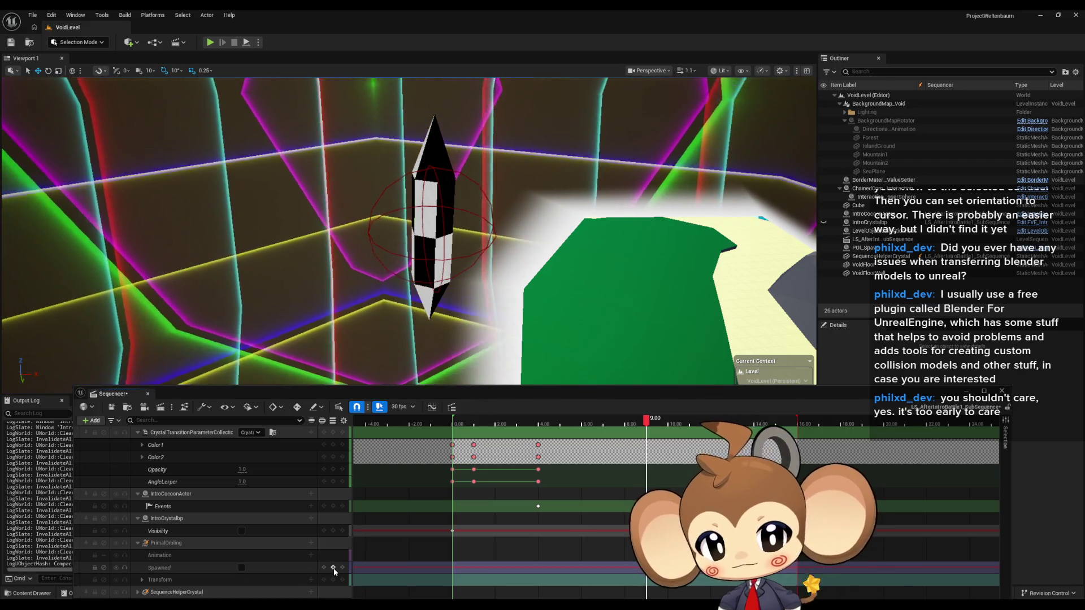
{"action": "left_click", "coordinate": [242, 567]}
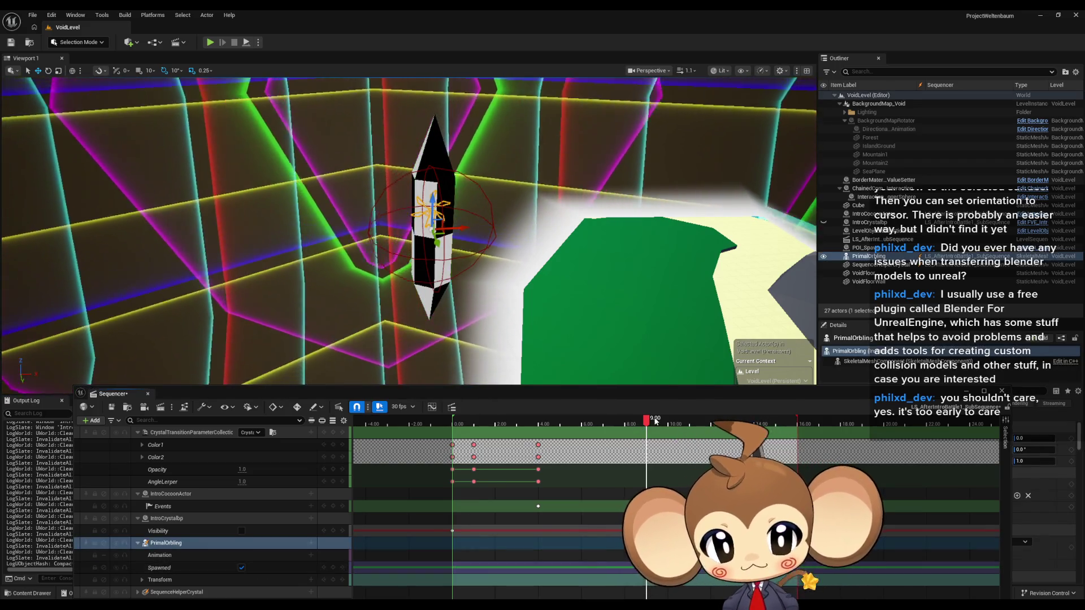
{"action": "left_click", "coordinate": [648, 423]}
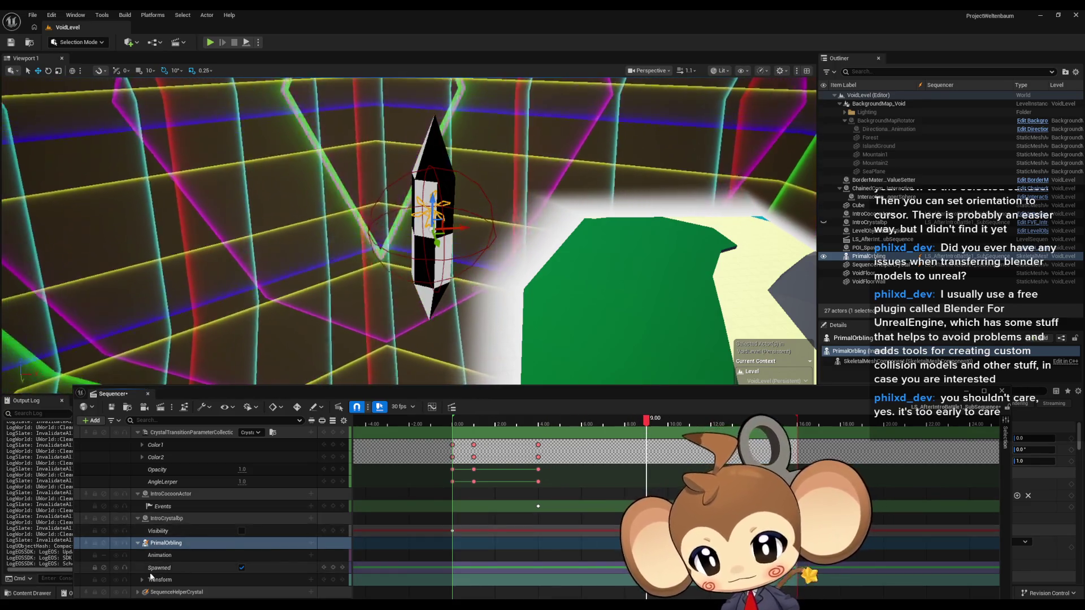
{"action": "left_click", "coordinate": [143, 580]}
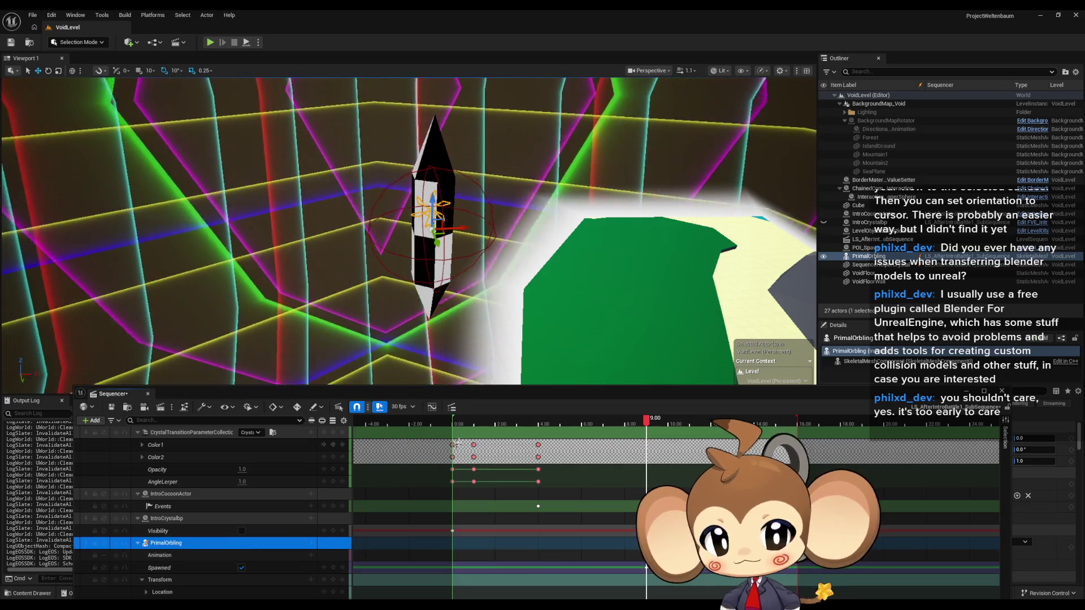
Expand Location and fly PrimalOrbling to the beach, near X 11664.5, Y -5322.3, Z -4903.6
{"action": "mouse_move", "coordinate": [458, 386]}
{"action": "left_mouse_down"}
{"action": "mouse_move", "coordinate": [451, 283]}
{"action": "mouse_move", "coordinate": [451, 314]}
{"action": "left_mouse_up"}
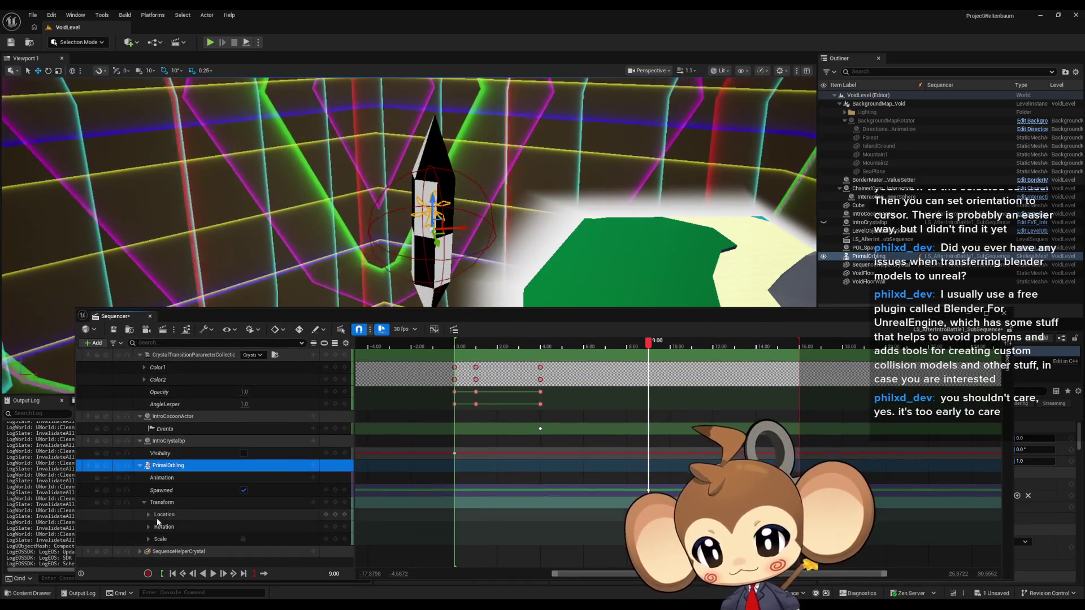
{"action": "left_click", "coordinate": [148, 514]}
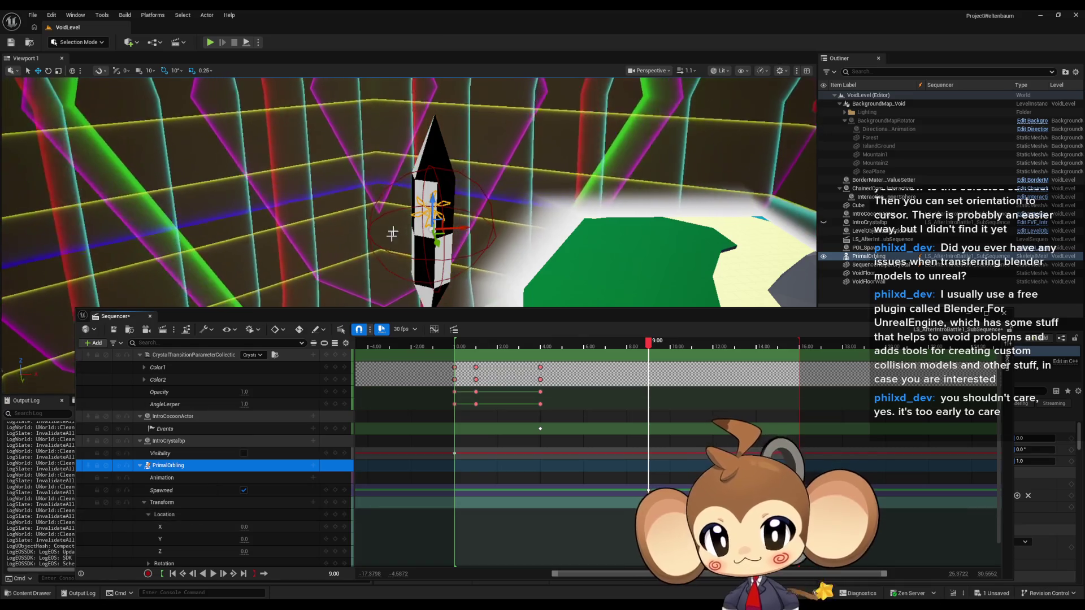
{"action": "left_click_drag", "start_coordinate": [442, 232], "coordinate": [419, 226]}
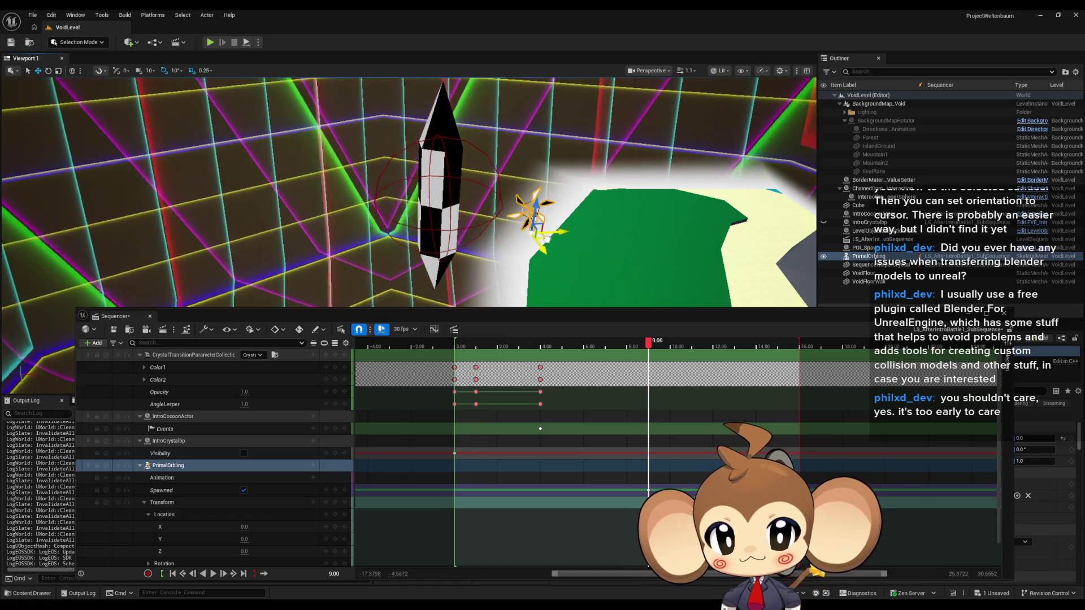
{"action": "left_click_drag", "start_coordinate": [418, 226], "coordinate": [404, 198]}
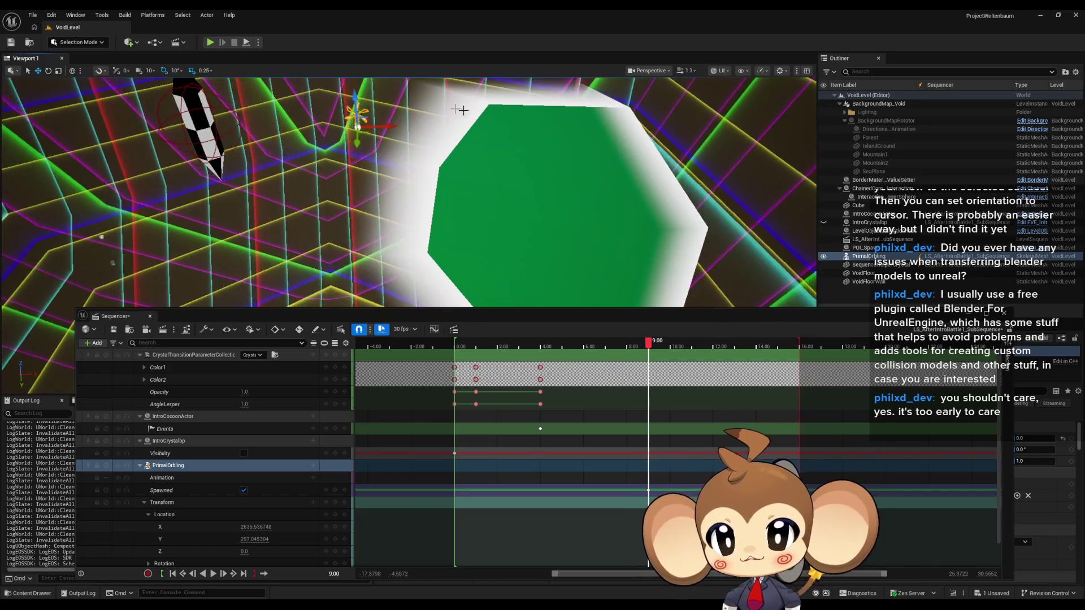
{"action": "left_click_drag", "start_coordinate": [462, 110], "coordinate": [443, 125]}
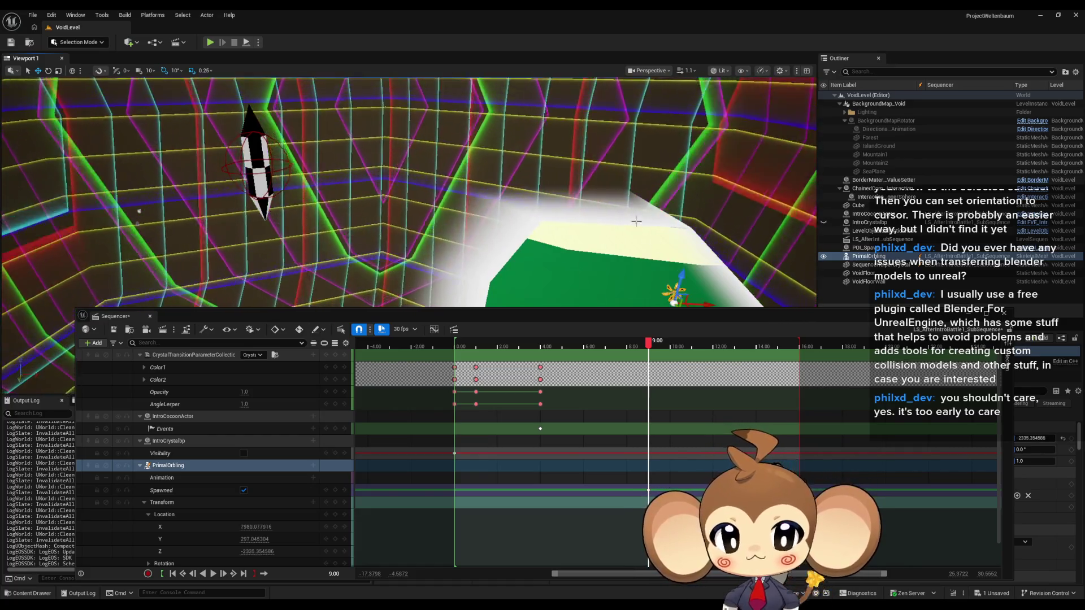
{"action": "left_click_drag", "start_coordinate": [636, 222], "coordinate": [630, 214]}
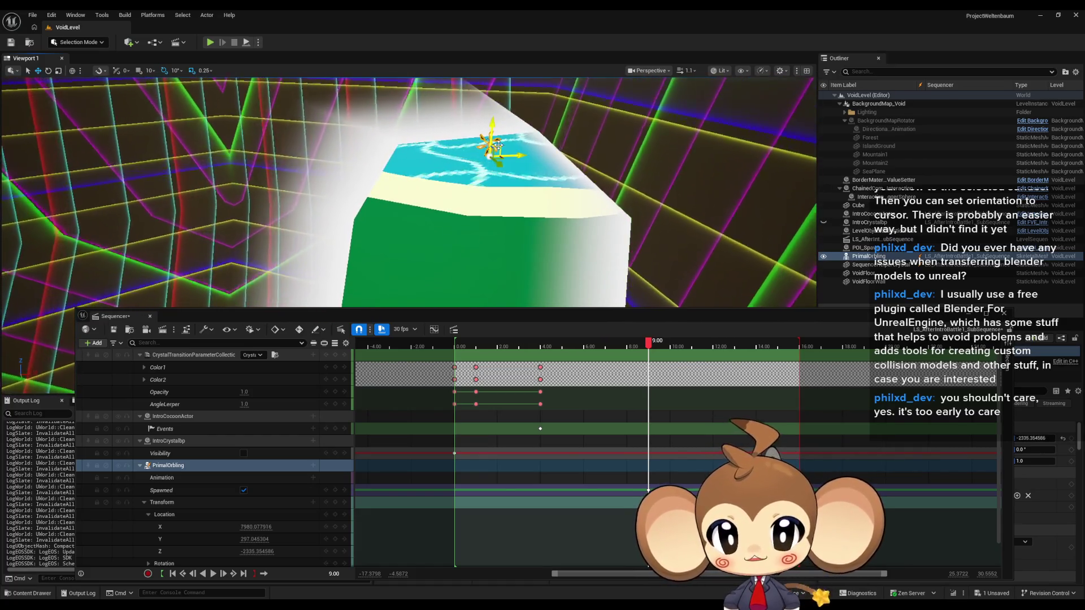
{"action": "left_click_drag", "start_coordinate": [409, 192], "coordinate": [396, 156]}
{"action": "left_click_drag", "start_coordinate": [554, 193], "coordinate": [541, 201]}
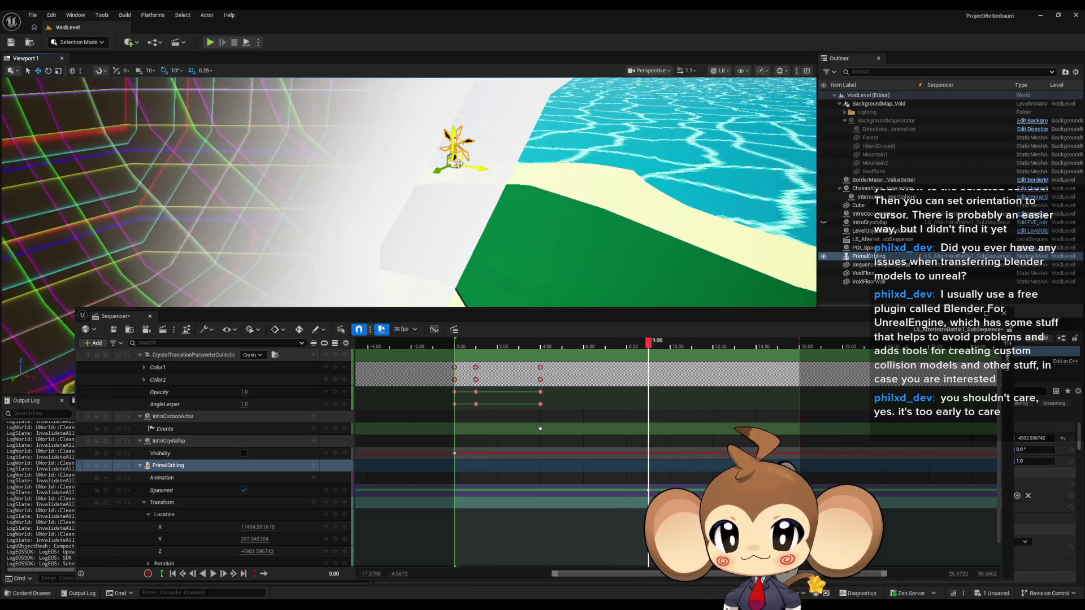
{"action": "left_click_drag", "start_coordinate": [541, 201], "coordinate": [532, 208]}
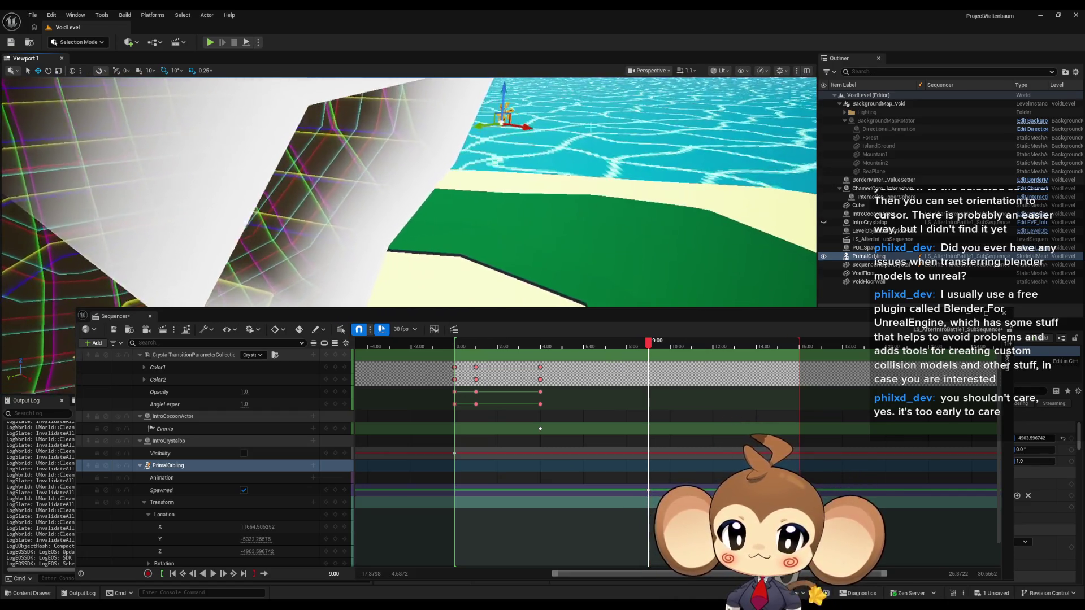
{"action": "scroll", "coordinate": [251, 523], "scroll_direction": "down", "scroll_amount": 2}
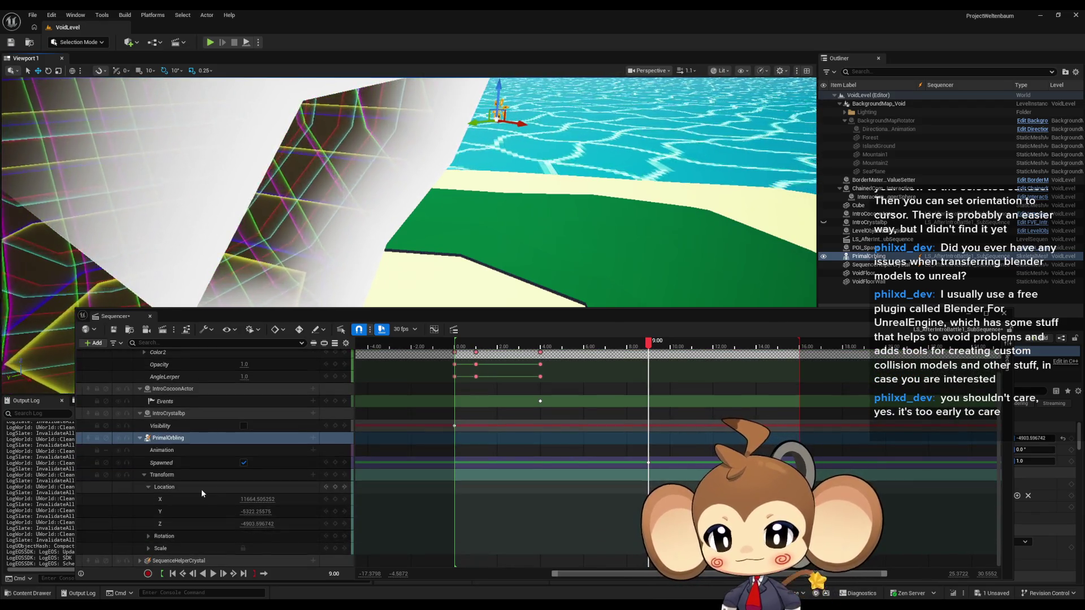
Set PrimalOrbling's uniform scale to 4.0 in its Scale track and reposition the Sequencer window
{"action": "left_click", "coordinate": [149, 549]}
{"action": "scroll", "coordinate": [215, 521], "scroll_direction": "down", "scroll_amount": 3}
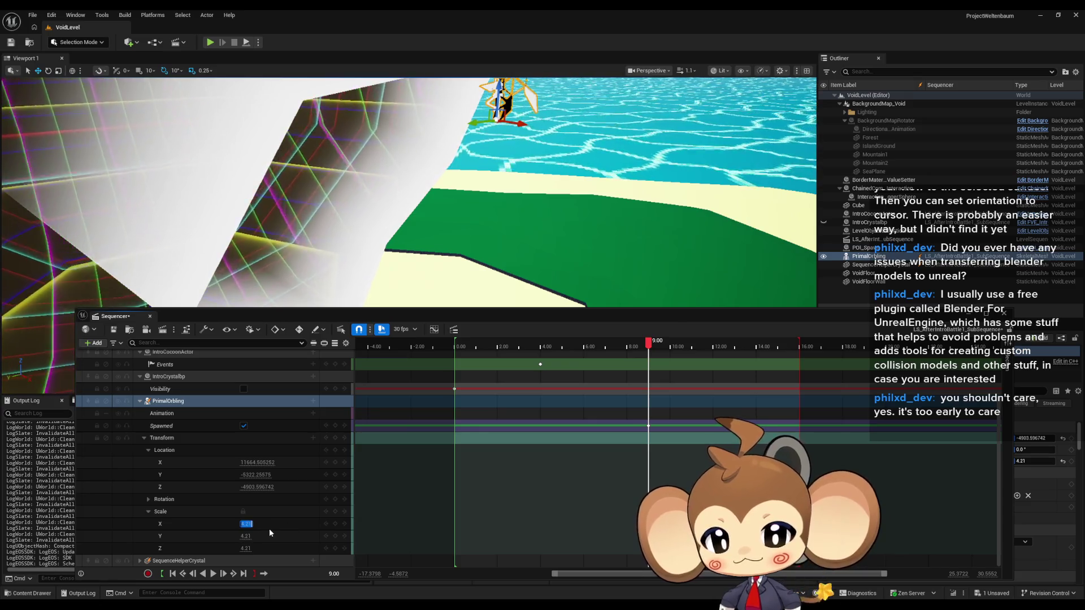
{"action": "key", "text": "Return"}
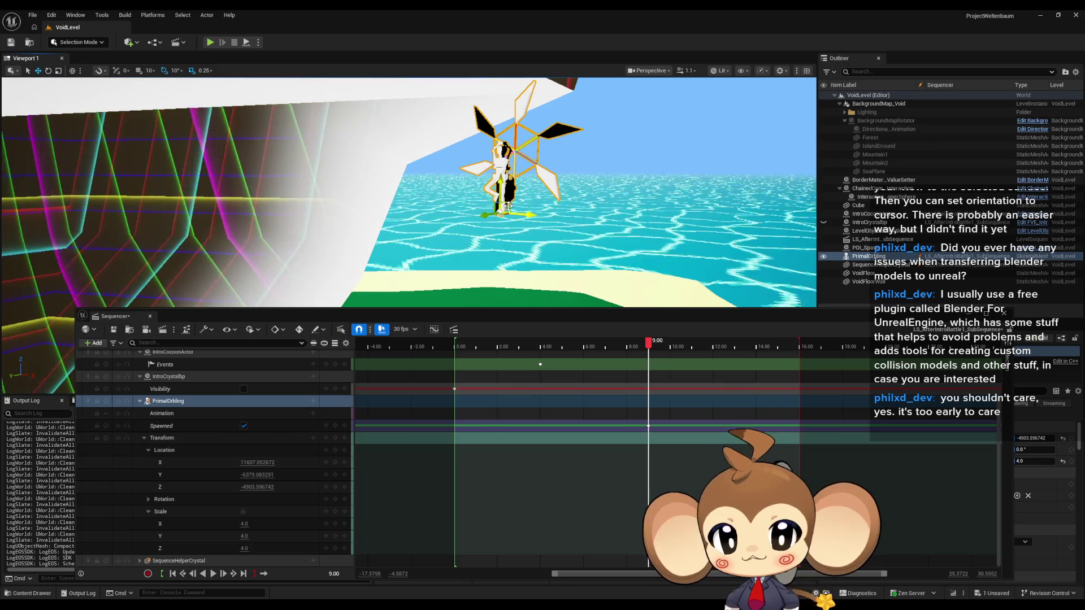
{"action": "scroll", "coordinate": [516, 212], "scroll_direction": "down", "scroll_amount": 3}
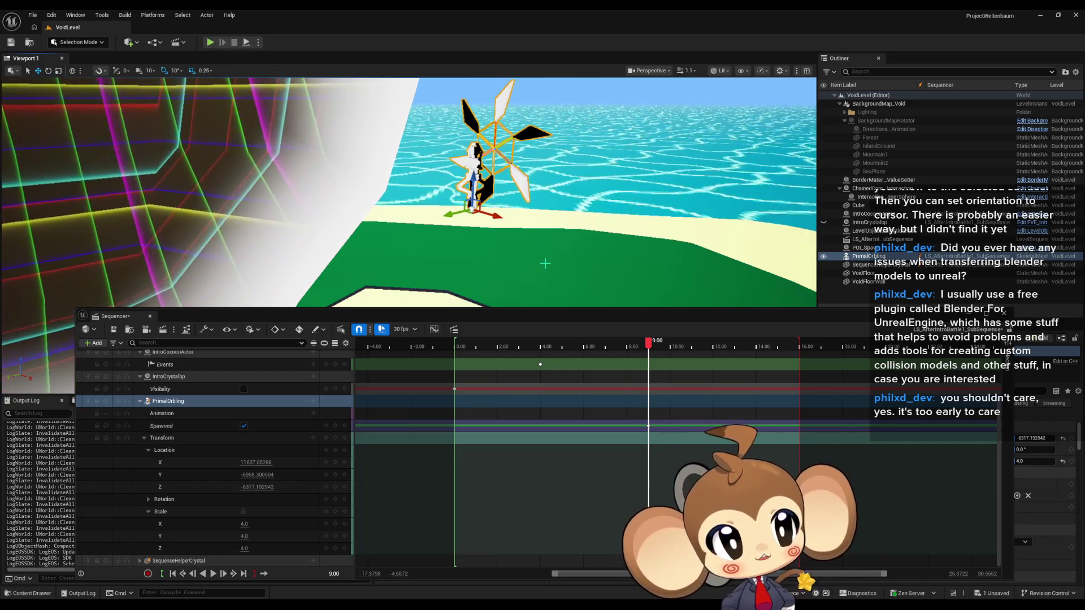
{"action": "scroll", "coordinate": [429, 192], "scroll_direction": "up", "scroll_amount": 2}
{"action": "left_click_drag", "start_coordinate": [736, 315], "coordinate": [482, 385]}
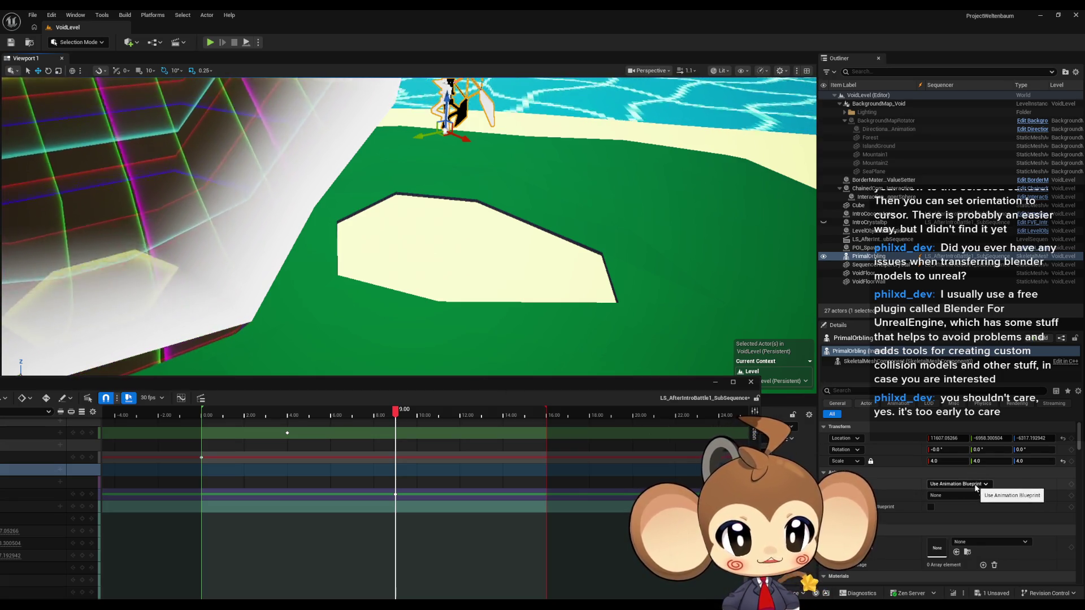
{"action": "left_click_drag", "start_coordinate": [463, 384], "coordinate": [791, 357]}
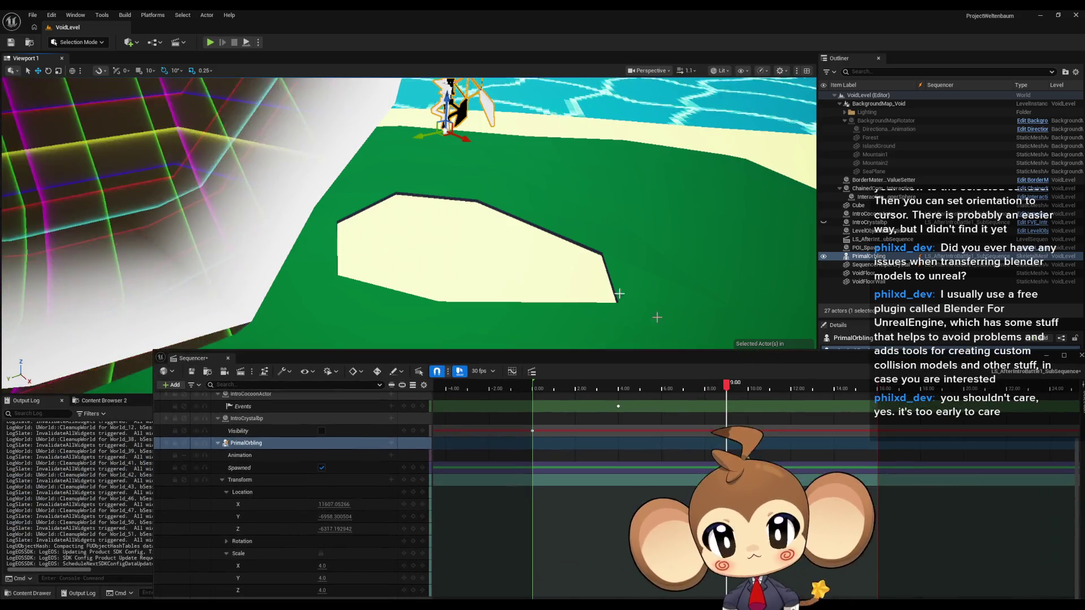
Frame PrimalOrbling, select its track, and fly the view in close to the actor by the island
{"action": "key", "text": "f"}
{"action": "left_click_drag", "start_coordinate": [489, 187], "coordinate": [512, 203]}
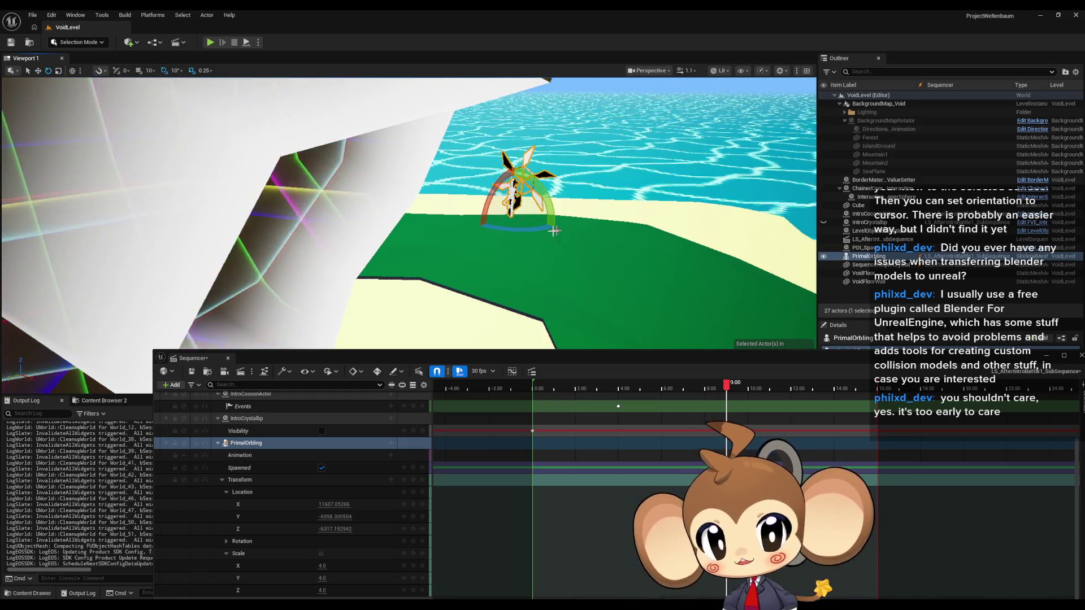
{"action": "left_click_drag", "start_coordinate": [395, 215], "coordinate": [339, 218]}
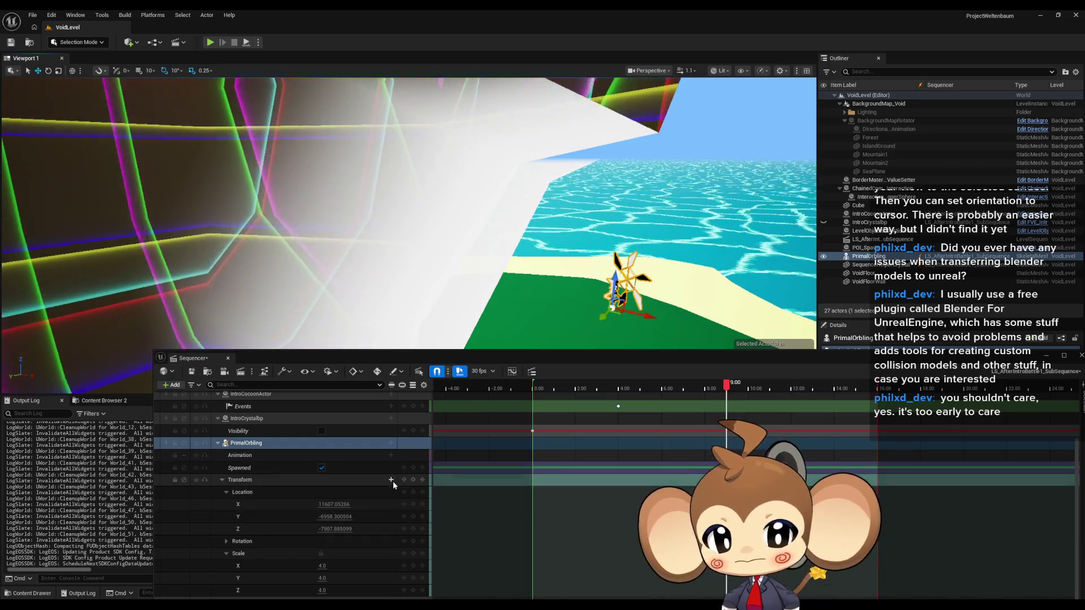
{"action": "left_click", "coordinate": [413, 481]}
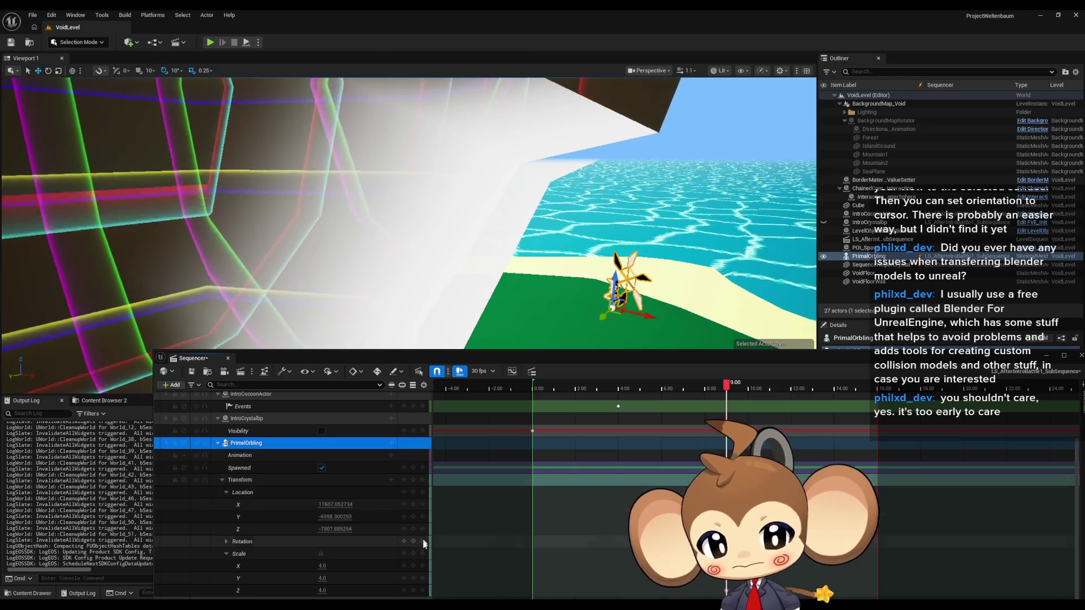
{"action": "mouse_move", "coordinate": [407, 226]}
{"action": "left_mouse_down"}
{"action": "mouse_move", "coordinate": [373, 226]}
{"action": "mouse_move", "coordinate": [429, 226]}
{"action": "mouse_move", "coordinate": [376, 223]}
{"action": "left_mouse_up"}
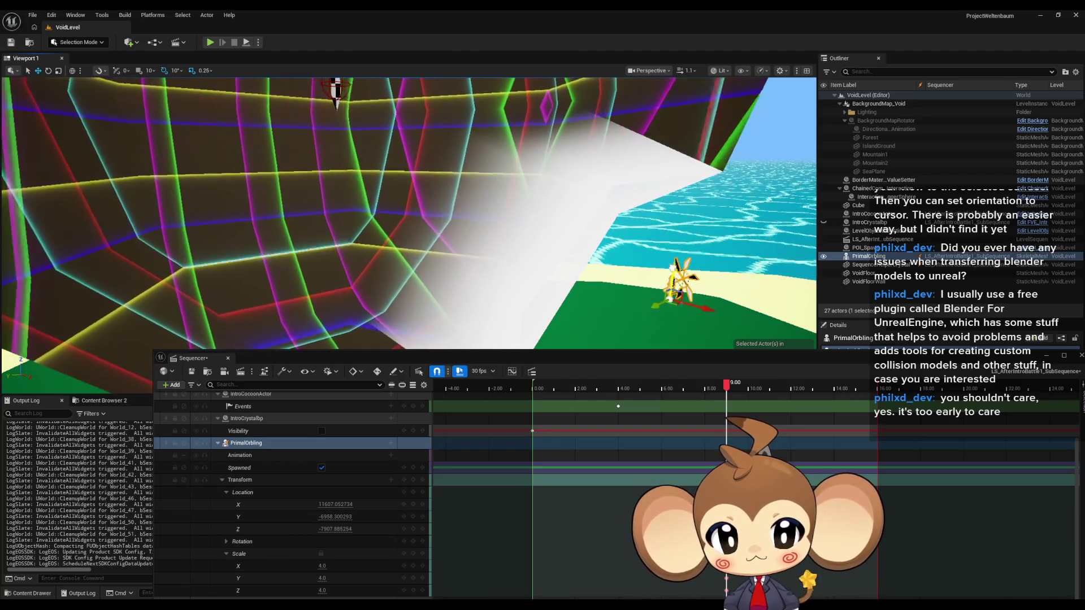
{"action": "left_click_drag", "start_coordinate": [407, 215], "coordinate": [424, 198]}
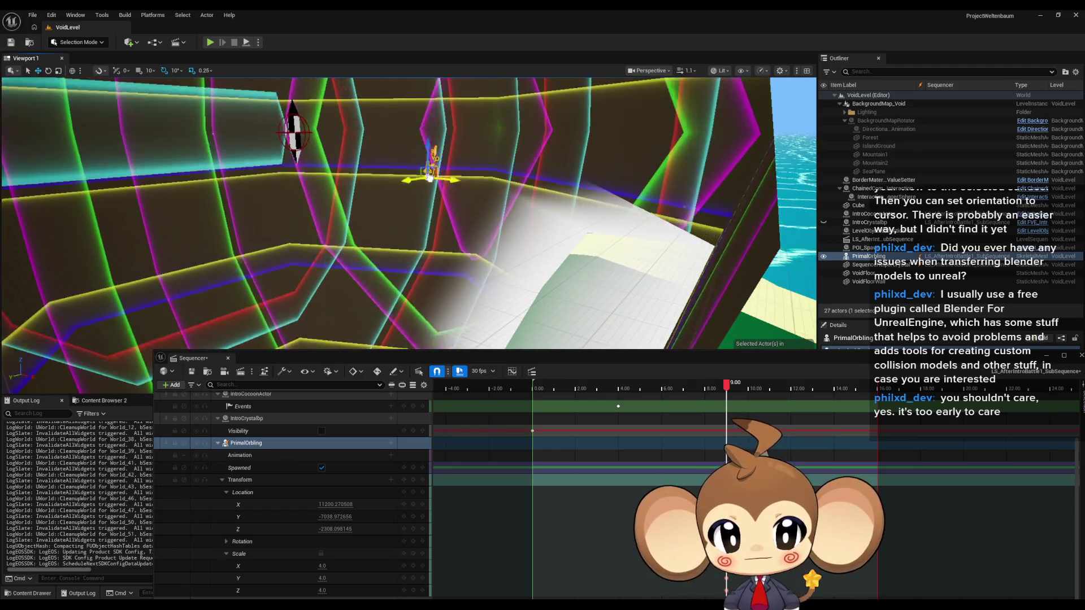
{"action": "left_click_drag", "start_coordinate": [337, 173], "coordinate": [334, 173]}
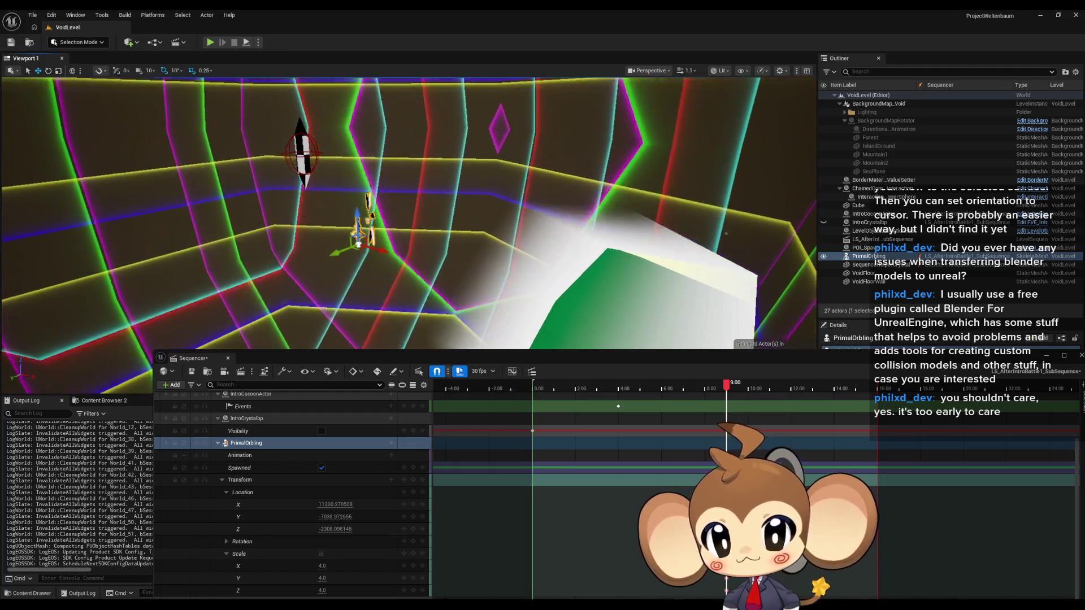
{"action": "left_click_drag", "start_coordinate": [362, 227], "coordinate": [373, 217]}
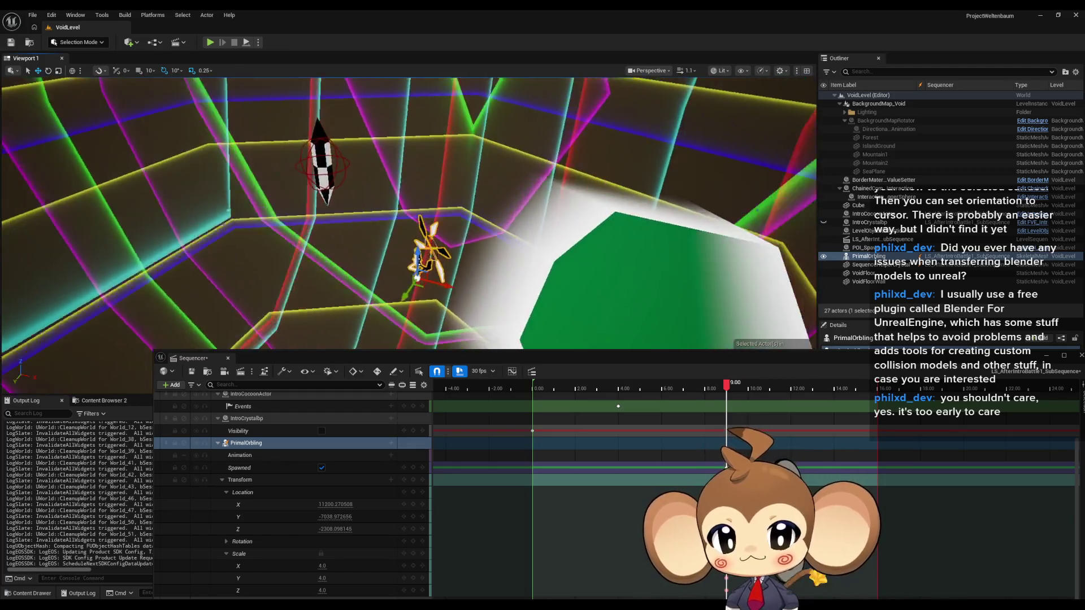
{"action": "left_click_drag", "start_coordinate": [475, 277], "coordinate": [482, 268]}
{"action": "mouse_move", "coordinate": [518, 221]}
{"action": "left_mouse_down"}
{"action": "mouse_move", "coordinate": [493, 213]}
{"action": "mouse_move", "coordinate": [472, 234]}
{"action": "mouse_move", "coordinate": [230, 269]}
{"action": "left_mouse_up"}
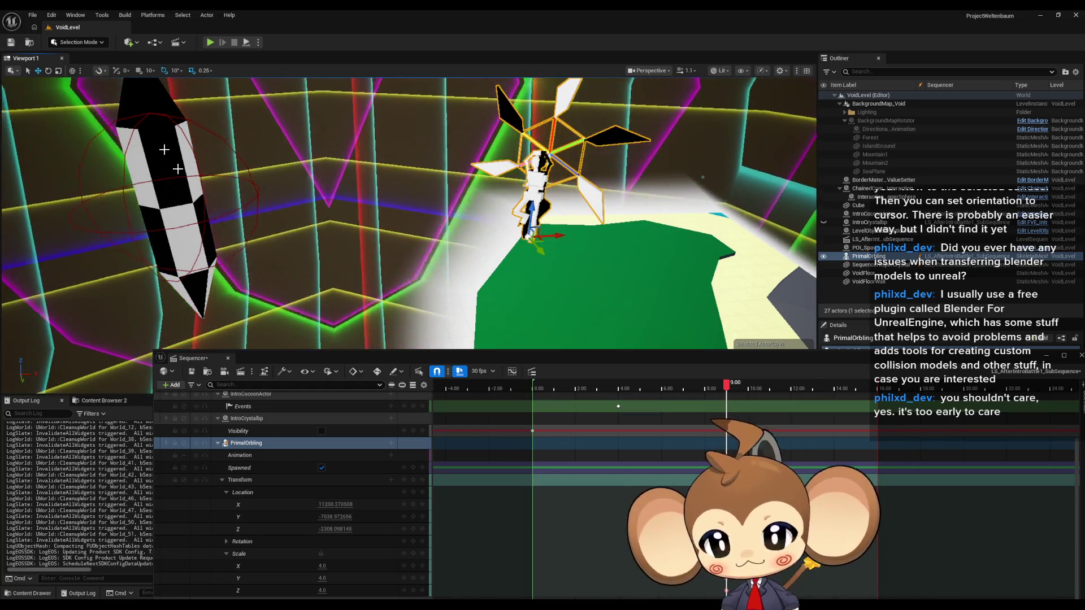
Preview the orbling from 9.00 to about 12.63 and back to 7.53, ending on the Move tool
{"action": "key", "text": "e"}
{"action": "left_click_drag", "start_coordinate": [495, 179], "coordinate": [458, 189]}
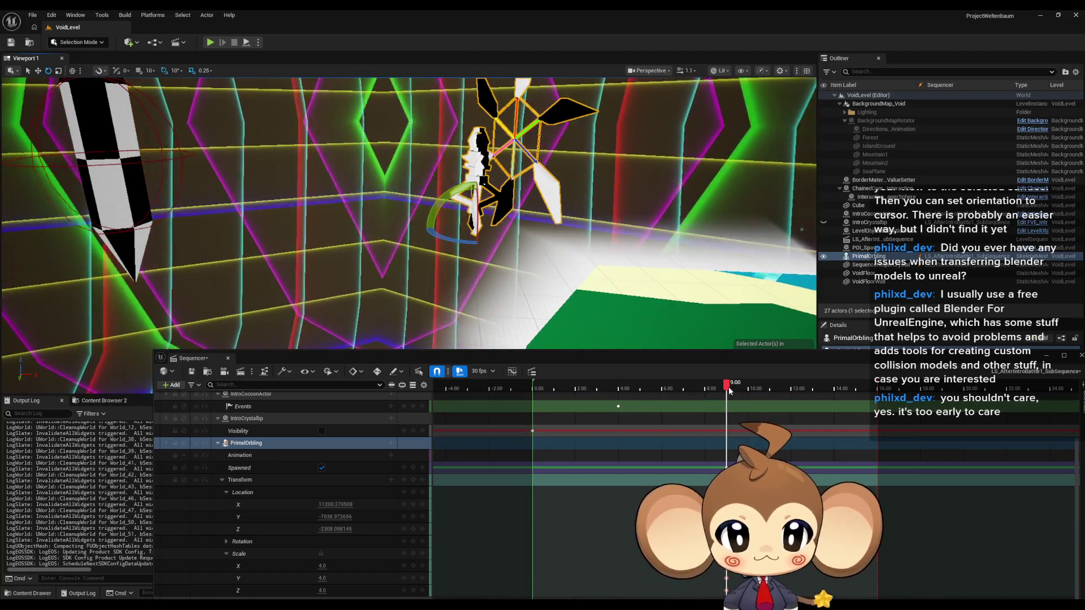
{"action": "mouse_move", "coordinate": [727, 390]}
{"action": "left_mouse_down"}
{"action": "mouse_move", "coordinate": [842, 395]}
{"action": "mouse_move", "coordinate": [727, 397]}
{"action": "mouse_move", "coordinate": [811, 399]}
{"action": "left_mouse_up"}
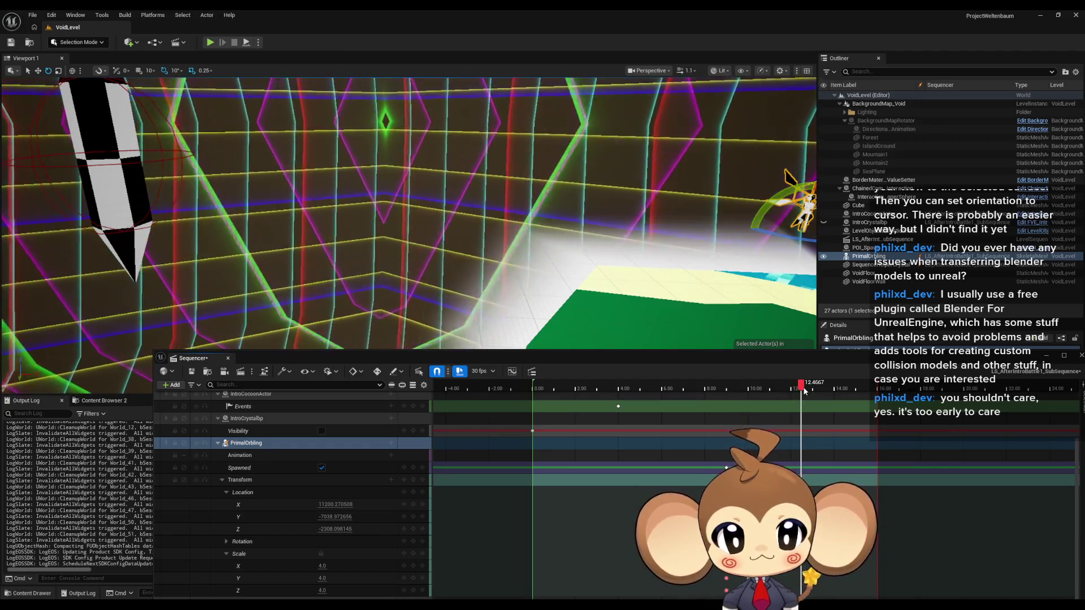
{"action": "left_click_drag", "start_coordinate": [803, 392], "coordinate": [806, 390]}
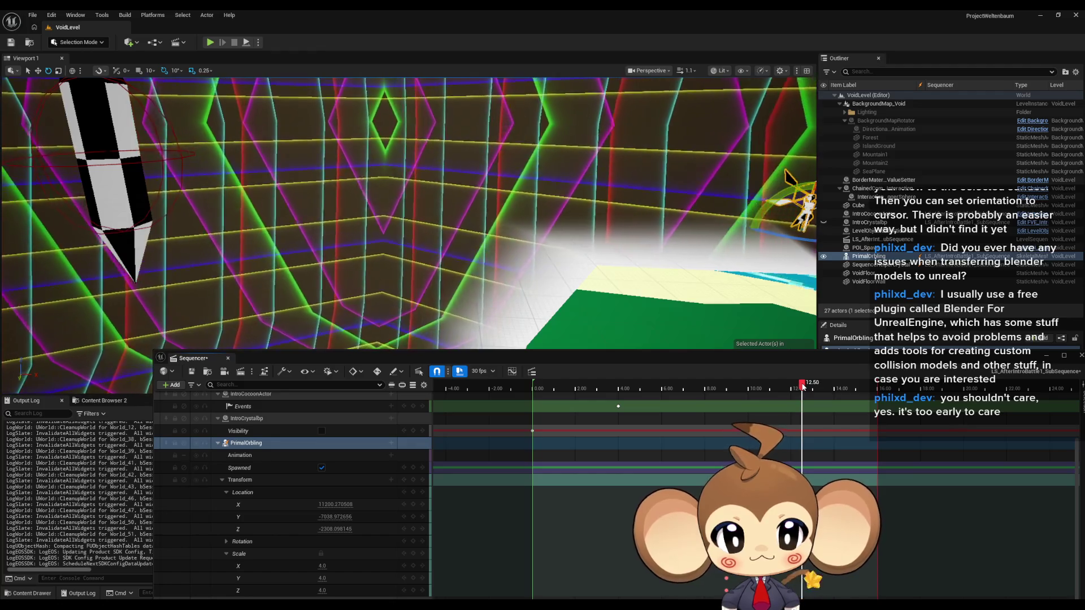
{"action": "left_click_drag", "start_coordinate": [804, 386], "coordinate": [801, 386]}
{"action": "left_click_drag", "start_coordinate": [116, 173], "coordinate": [116, 174]}
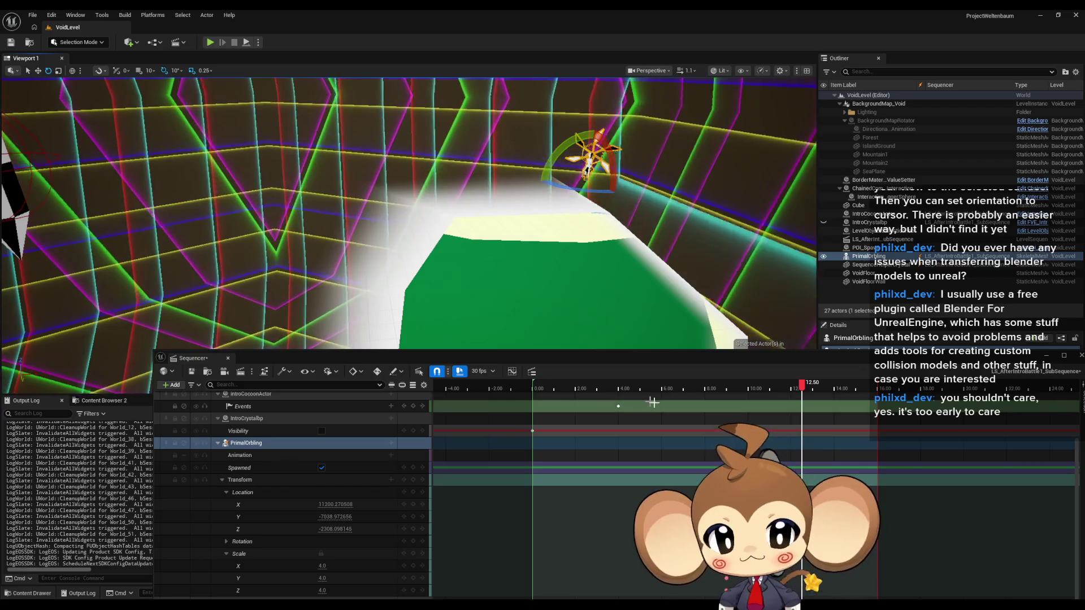
{"action": "mouse_move", "coordinate": [802, 387]}
{"action": "left_mouse_down"}
{"action": "mouse_move", "coordinate": [702, 396]}
{"action": "mouse_move", "coordinate": [726, 393]}
{"action": "left_mouse_up"}
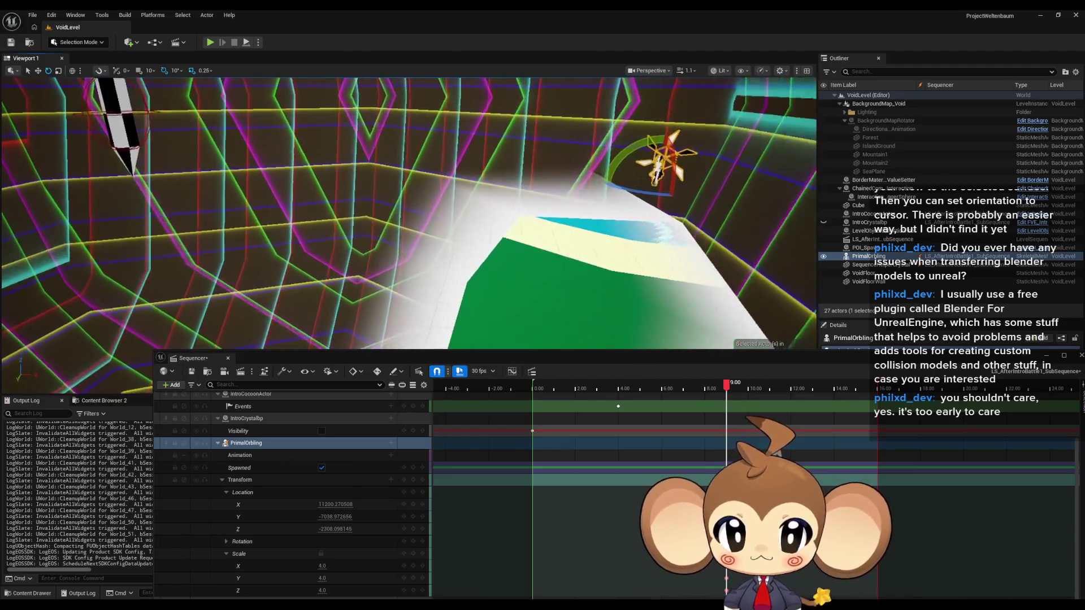
{"action": "left_click", "coordinate": [38, 70]}
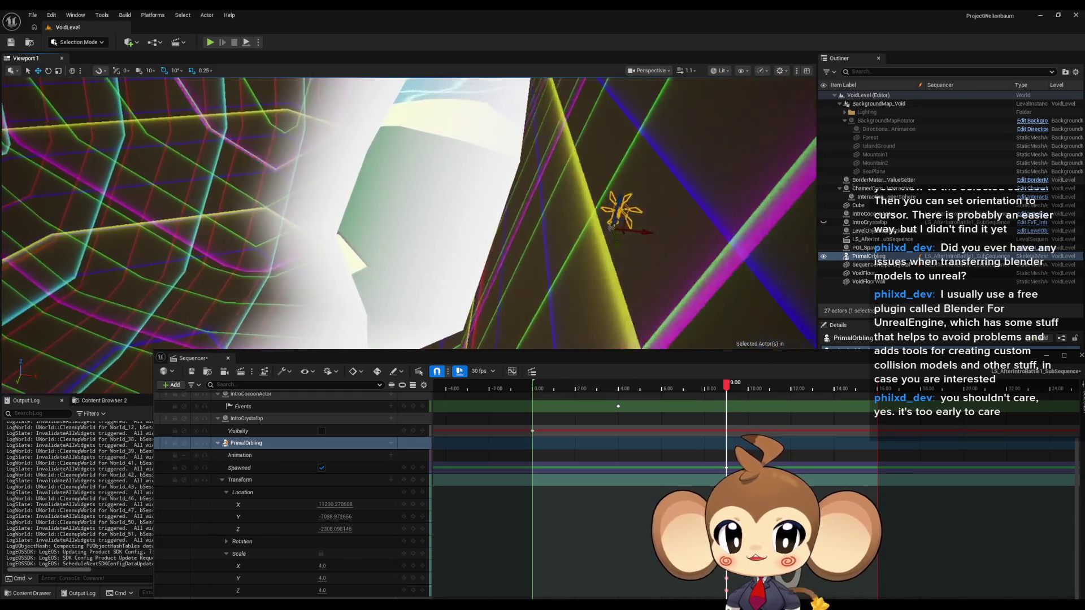
{"action": "scroll", "coordinate": [409, 213], "scroll_direction": "up", "scroll_amount": 3}
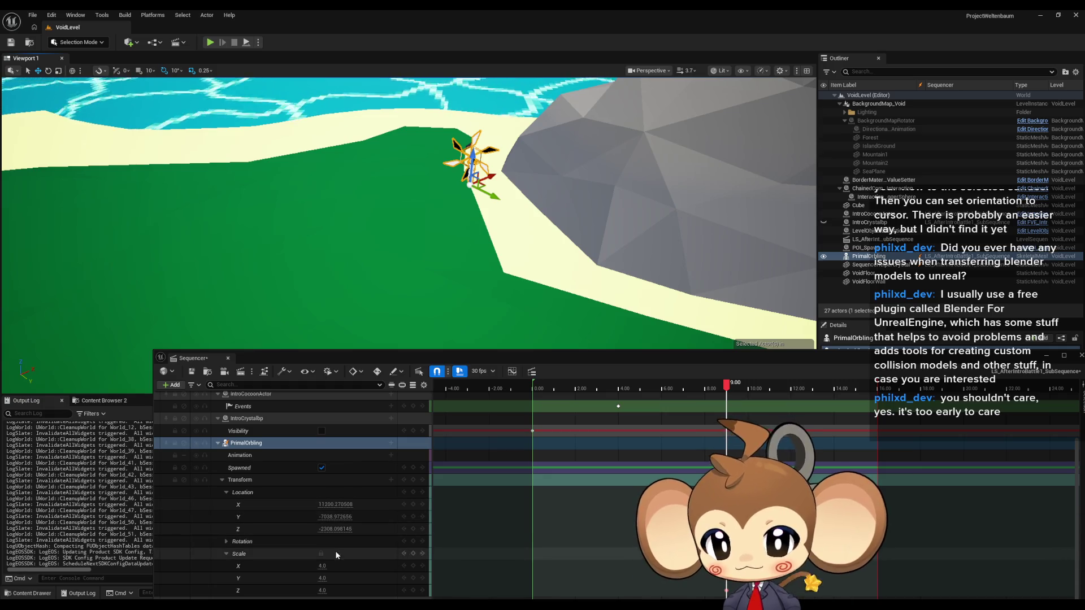
Key PrimalOrbling's transform at 9.00, then scrub to 6.83 and center the orbling in view
{"action": "left_click", "coordinate": [414, 481]}
{"action": "left_click_drag", "start_coordinate": [730, 390], "coordinate": [679, 389]}
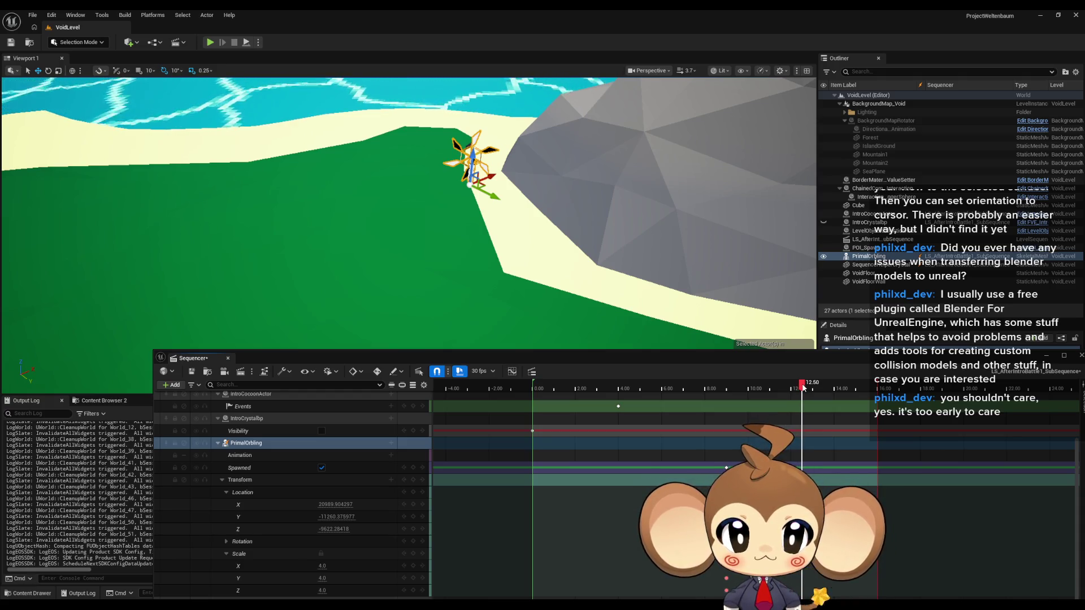
{"action": "mouse_move", "coordinate": [625, 225]}
{"action": "left_mouse_down"}
{"action": "mouse_move", "coordinate": [62, 82]}
{"action": "mouse_move", "coordinate": [646, 273]}
{"action": "left_mouse_up"}
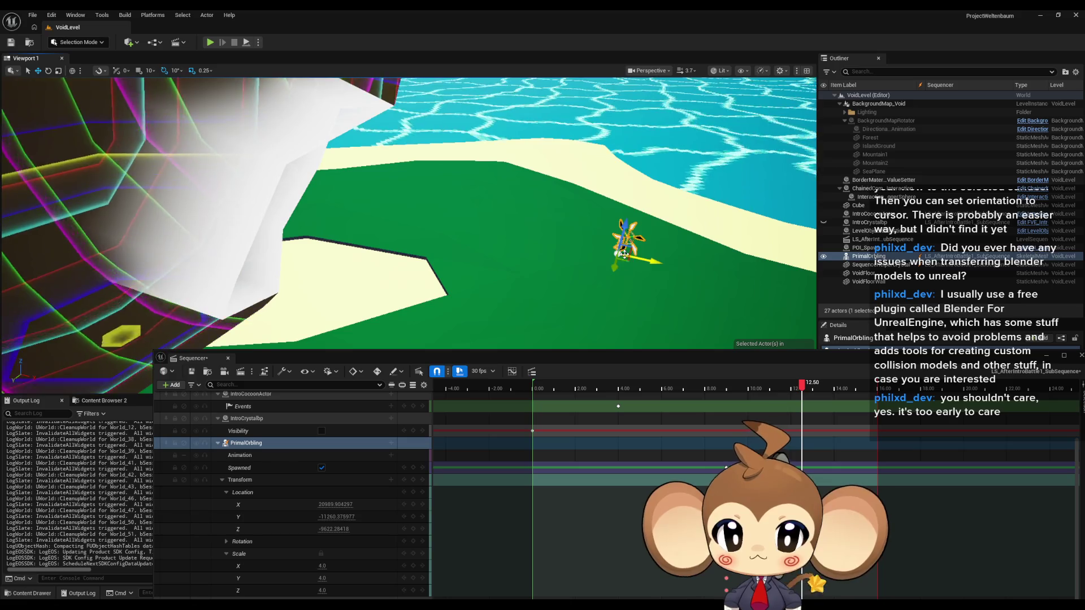
{"action": "mouse_move", "coordinate": [136, 134]}
{"action": "left_mouse_down"}
{"action": "mouse_move", "coordinate": [62, 144]}
{"action": "mouse_move", "coordinate": [367, 226]}
{"action": "left_mouse_up"}
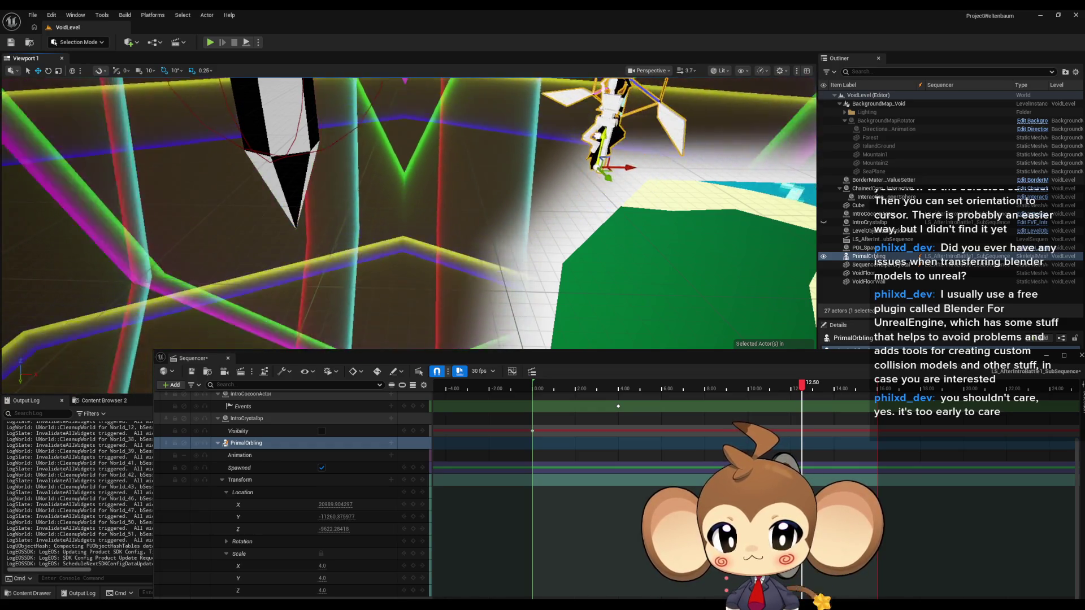
{"action": "mouse_move", "coordinate": [368, 226]}
{"action": "left_mouse_down"}
{"action": "mouse_move", "coordinate": [529, 290]}
{"action": "mouse_move", "coordinate": [678, 276]}
{"action": "left_mouse_up"}
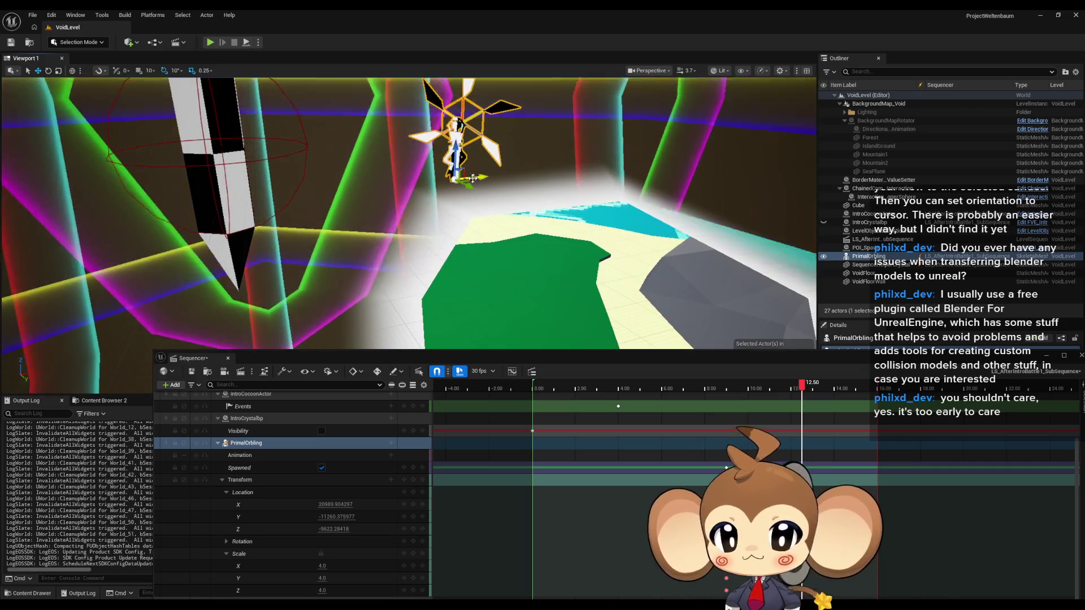
{"action": "left_click_drag", "start_coordinate": [678, 276], "coordinate": [763, 267]}
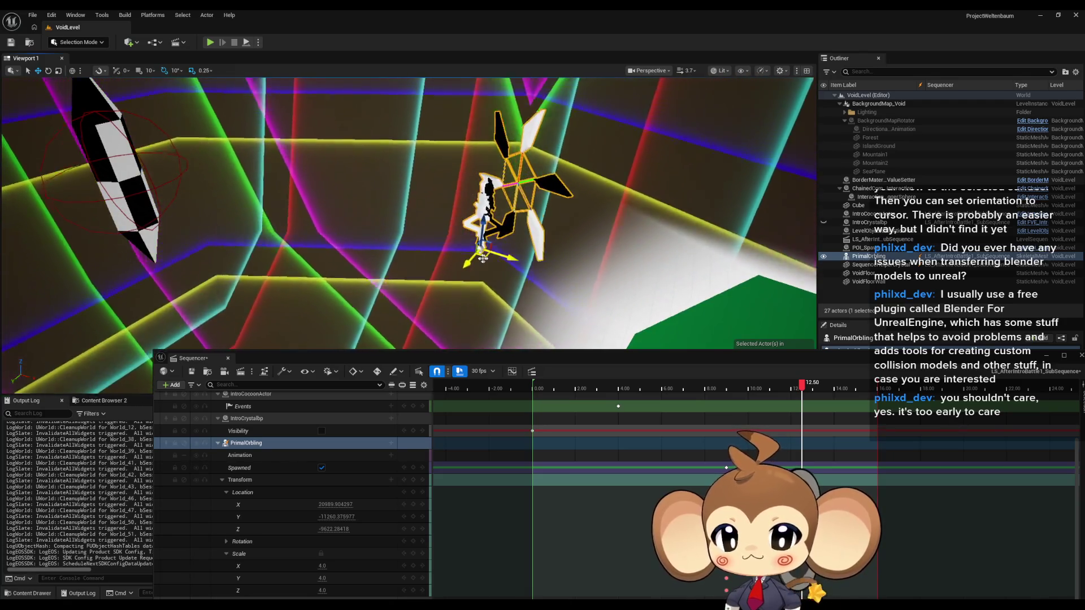
{"action": "left_click_drag", "start_coordinate": [483, 259], "coordinate": [542, 247]}
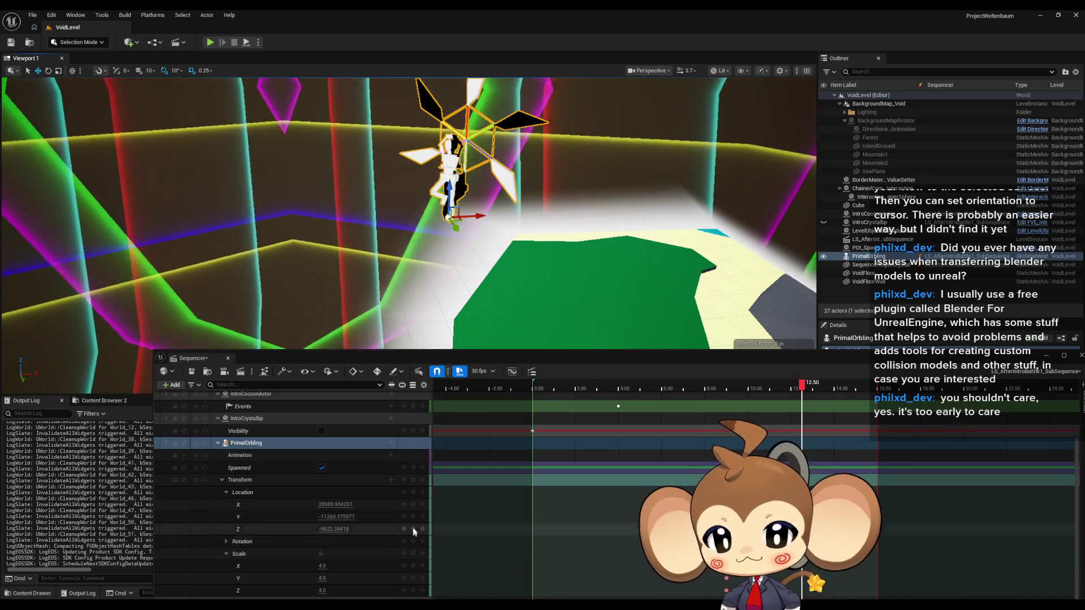
Add a transform key at 12.50 and check the orbling's flight around 10.97 seconds
{"action": "left_click", "coordinate": [413, 480]}
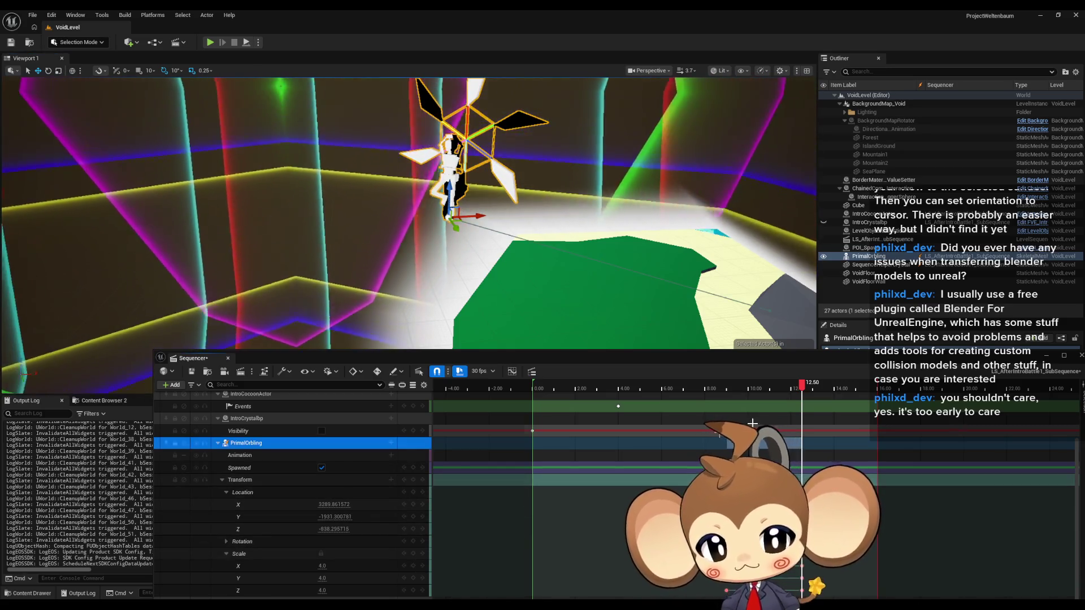
{"action": "left_click", "coordinate": [766, 386]}
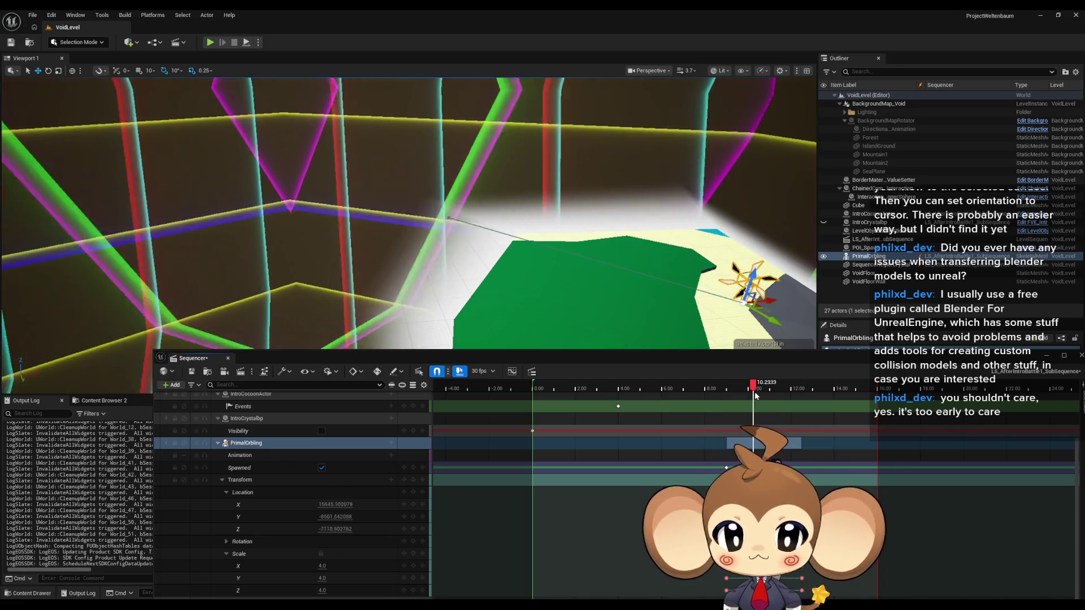
{"action": "left_click_drag", "start_coordinate": [761, 392], "coordinate": [773, 393]}
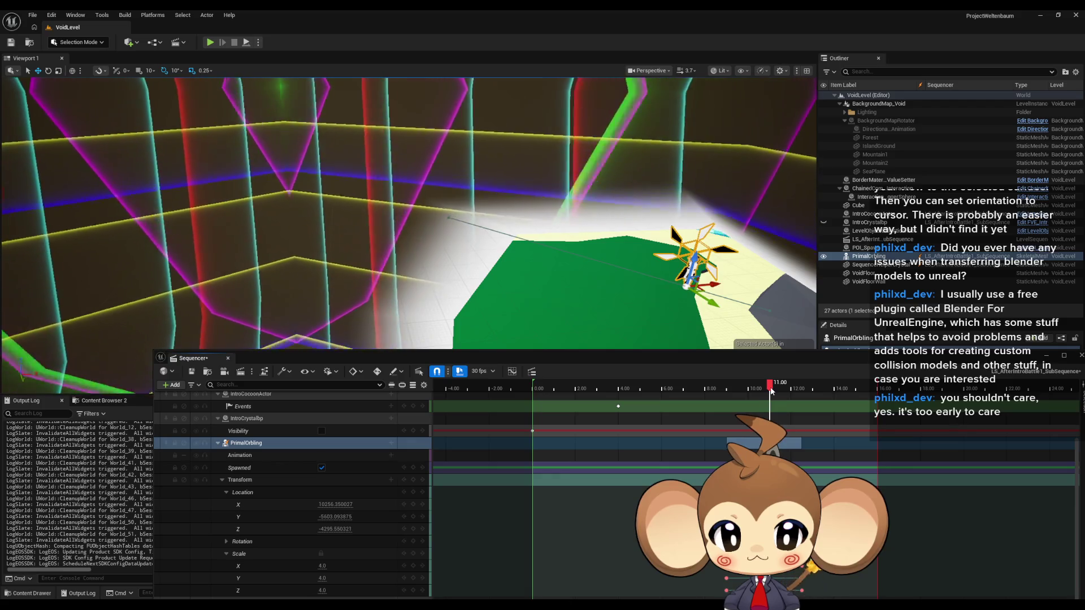
{"action": "mouse_move", "coordinate": [715, 288]}
{"action": "left_mouse_down"}
{"action": "mouse_move", "coordinate": [591, 279]}
{"action": "mouse_move", "coordinate": [560, 257]}
{"action": "mouse_move", "coordinate": [584, 252]}
{"action": "mouse_move", "coordinate": [568, 265]}
{"action": "mouse_move", "coordinate": [582, 238]}
{"action": "mouse_move", "coordinate": [552, 248]}
{"action": "left_mouse_up"}
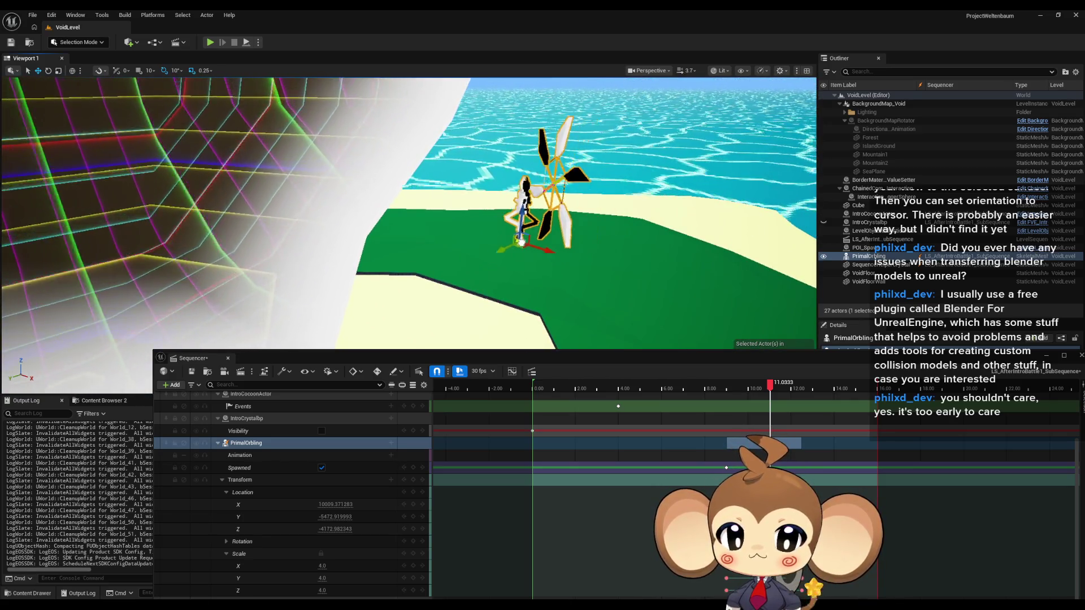
{"action": "left_click_drag", "start_coordinate": [552, 249], "coordinate": [531, 259]}
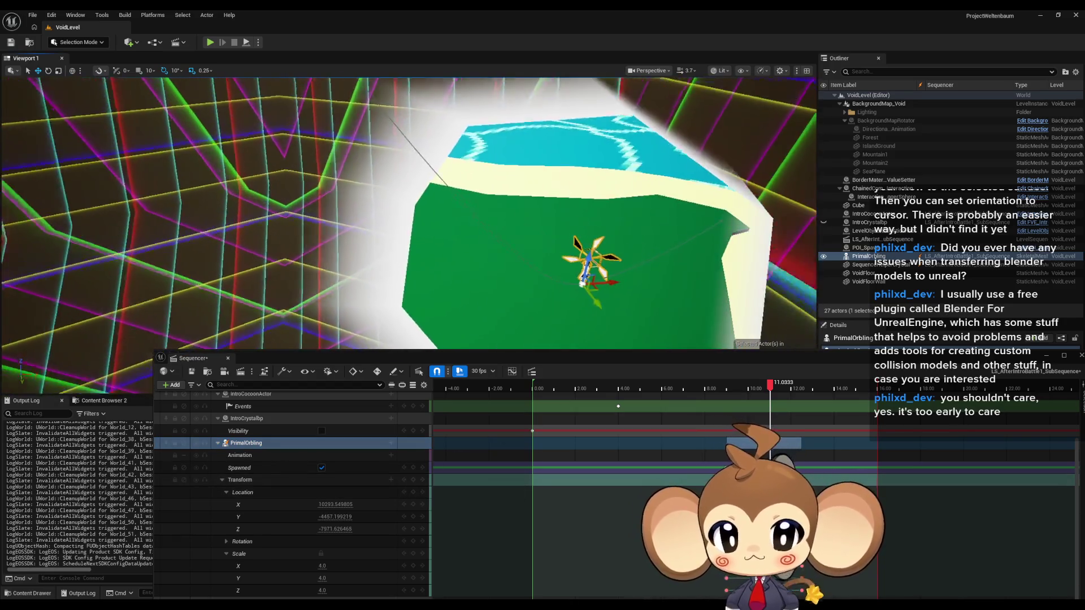
{"action": "left_click_drag", "start_coordinate": [406, 226], "coordinate": [385, 248]}
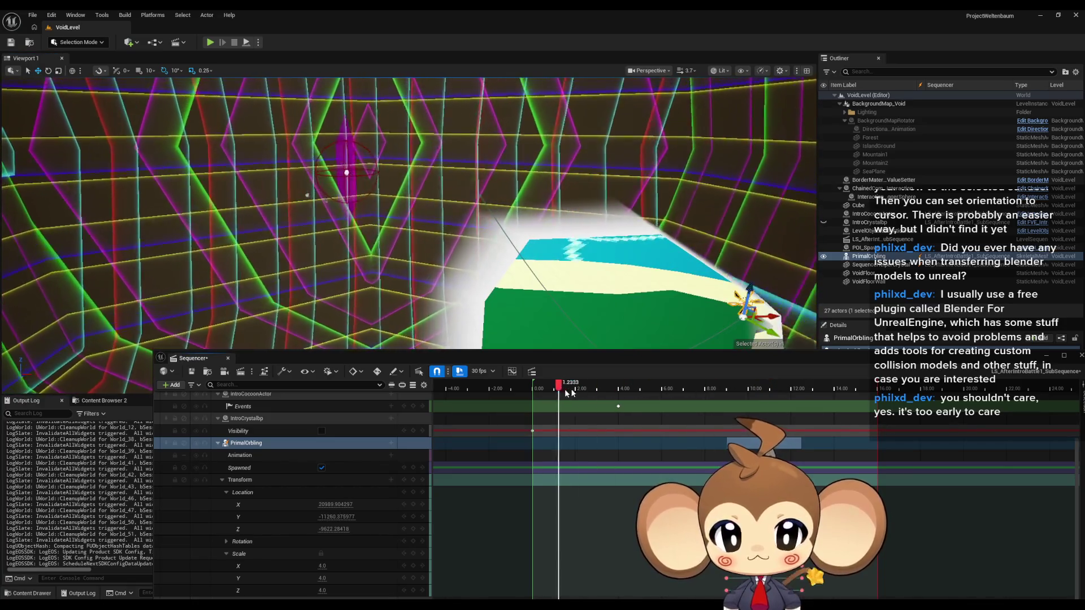
Preview the orbling's motion from 7.50, save the sequence, and browse to the top-level Content folder
{"action": "left_click", "coordinate": [701, 386]}
{"action": "mouse_move", "coordinate": [835, 386]}
{"action": "left_mouse_down"}
{"action": "mouse_move", "coordinate": [590, 388]}
{"action": "mouse_move", "coordinate": [795, 395]}
{"action": "mouse_move", "coordinate": [469, 388]}
{"action": "mouse_move", "coordinate": [802, 412]}
{"action": "mouse_move", "coordinate": [532, 418]}
{"action": "left_mouse_up"}
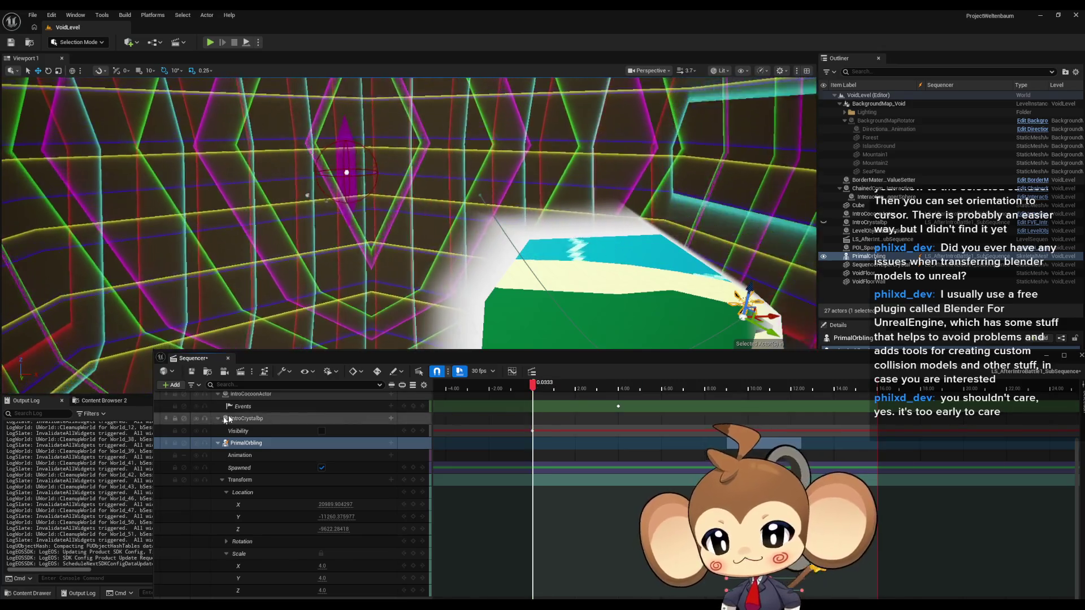
{"action": "key", "text": "ctrl+s"}
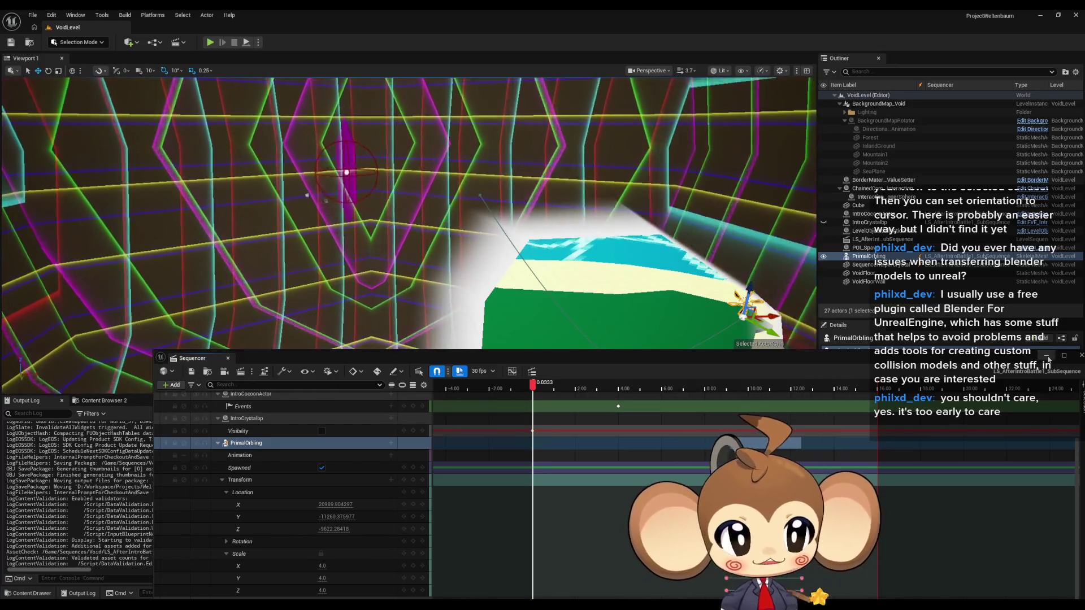
{"action": "key", "text": "ctrl+b"}
{"action": "left_click", "coordinate": [617, 427]}
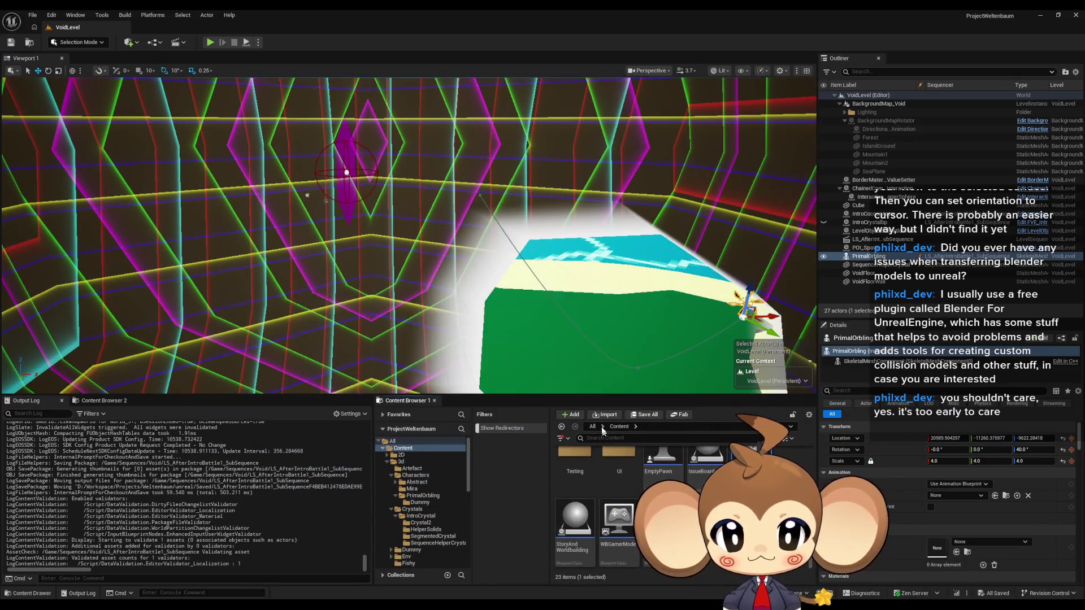
Run Play In Editor with Alt+P to watch the sequence, then stop with Escape
{"action": "key", "text": "alt+p"}
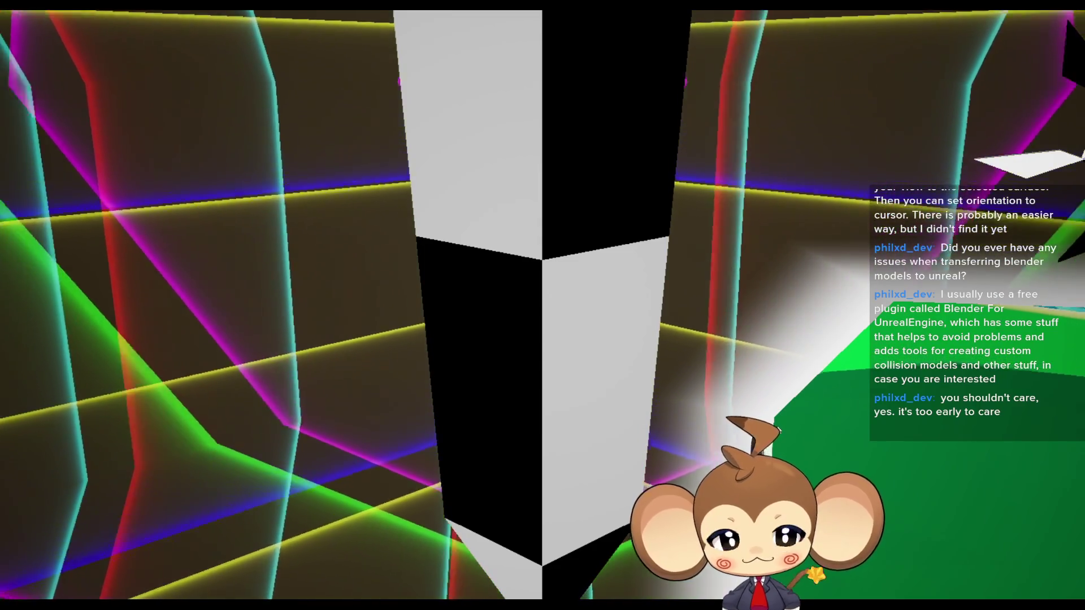
{"action": "key", "text": "Escape"}
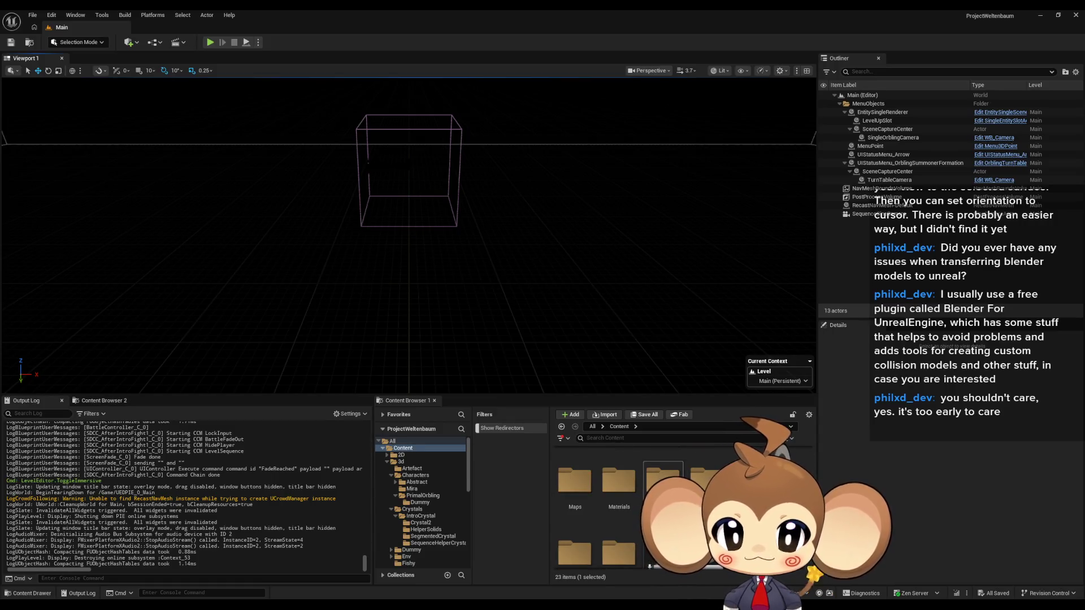
Open LS_AfterIntroBattle1_SubSequence from Sequences > Void, tidy the PrimalOrbling tracks at 9.00, and save
{"action": "scroll", "coordinate": [638, 515], "scroll_direction": "down", "scroll_amount": 2}
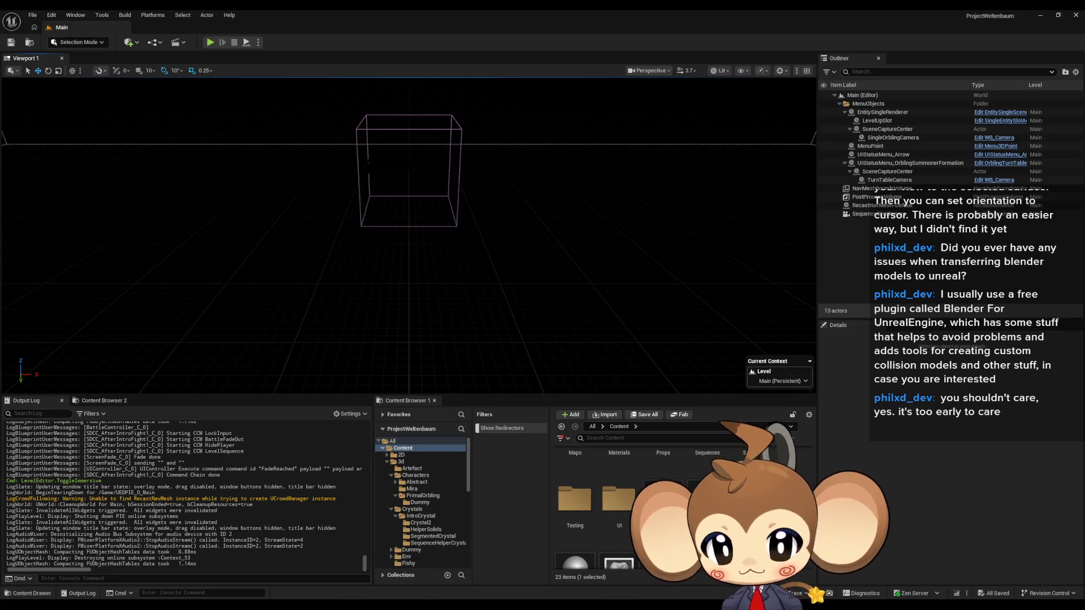
{"action": "scroll", "coordinate": [622, 497], "scroll_direction": "up", "scroll_amount": 2}
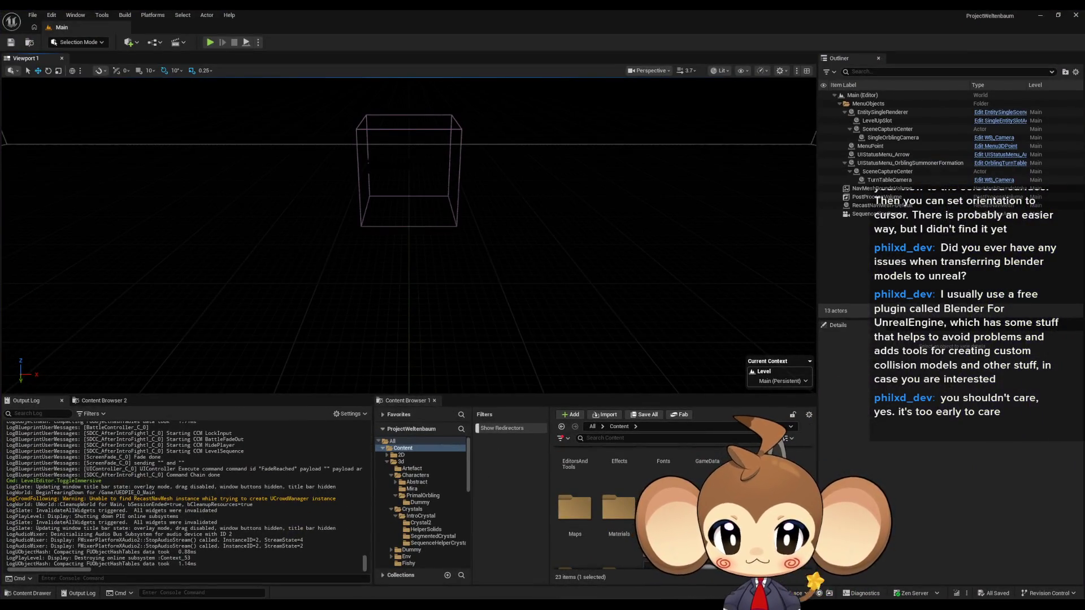
{"action": "double_click", "coordinate": [707, 506]}
{"action": "double_click", "coordinate": [664, 474]}
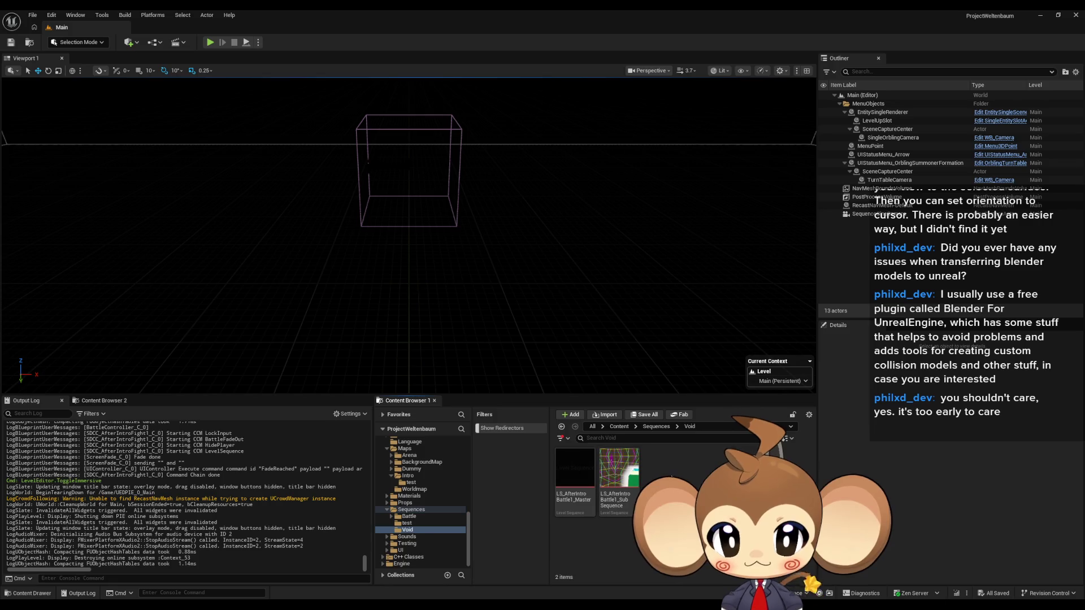
{"action": "double_click", "coordinate": [625, 484]}
{"action": "scroll", "coordinate": [346, 537], "scroll_direction": "down", "scroll_amount": 3}
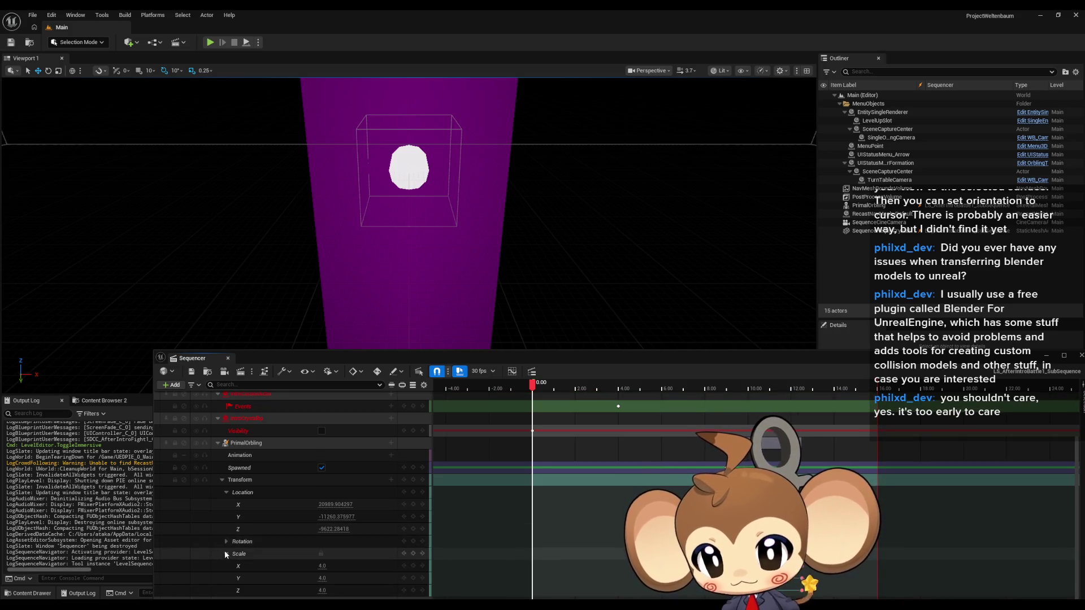
{"action": "left_click", "coordinate": [222, 480]}
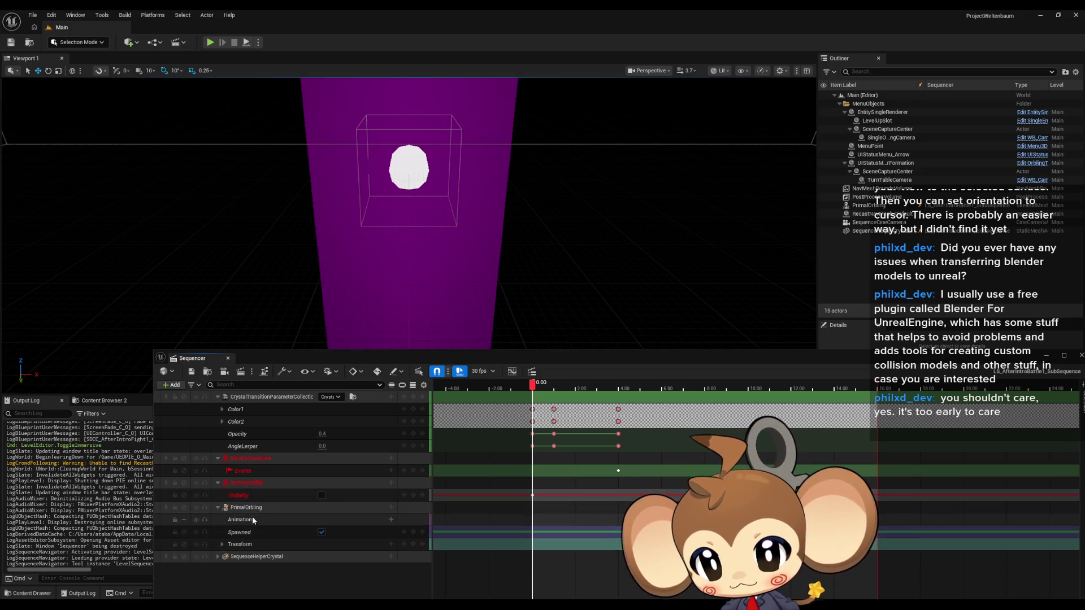
{"action": "left_click", "coordinate": [244, 545]}
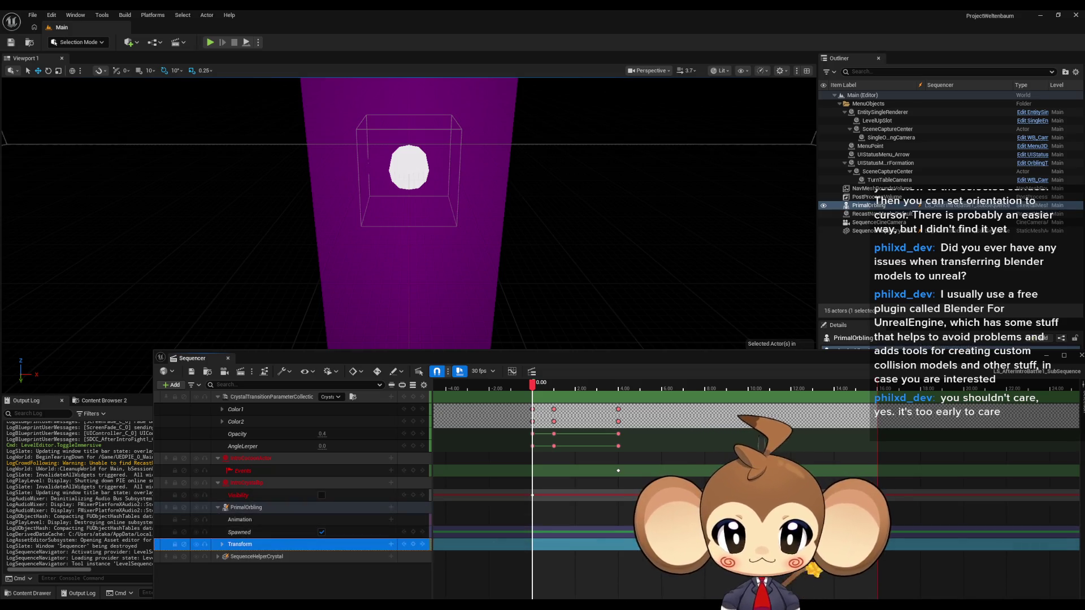
{"action": "left_click", "coordinate": [727, 387]}
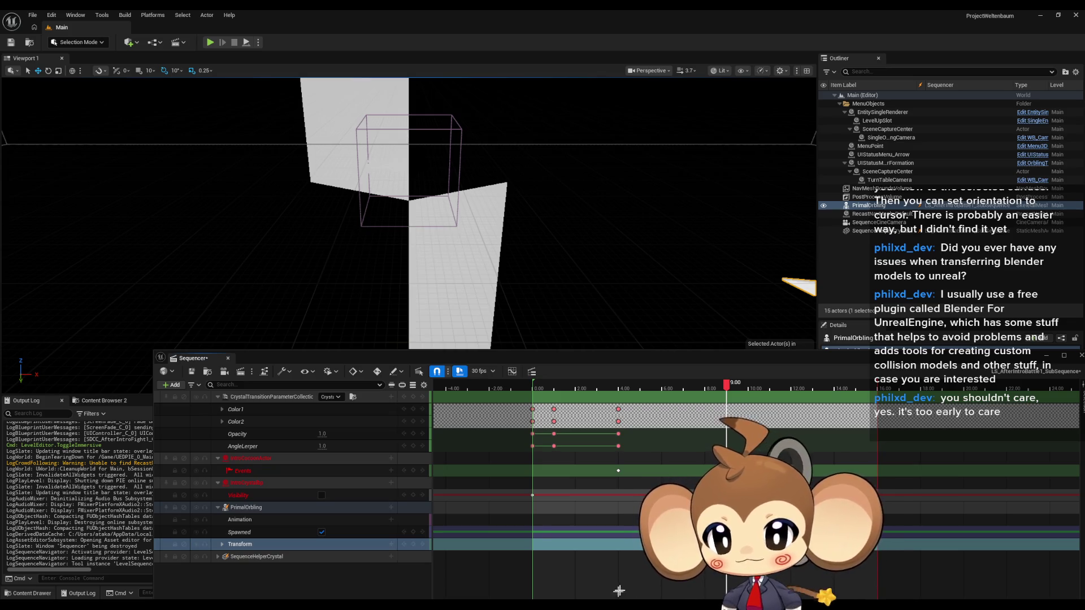
{"action": "key", "text": "ctrl+s"}
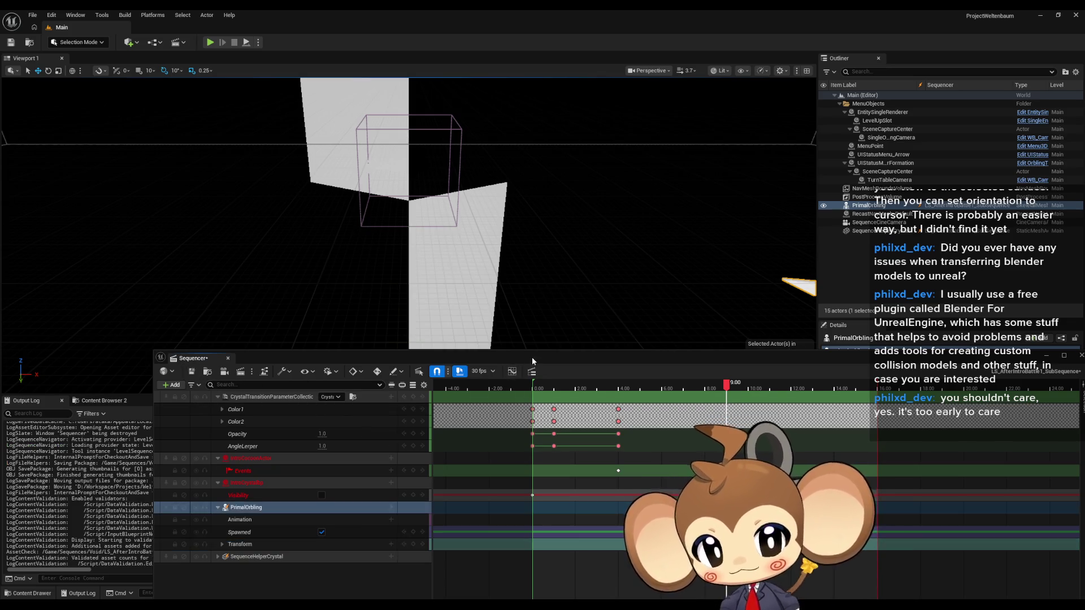
Open LS_AfterIntroBattle1_Master and extend its playback end and Camera Cuts section to about 16 seconds
{"action": "left_click_drag", "start_coordinate": [346, 359], "coordinate": [266, 163]}
{"action": "double_click", "coordinate": [584, 475]}
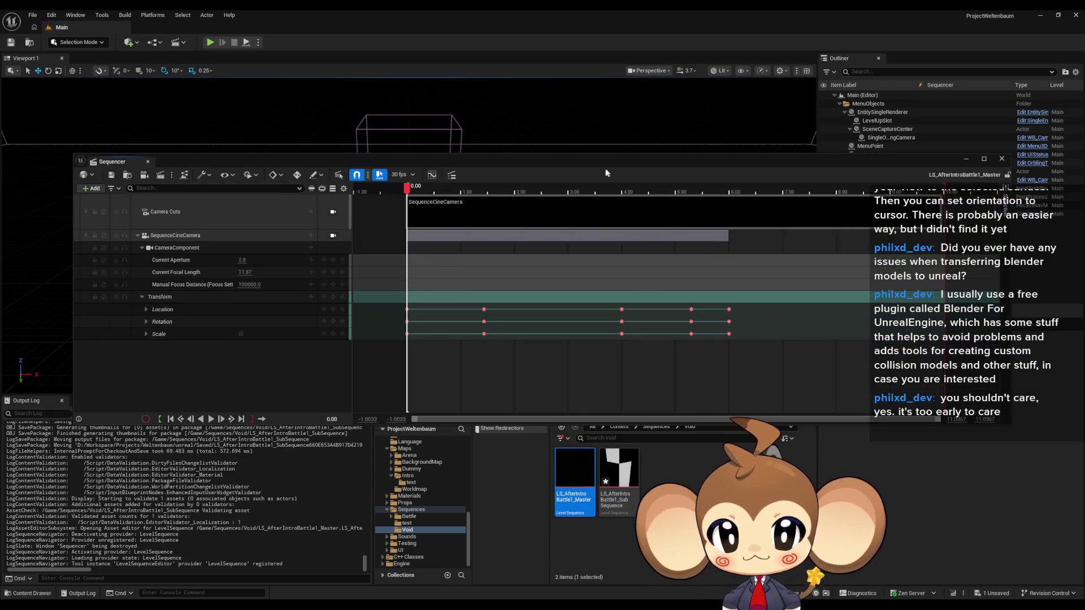
{"action": "scroll", "coordinate": [627, 254], "scroll_direction": "down", "scroll_amount": 5}
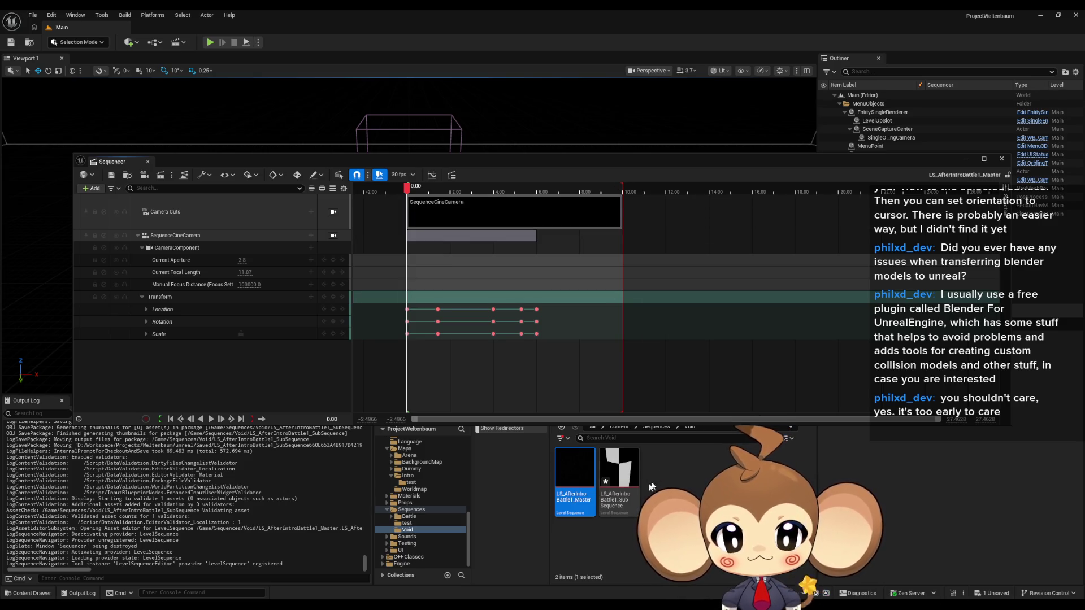
{"action": "double_click", "coordinate": [624, 481]}
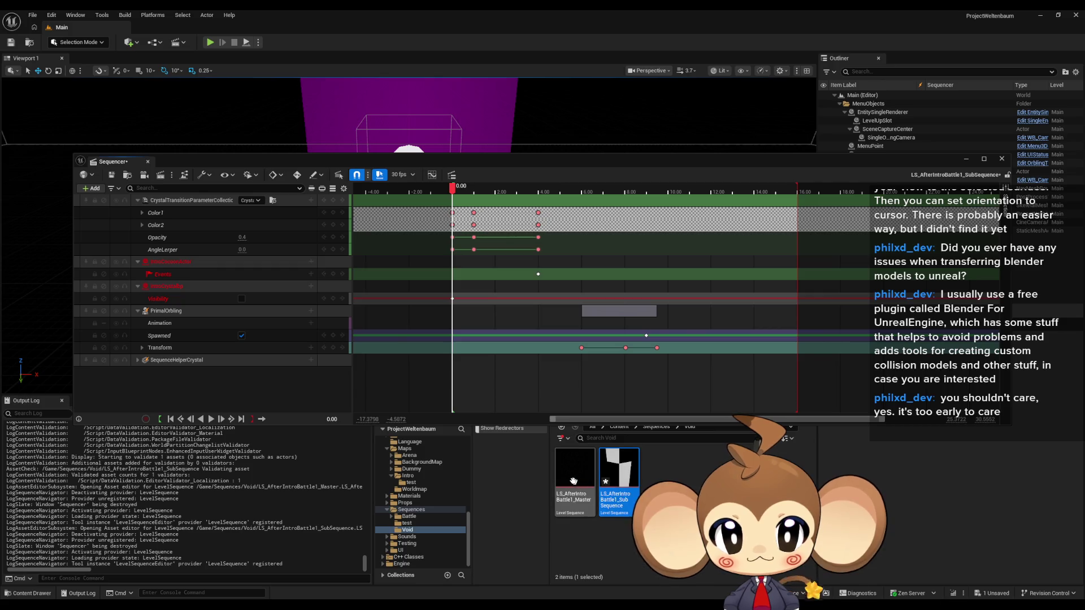
{"action": "double_click", "coordinate": [575, 482]}
{"action": "left_click_drag", "start_coordinate": [621, 191], "coordinate": [749, 185]}
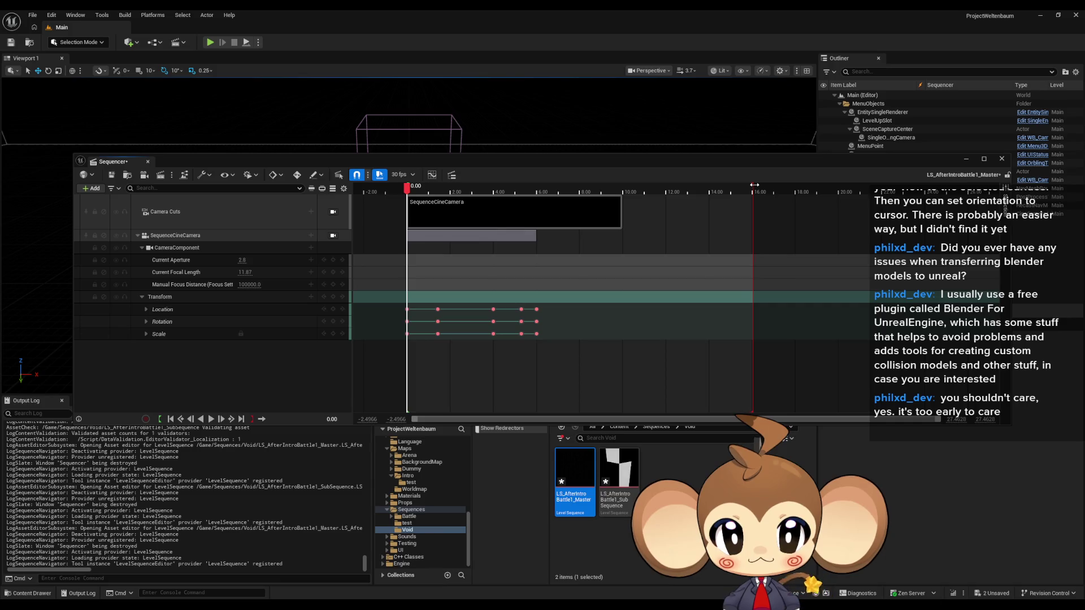
{"action": "left_click_drag", "start_coordinate": [621, 217], "coordinate": [750, 213]}
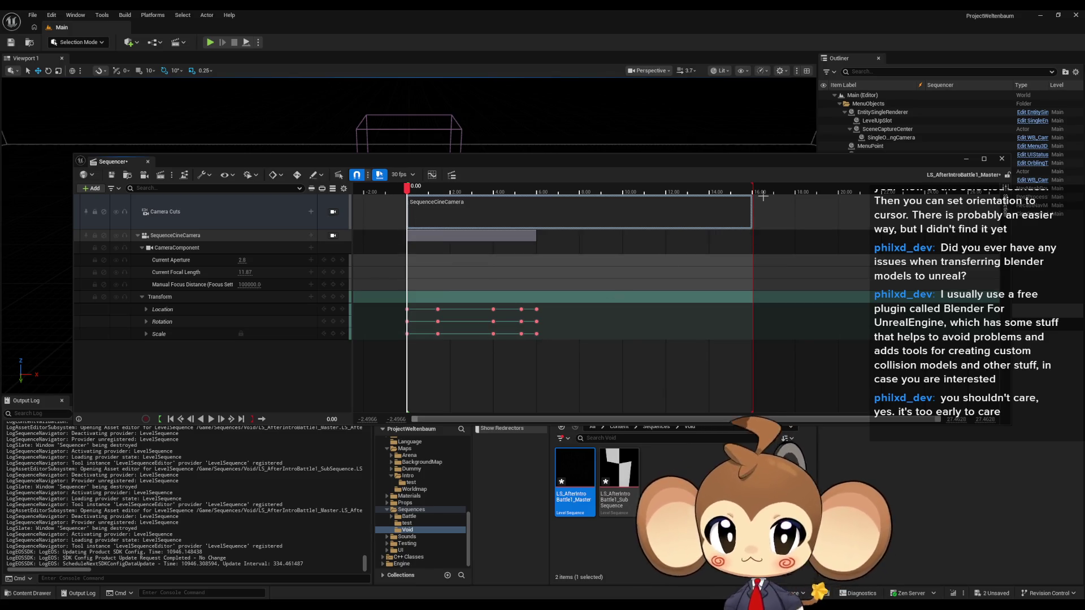
{"action": "mouse_move", "coordinate": [694, 162]}
{"action": "left_mouse_down"}
{"action": "mouse_move", "coordinate": [686, 197]}
{"action": "mouse_move", "coordinate": [672, 111]}
{"action": "mouse_move", "coordinate": [701, 115]}
{"action": "left_mouse_up"}
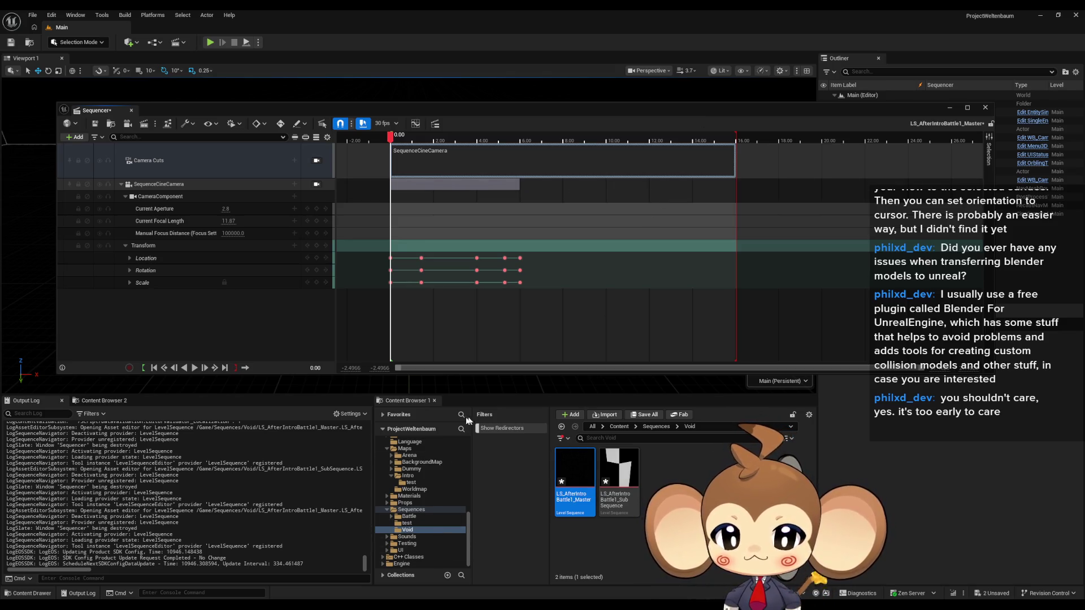
Place the VoidLevel from Maps > Intro as a level instance at location 0,0,0
{"action": "left_click", "coordinate": [618, 428]}
{"action": "double_click", "coordinate": [573, 507]}
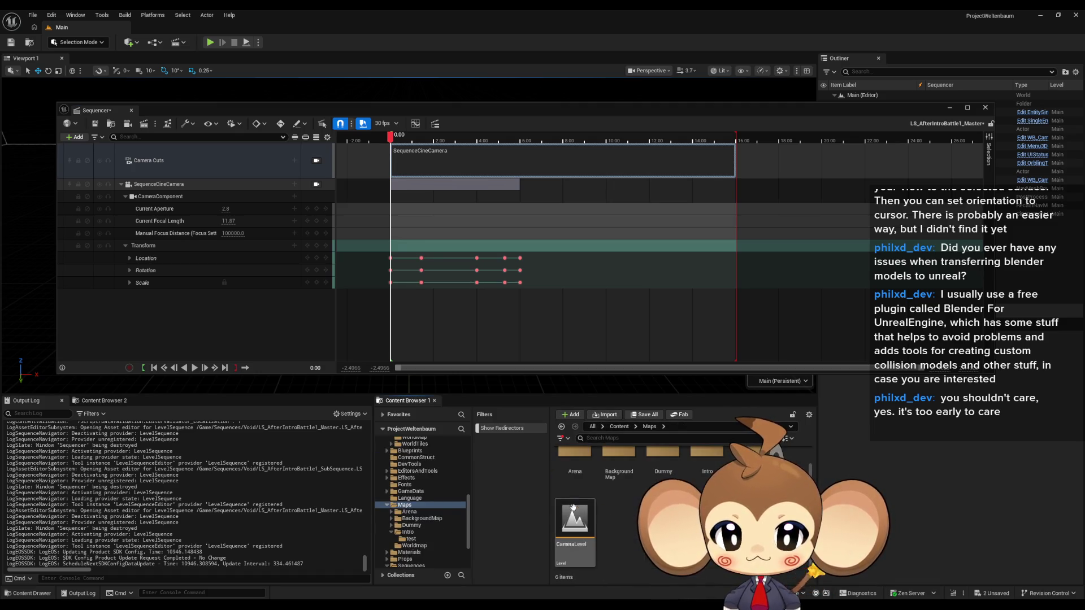
{"action": "scroll", "coordinate": [589, 496], "scroll_direction": "up", "scroll_amount": 2}
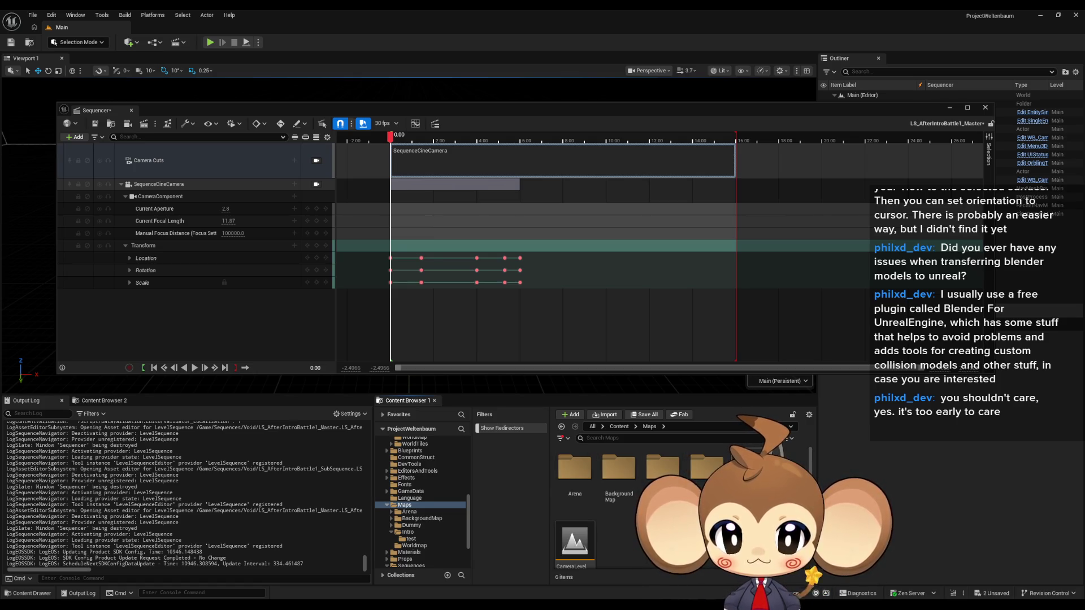
{"action": "double_click", "coordinate": [706, 467]}
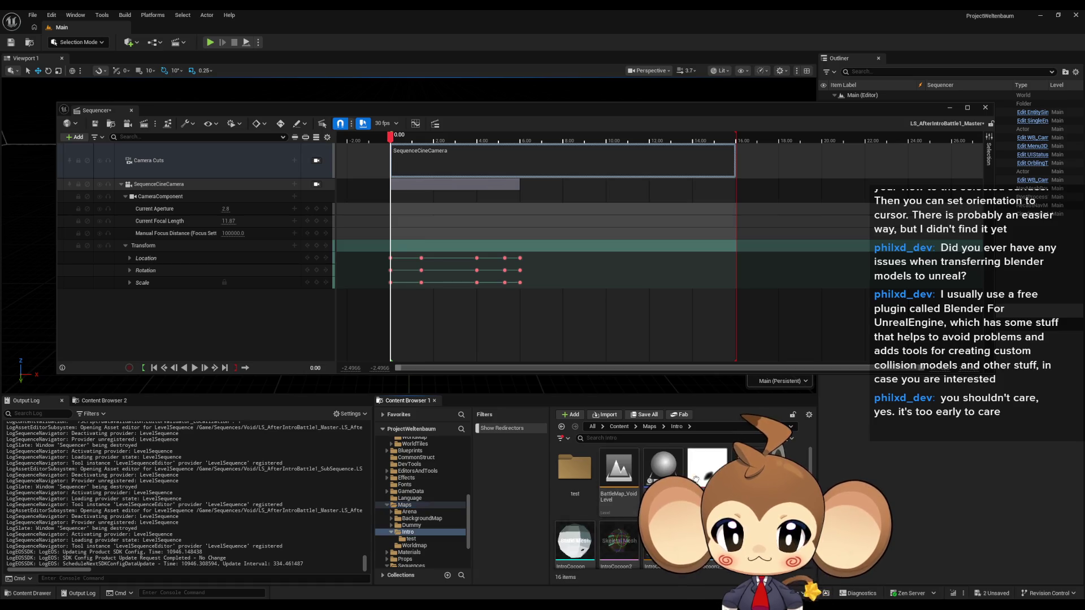
{"action": "left_click_drag", "start_coordinate": [620, 406], "coordinate": [617, 386]}
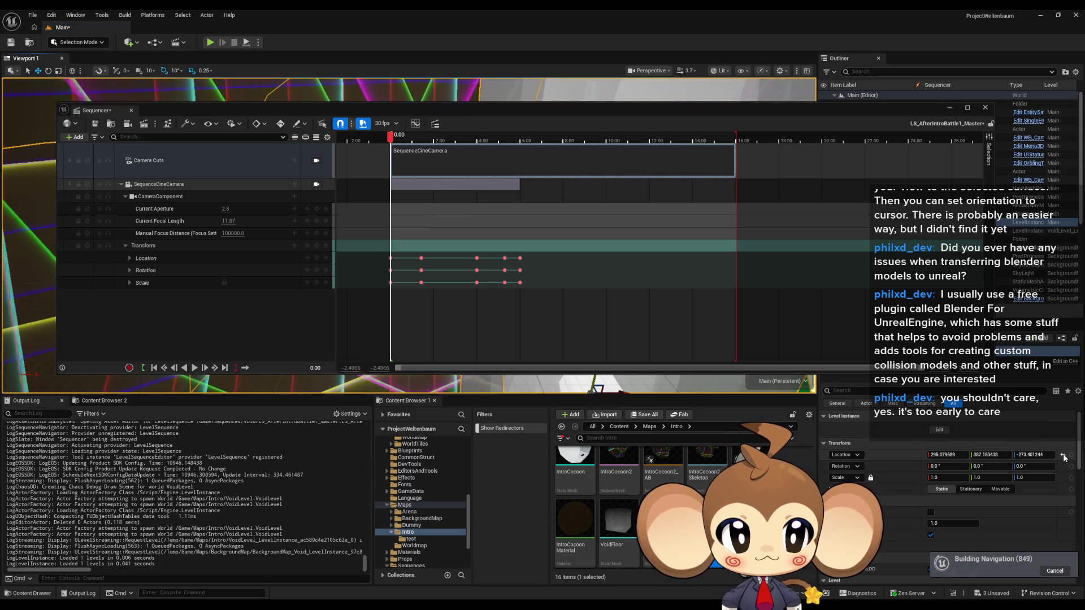
{"action": "left_click", "coordinate": [1063, 455]}
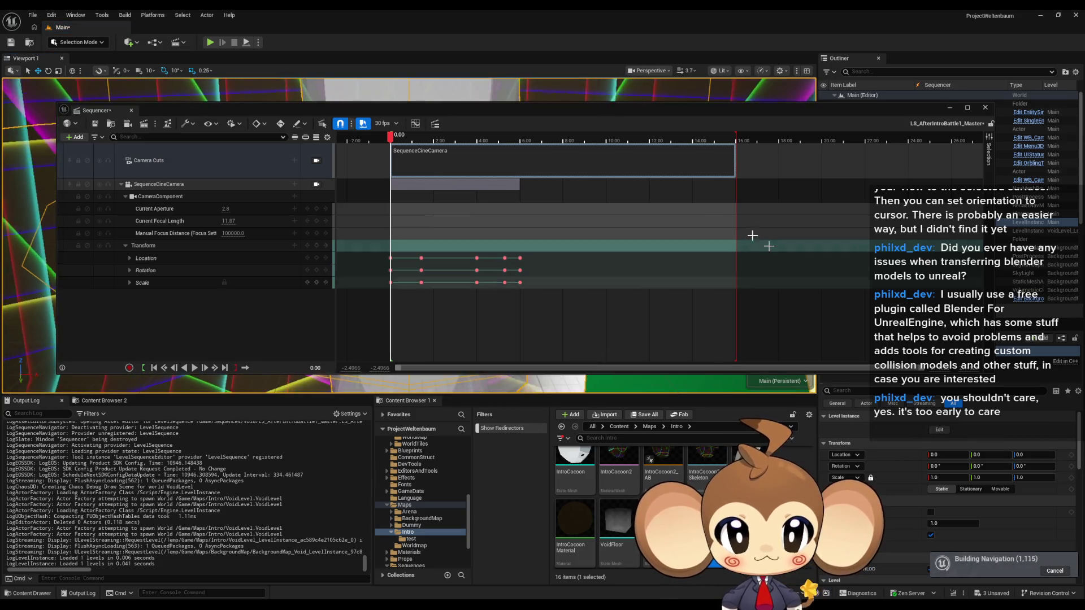
Lock the viewport to SequenceCineCamera and reposition the sequence editor window
{"action": "left_click", "coordinate": [316, 185]}
{"action": "mouse_move", "coordinate": [391, 110]}
{"action": "left_mouse_down"}
{"action": "mouse_move", "coordinate": [420, 422]}
{"action": "mouse_move", "coordinate": [654, 453]}
{"action": "mouse_move", "coordinate": [608, 446]}
{"action": "mouse_move", "coordinate": [591, 423]}
{"action": "mouse_move", "coordinate": [538, 173]}
{"action": "mouse_move", "coordinate": [538, 117]}
{"action": "left_mouse_up"}
{"action": "left_click", "coordinate": [619, 426]}
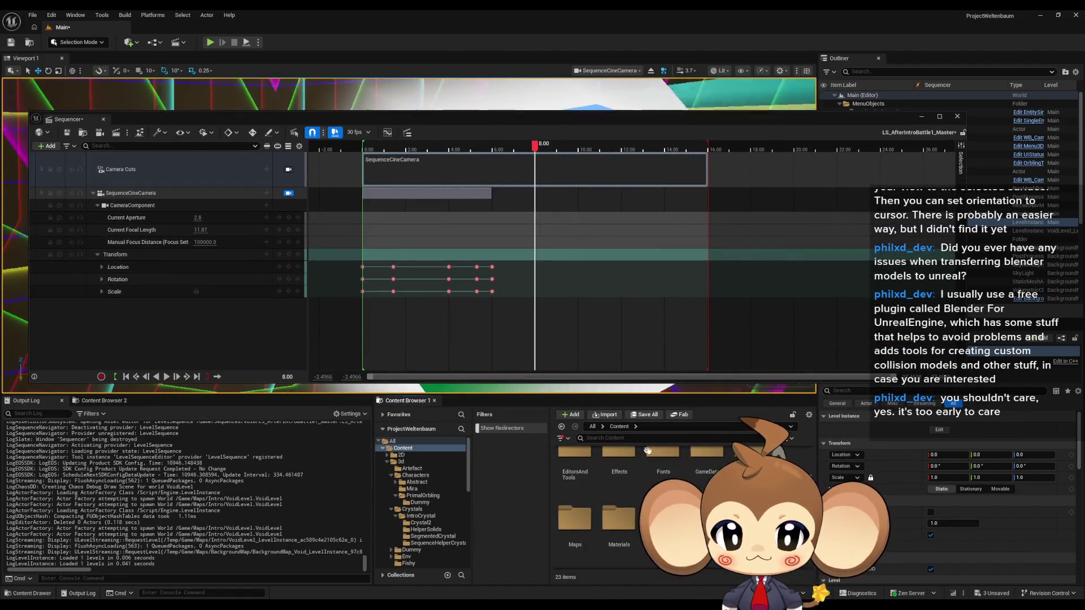
Open LS_AfterIntroBattle1_SubSequence from Sequences/Void and inspect PrimalOrbling transform keys at 6.00 and 8
{"action": "double_click", "coordinate": [664, 469]}
{"action": "double_click", "coordinate": [665, 469]}
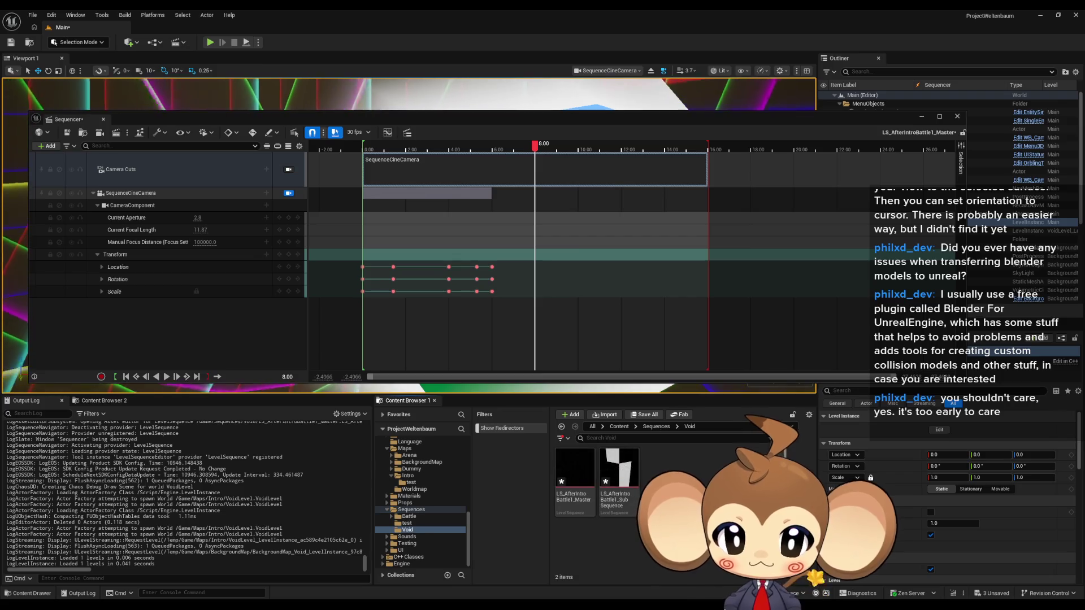
{"action": "double_click", "coordinate": [619, 471]}
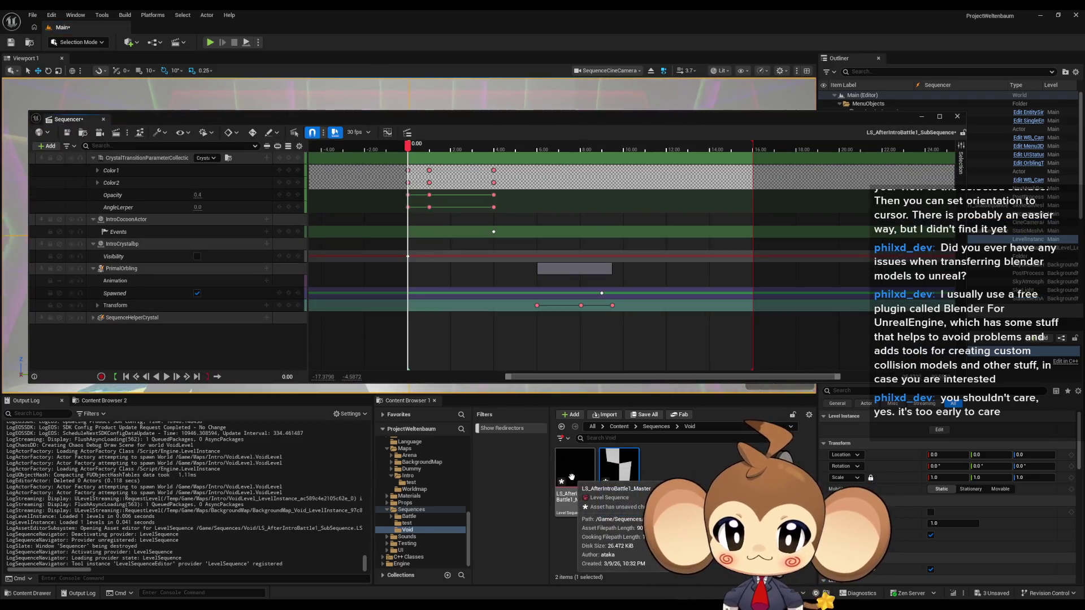
{"action": "left_click", "coordinate": [537, 305]}
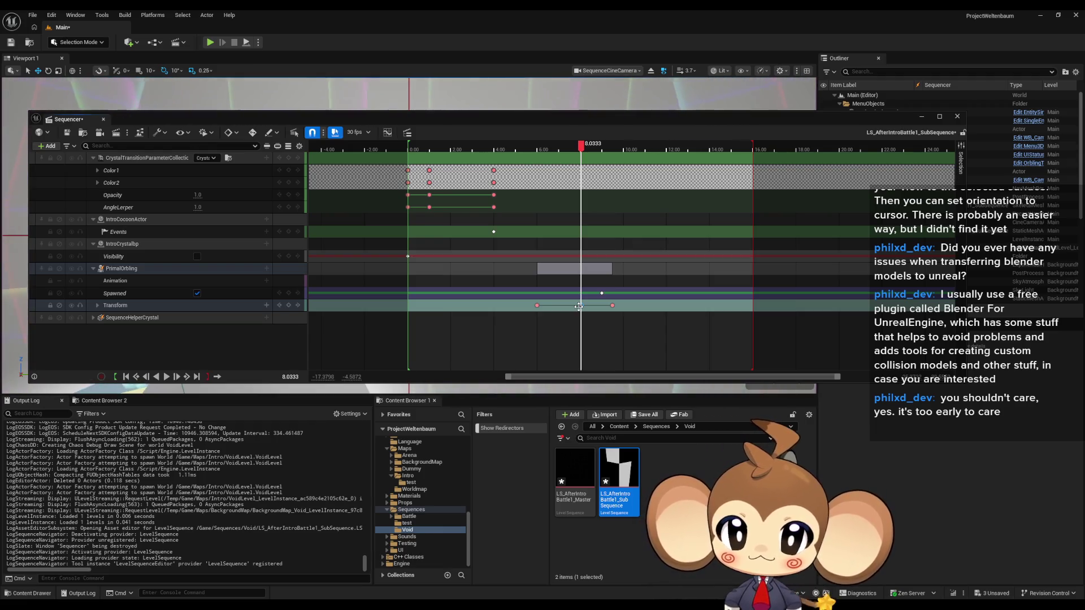
{"action": "left_click", "coordinate": [579, 306]}
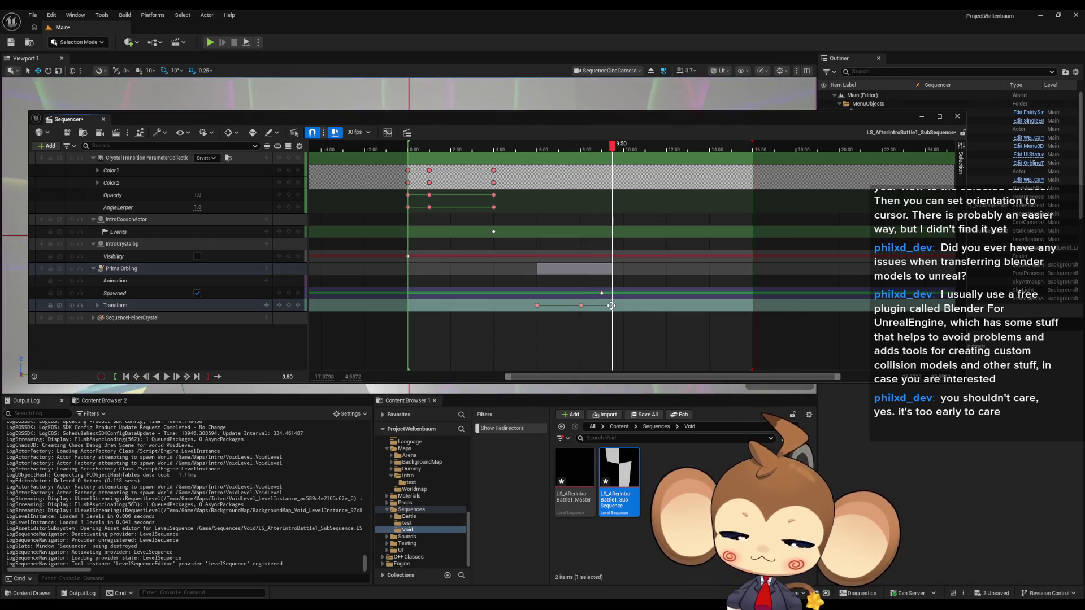
Scrub the Master's camera shot from 6 to 7.3 s, recheck the 8-second orbling key, and return
{"action": "double_click", "coordinate": [574, 480]}
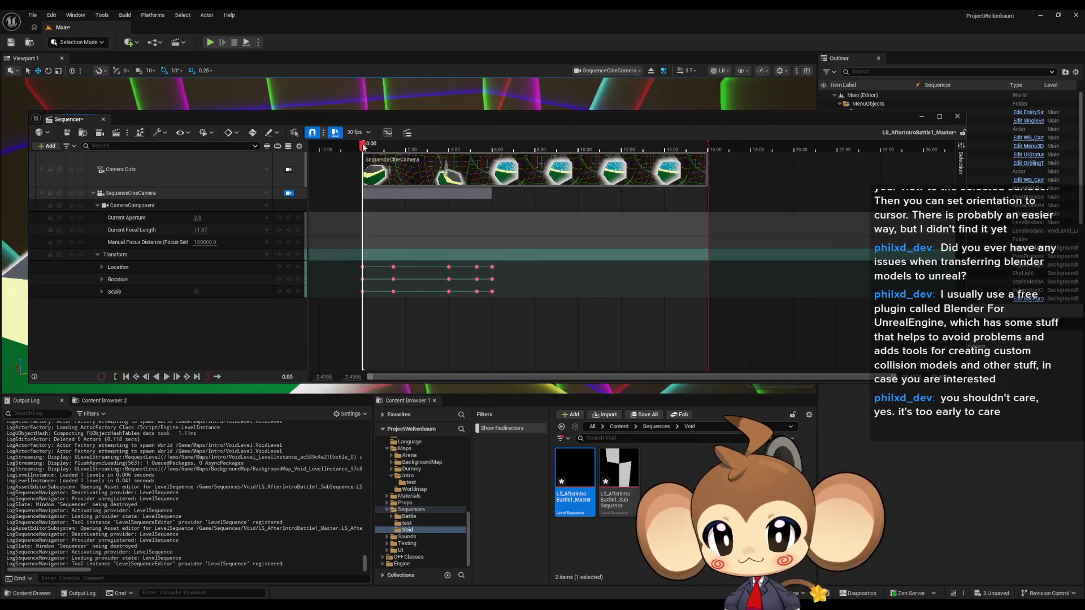
{"action": "left_click", "coordinate": [493, 150]}
{"action": "left_click_drag", "start_coordinate": [497, 157], "coordinate": [534, 159]}
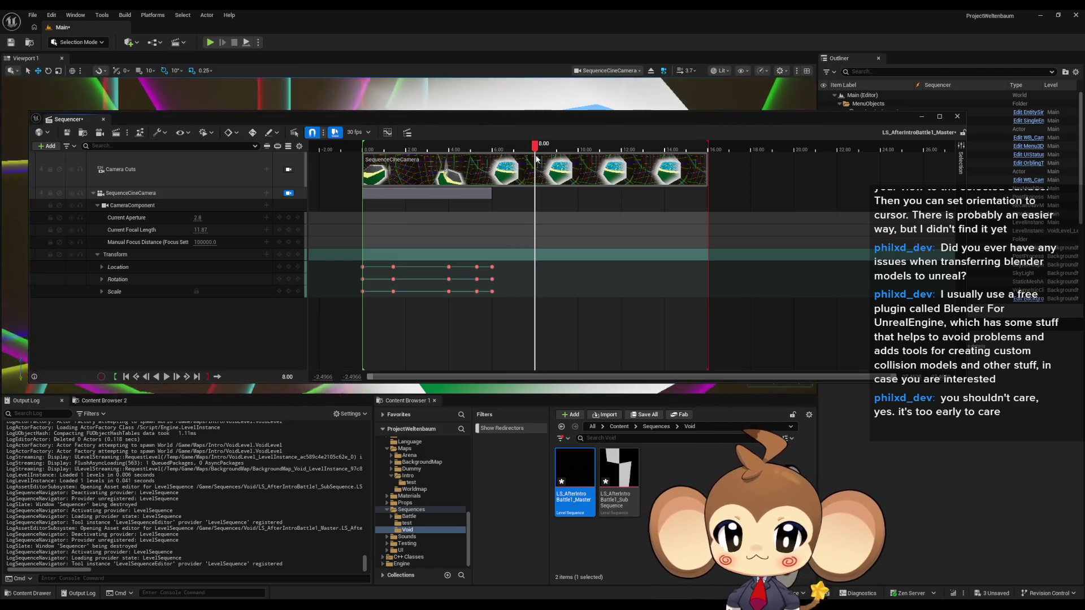
{"action": "double_click", "coordinate": [619, 480]}
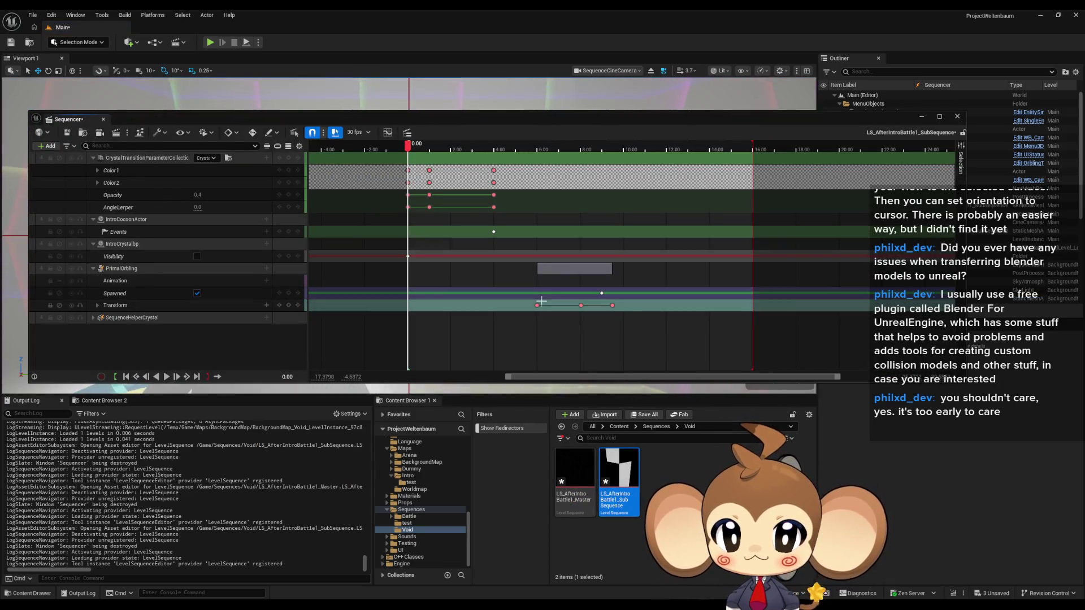
{"action": "left_click", "coordinate": [582, 306]}
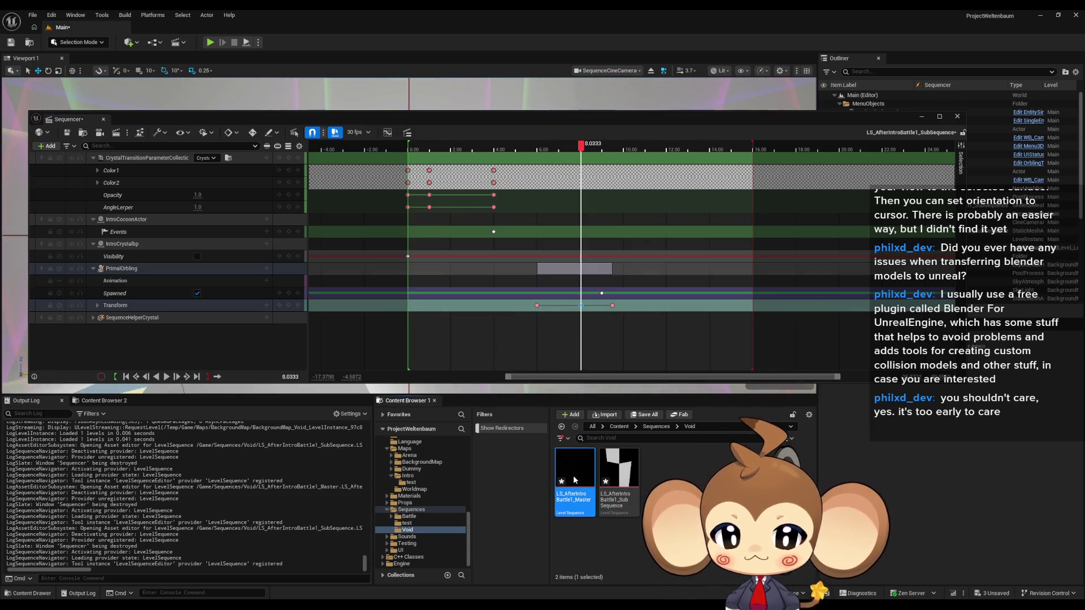
{"action": "double_click", "coordinate": [575, 479]}
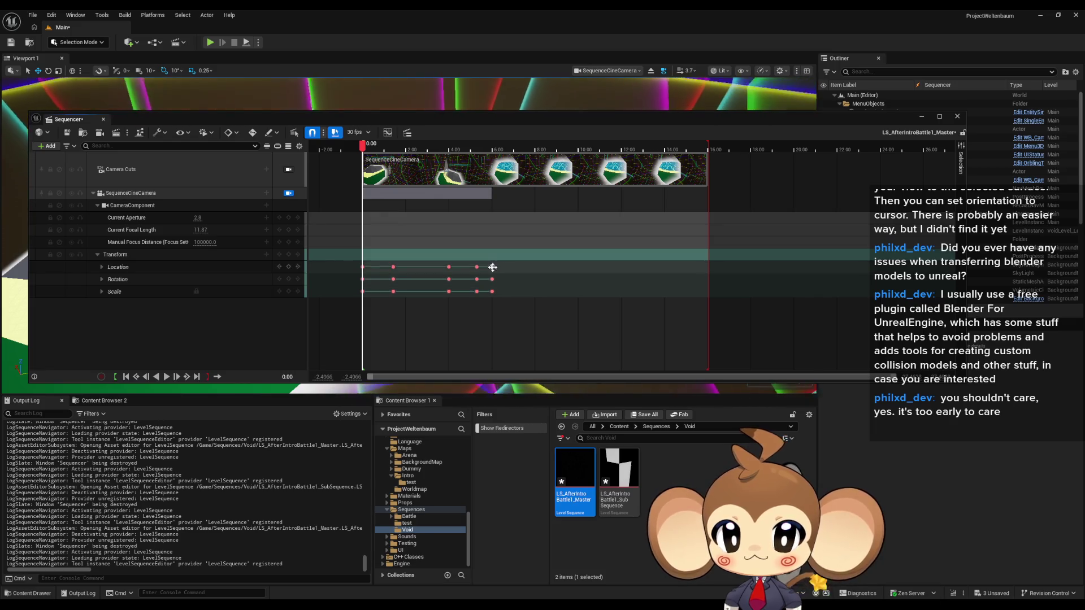
Add cine camera Location, Rotation and Scale keys at 8.00 and drag them to 9.00
{"action": "left_click", "coordinate": [493, 267]}
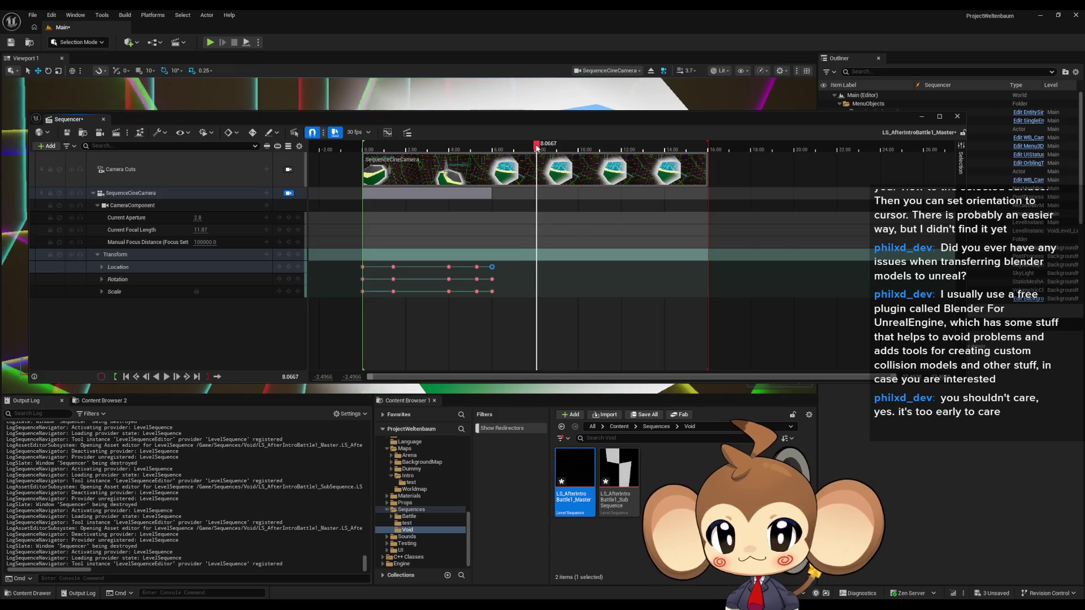
{"action": "left_click", "coordinate": [290, 255]}
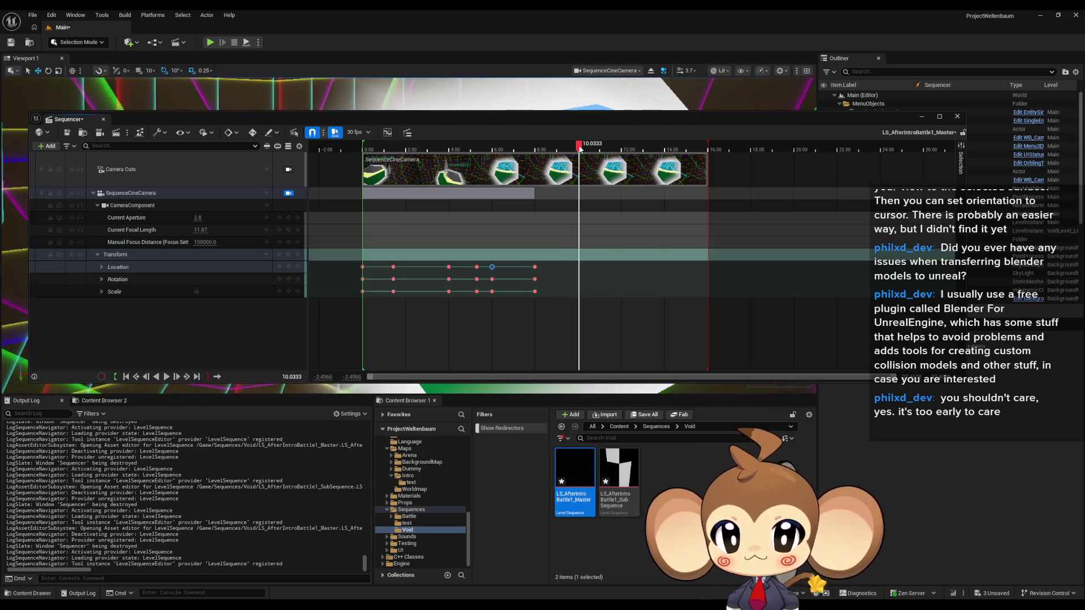
{"action": "left_click", "coordinate": [536, 266]}
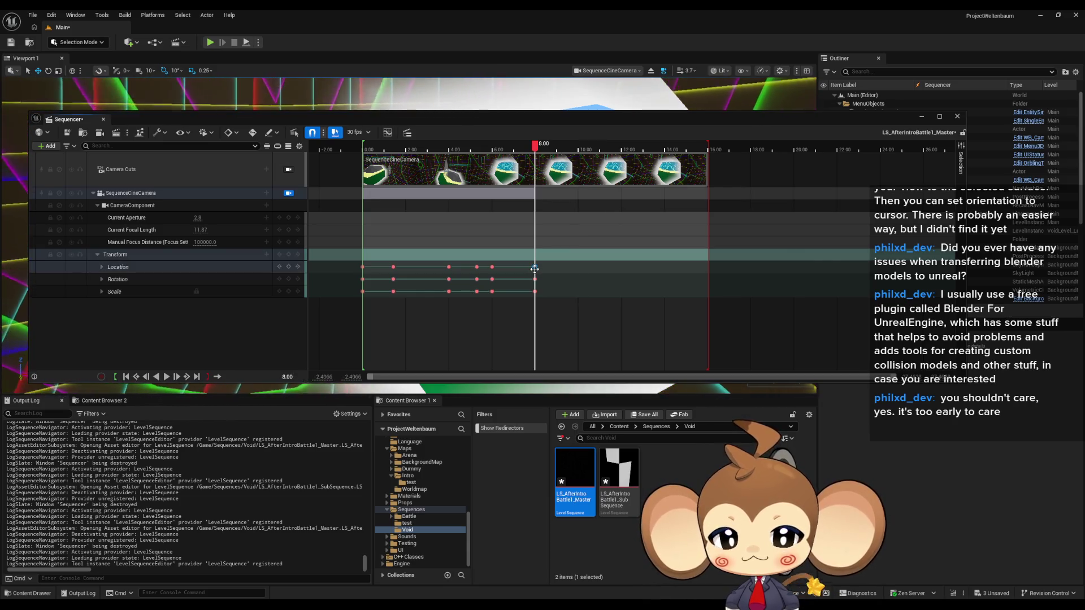
{"action": "left_click", "coordinate": [535, 279], "text": "shift"}
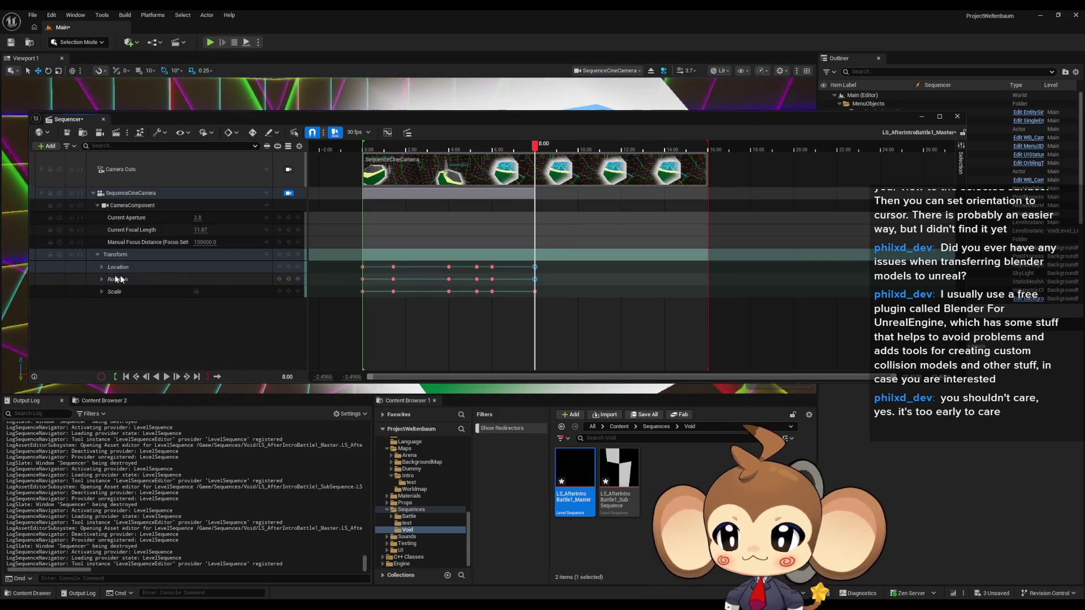
{"action": "left_click_drag", "start_coordinate": [535, 291], "coordinate": [555, 291]}
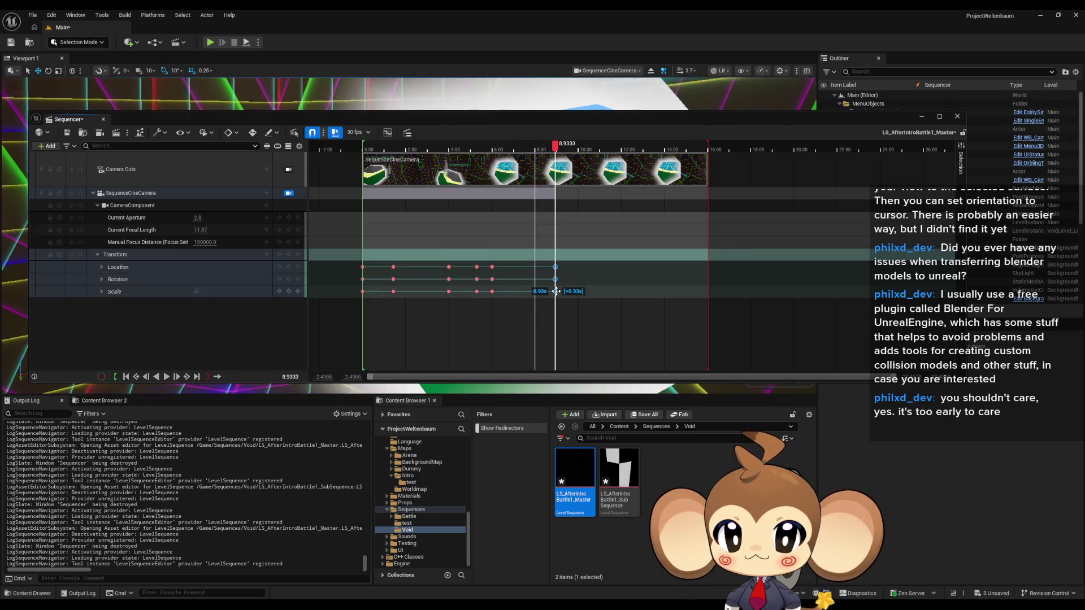
{"action": "left_click_drag", "start_coordinate": [557, 291], "coordinate": [557, 291]}
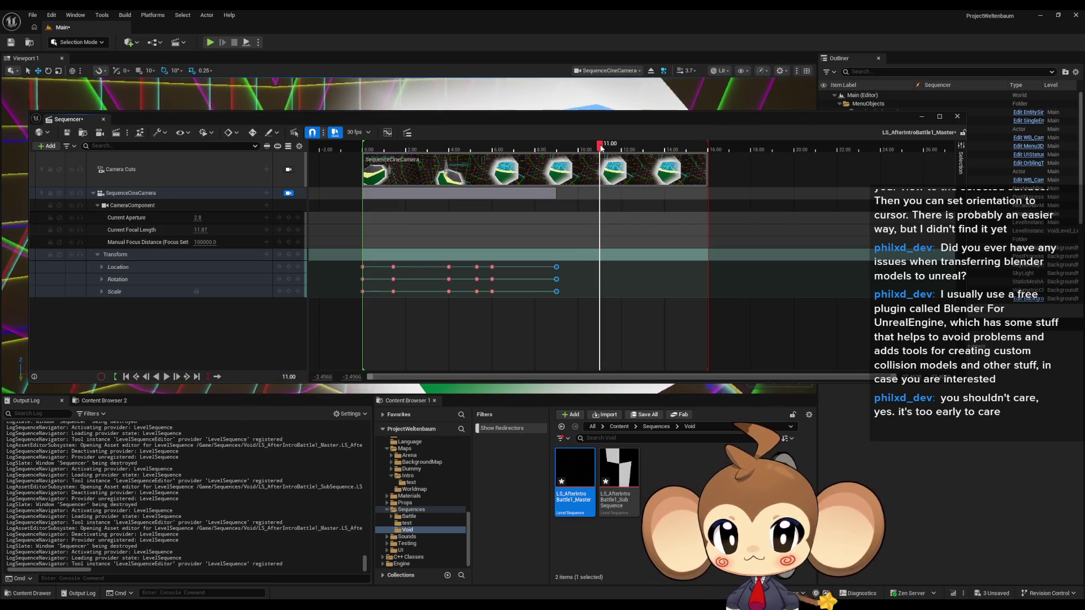
{"action": "left_click_drag", "start_coordinate": [460, 114], "coordinate": [497, 329]}
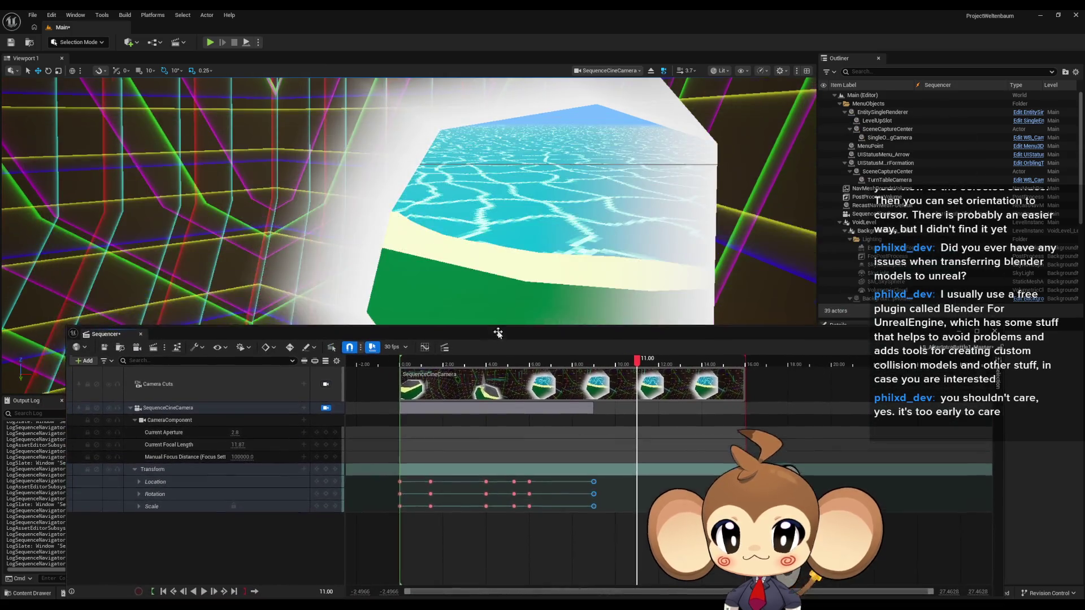
Key the camera transform at 11.00, then save LS_AfterIntroBattle1_Master and close the Sequencer
{"action": "mouse_move", "coordinate": [399, 226]}
{"action": "left_mouse_down"}
{"action": "mouse_move", "coordinate": [399, 314]}
{"action": "mouse_move", "coordinate": [385, 314]}
{"action": "mouse_move", "coordinate": [386, 294]}
{"action": "left_mouse_up"}
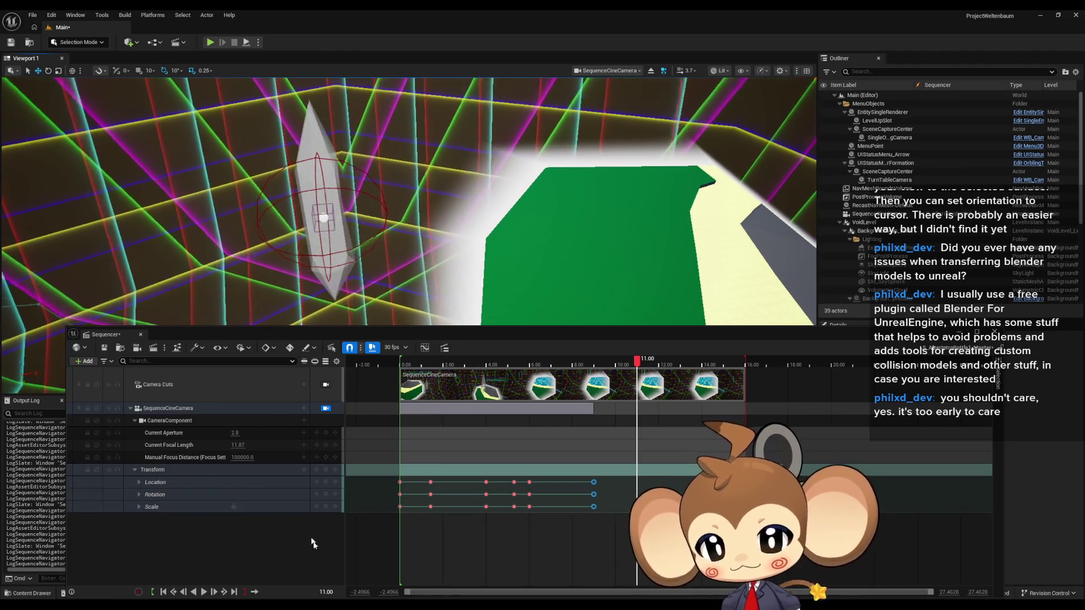
{"action": "left_click", "coordinate": [326, 470]}
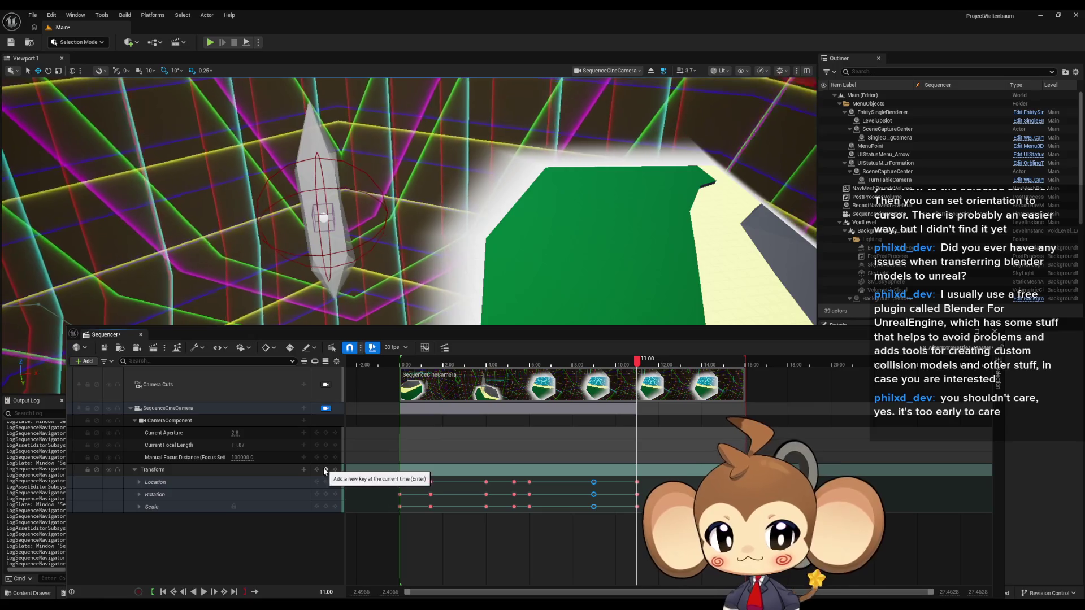
{"action": "mouse_move", "coordinate": [555, 332]}
{"action": "left_mouse_down"}
{"action": "mouse_move", "coordinate": [643, 399]}
{"action": "mouse_move", "coordinate": [594, 427]}
{"action": "mouse_move", "coordinate": [463, 436]}
{"action": "mouse_move", "coordinate": [639, 445]}
{"action": "mouse_move", "coordinate": [385, 445]}
{"action": "left_mouse_up"}
{"action": "left_click", "coordinate": [93, 414]}
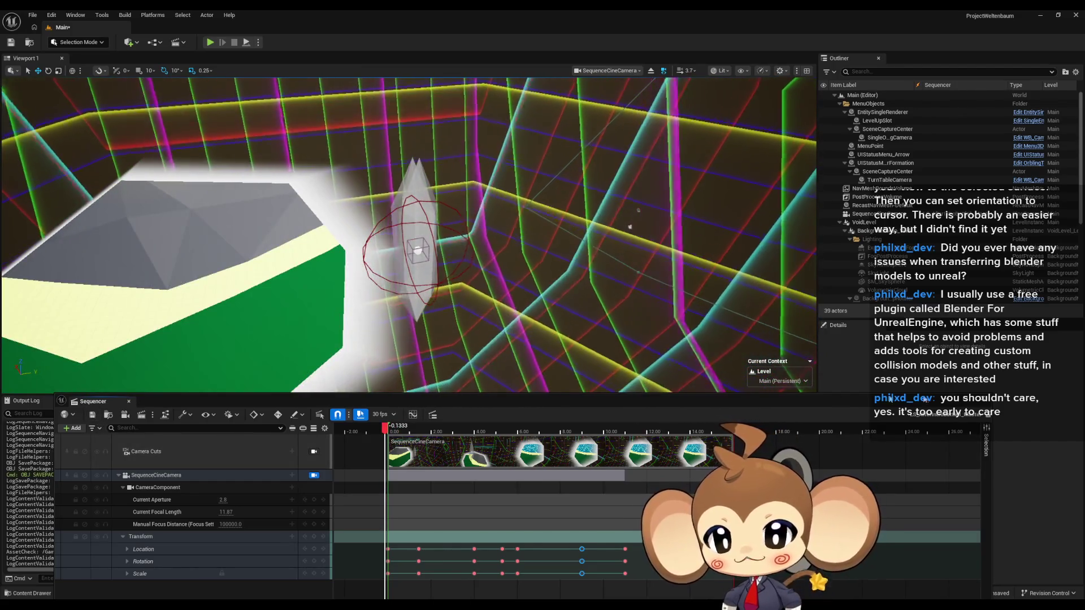
{"action": "left_click", "coordinate": [129, 402]}
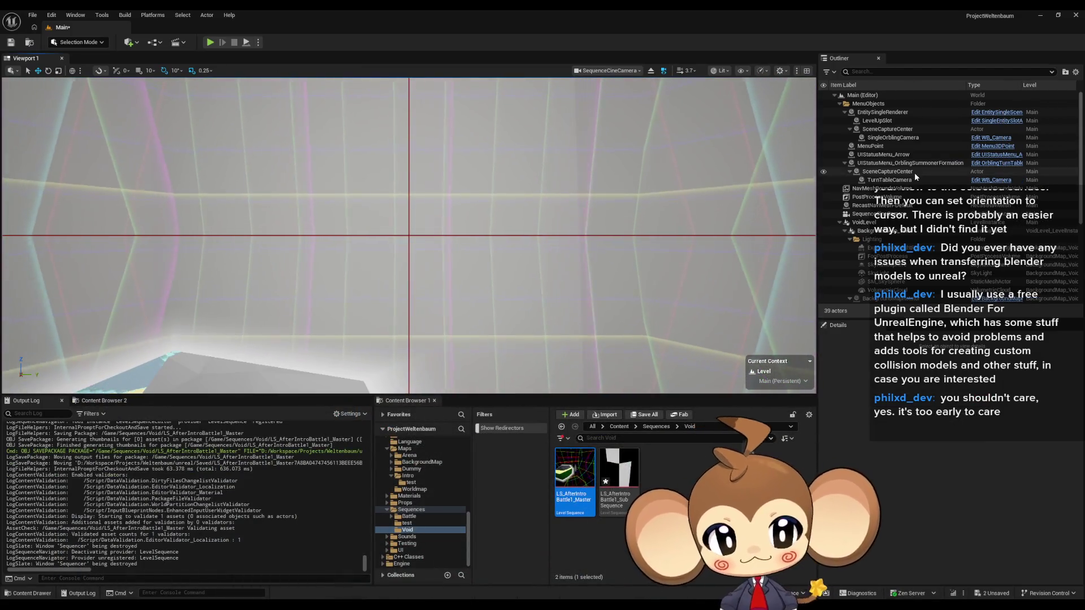
Delete the VoidLevel from the level, save both unsaved assets, and launch Play-In-Editor
{"action": "left_click", "coordinate": [864, 223]}
{"action": "key", "text": "Delete"}
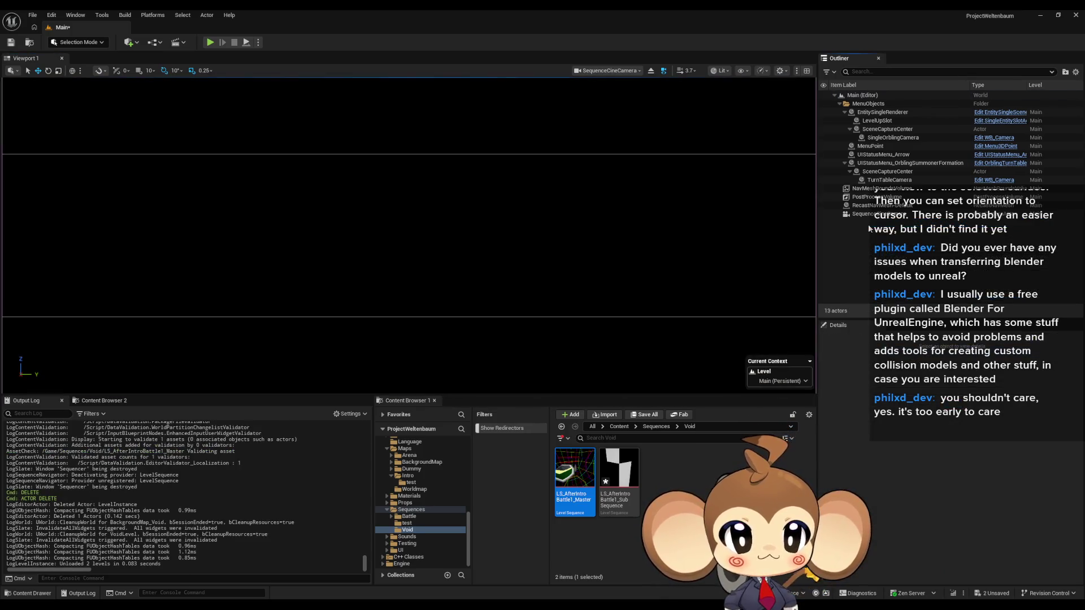
{"action": "left_click", "coordinate": [618, 428]}
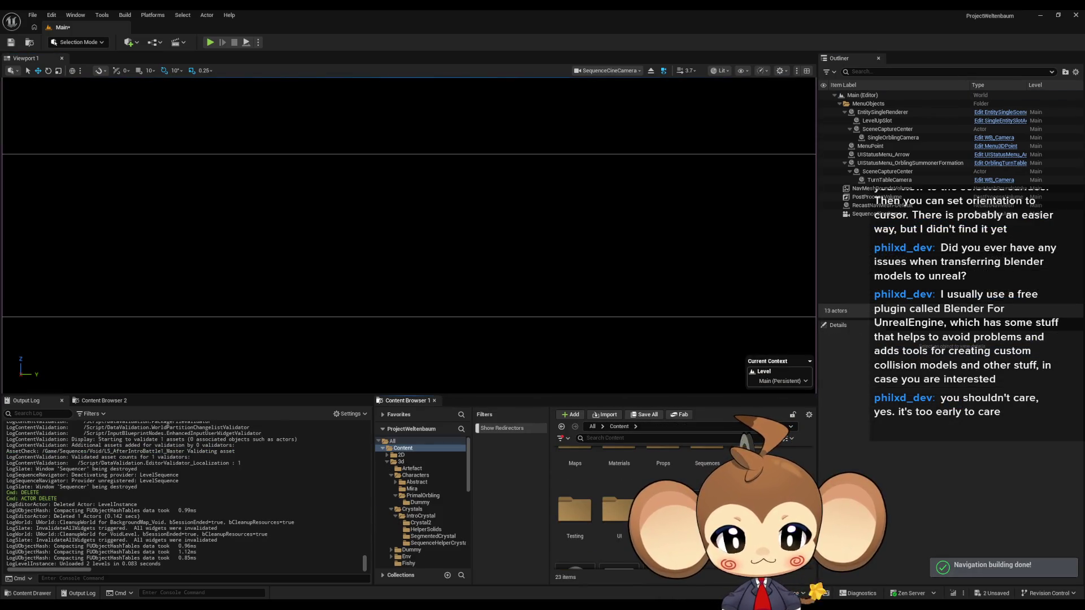
{"action": "key", "text": "ctrl+shift+s"}
{"action": "left_click", "coordinate": [565, 406]}
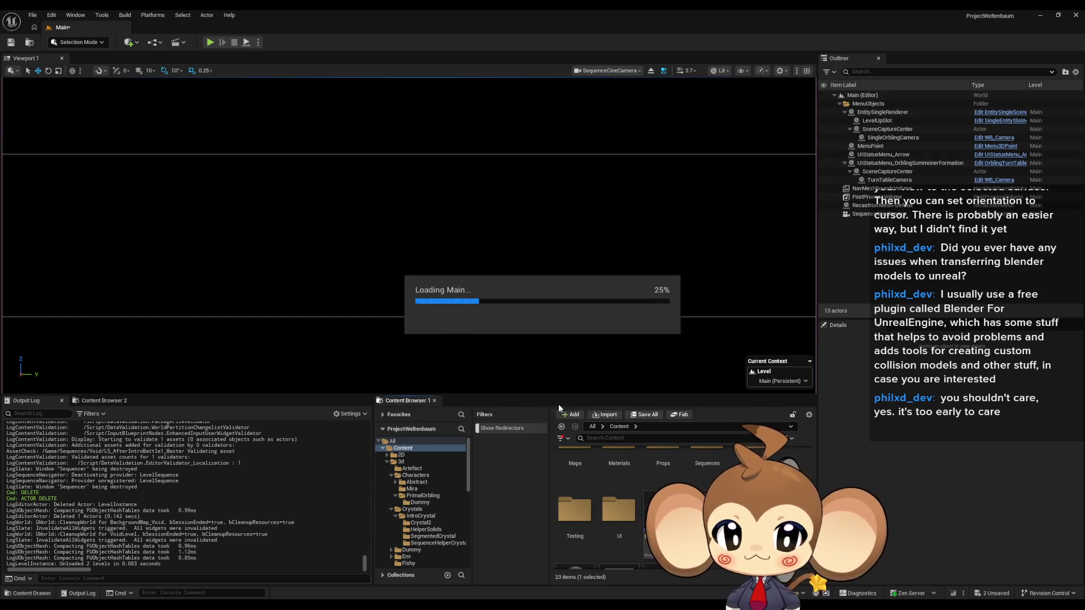
{"action": "left_click", "coordinate": [212, 43]}
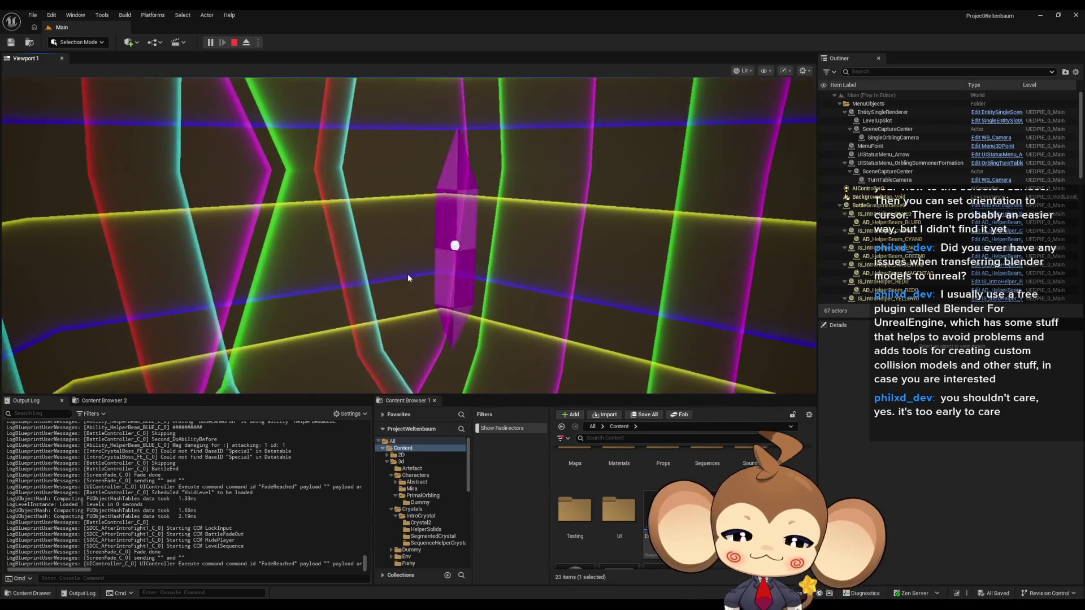
Toggle the running game into and out of F11 fullscreen, then stop the session with Esc
{"action": "key", "text": "F11"}
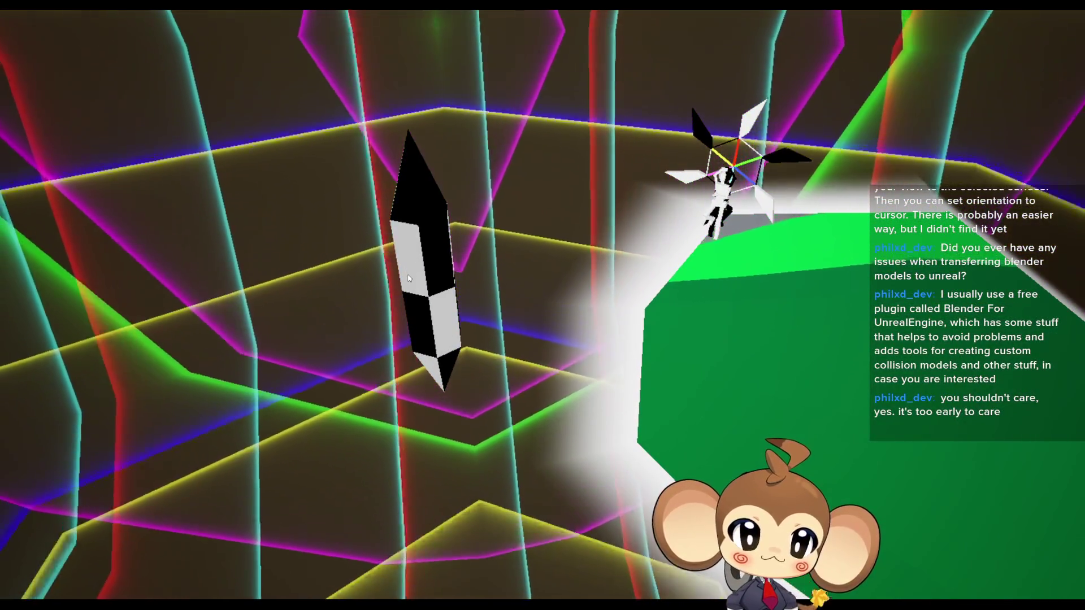
{"action": "key", "text": "F11"}
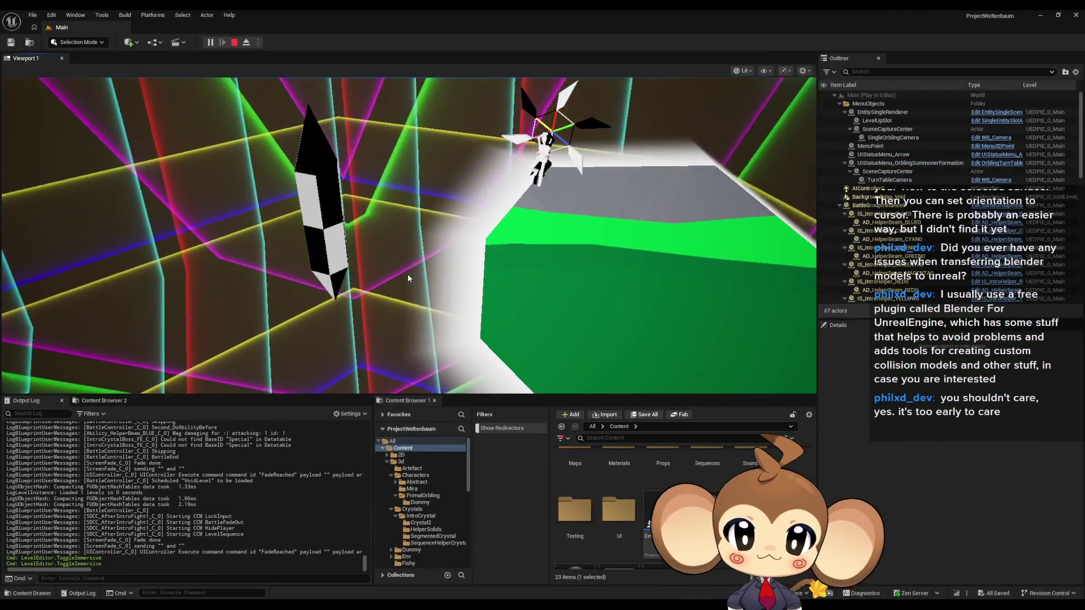
{"action": "key", "text": "Escape"}
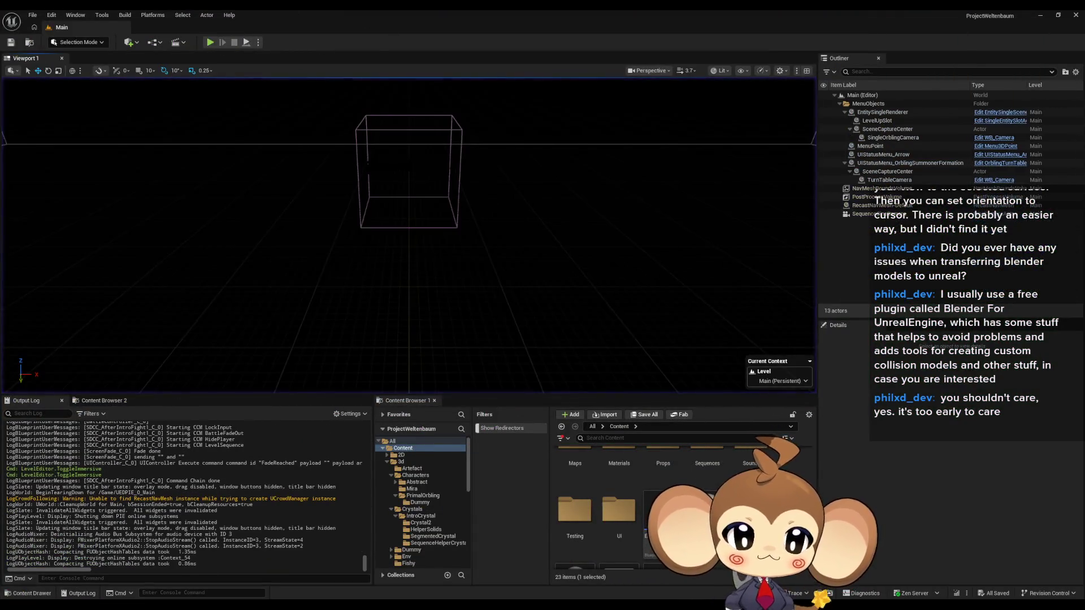
Browse to 3d > Characters > PrimalOrbling > Dummy and open the PrimalOrbling skeletal mesh
{"action": "scroll", "coordinate": [706, 472], "scroll_direction": "up", "scroll_amount": 2}
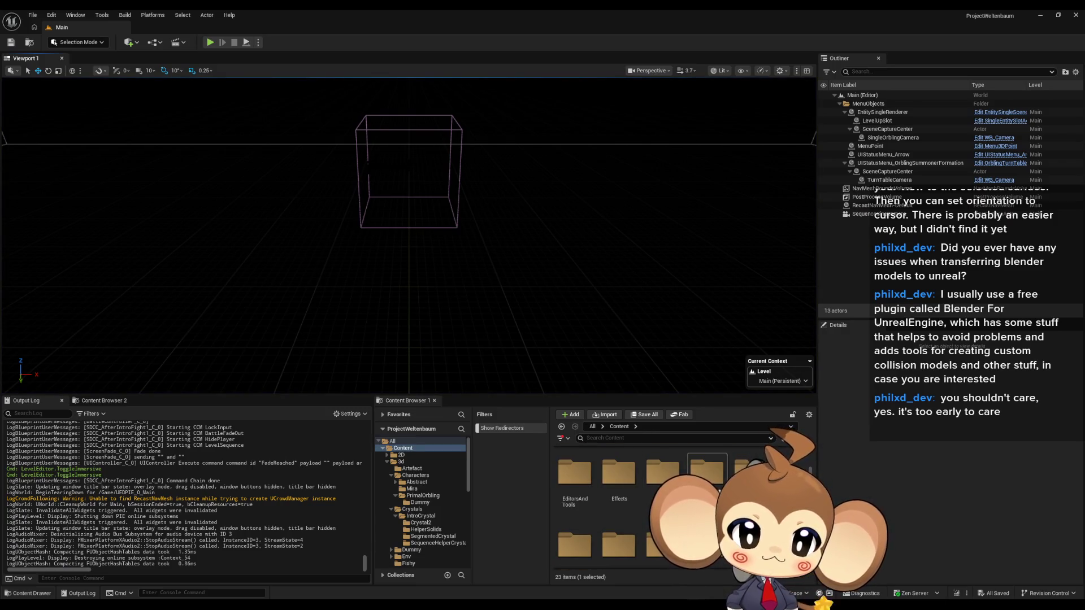
{"action": "scroll", "coordinate": [716, 492], "scroll_direction": "down", "scroll_amount": 2}
{"action": "scroll", "coordinate": [717, 491], "scroll_direction": "down", "scroll_amount": 2}
{"action": "scroll", "coordinate": [678, 497], "scroll_direction": "up", "scroll_amount": 5}
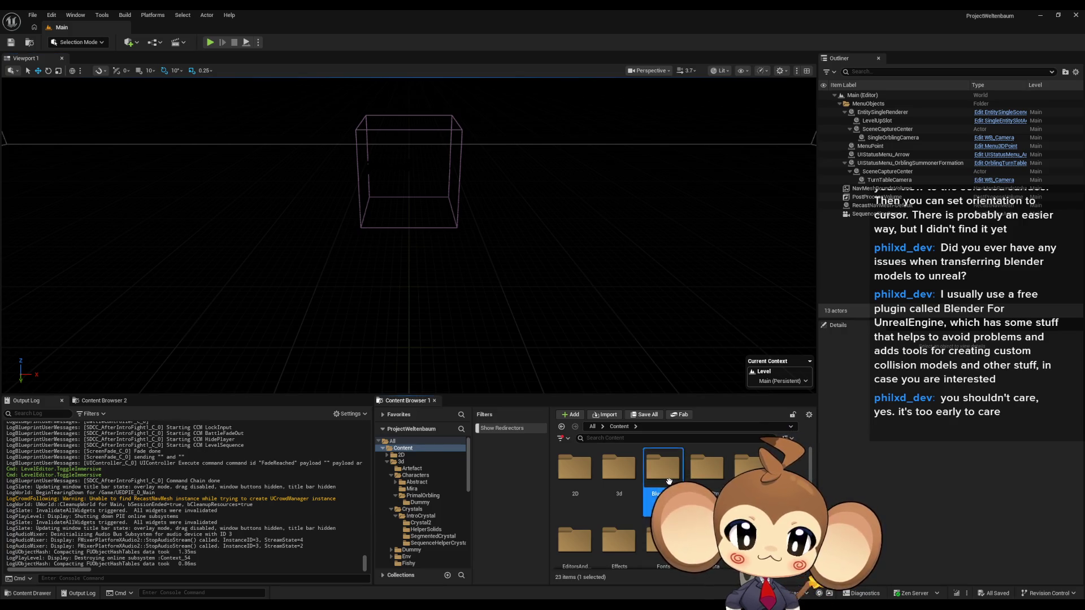
{"action": "double_click", "coordinate": [669, 482]}
{"action": "left_click", "coordinate": [621, 428]}
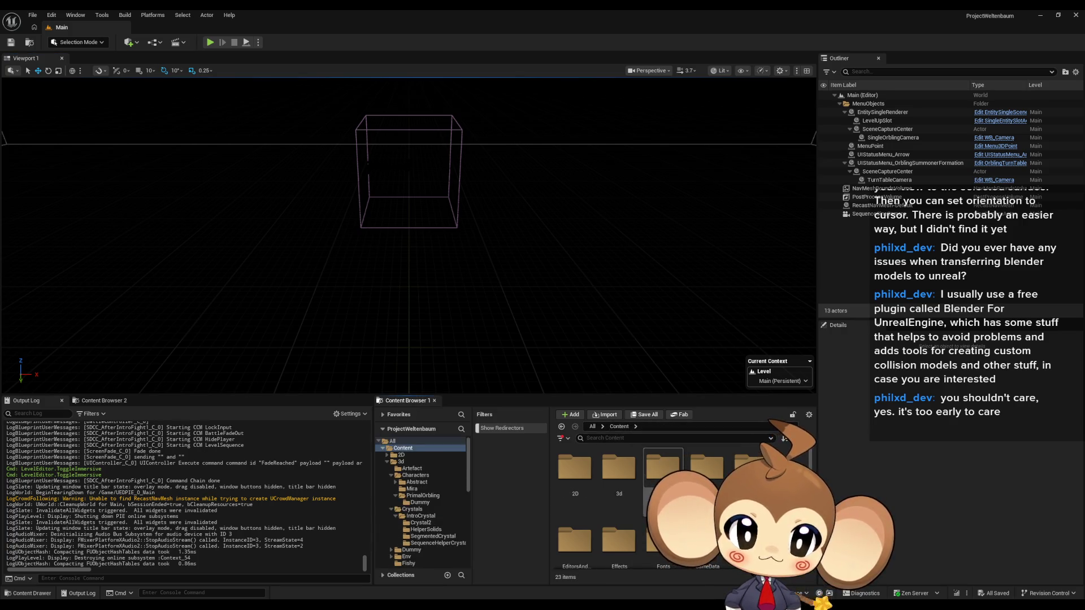
{"action": "double_click", "coordinate": [619, 469]}
{"action": "double_click", "coordinate": [619, 469]}
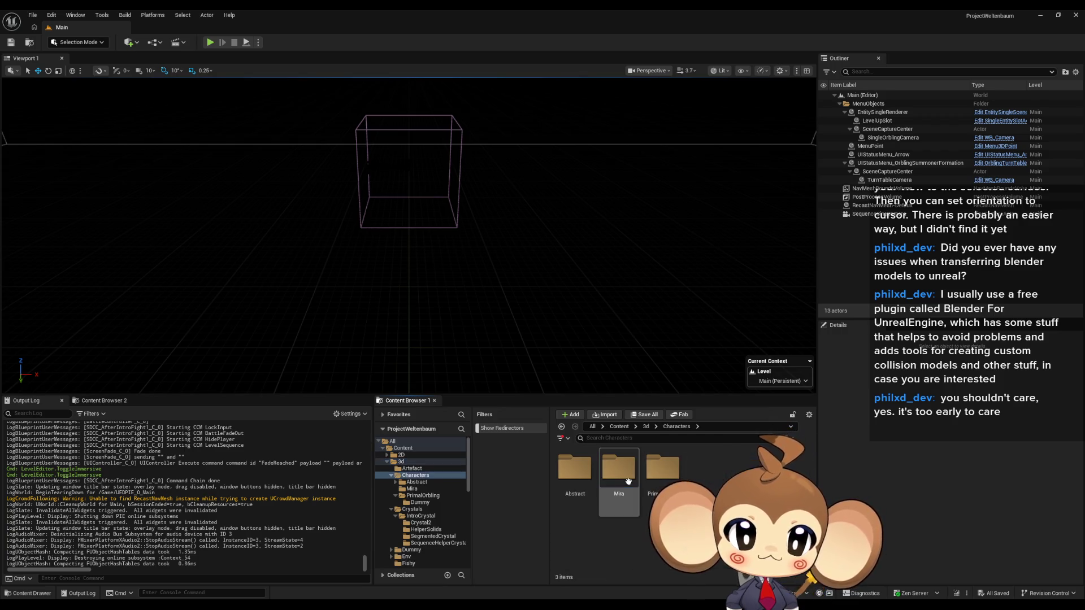
{"action": "double_click", "coordinate": [661, 480]}
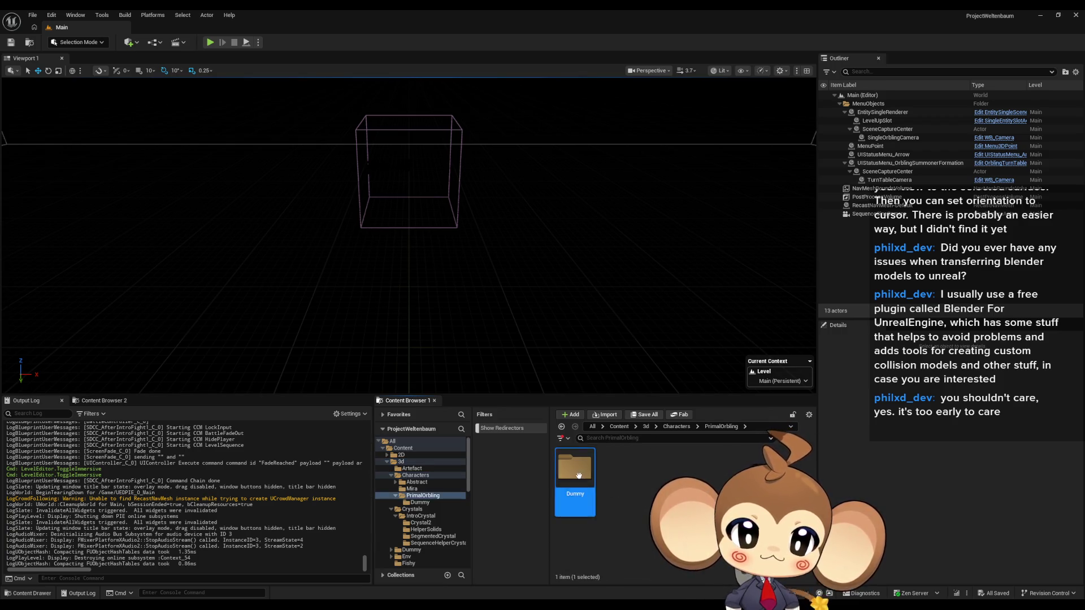
{"action": "double_click", "coordinate": [575, 467]}
{"action": "left_click", "coordinate": [678, 466]}
{"action": "double_click", "coordinate": [677, 465]}
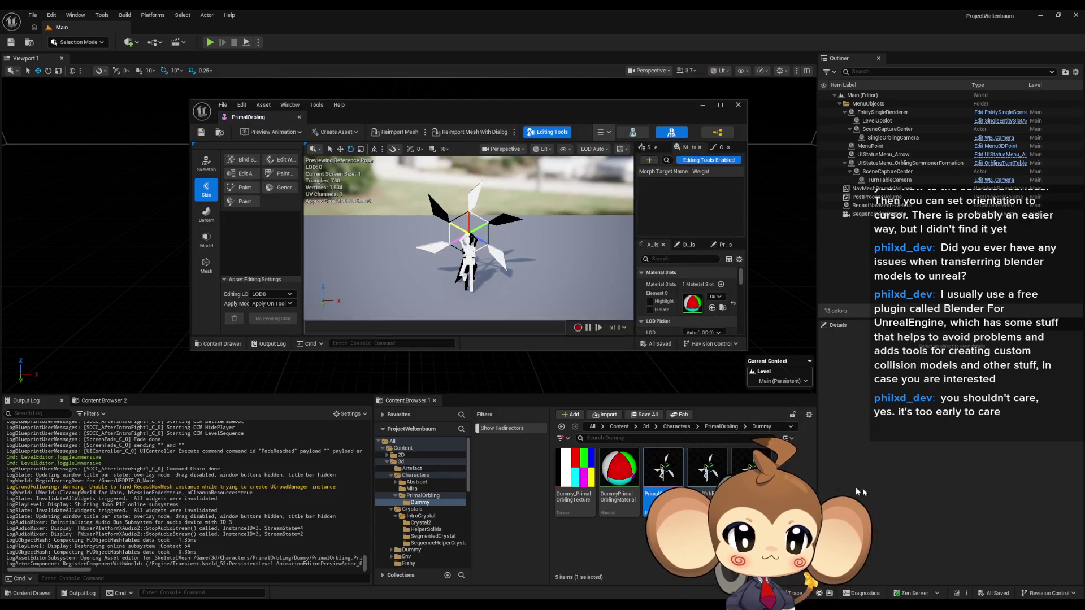
Maximize the mesh editor and collapse the LOD Settings, Clothing and Advanced groups in Asset Details
{"action": "double_click", "coordinate": [521, 107]}
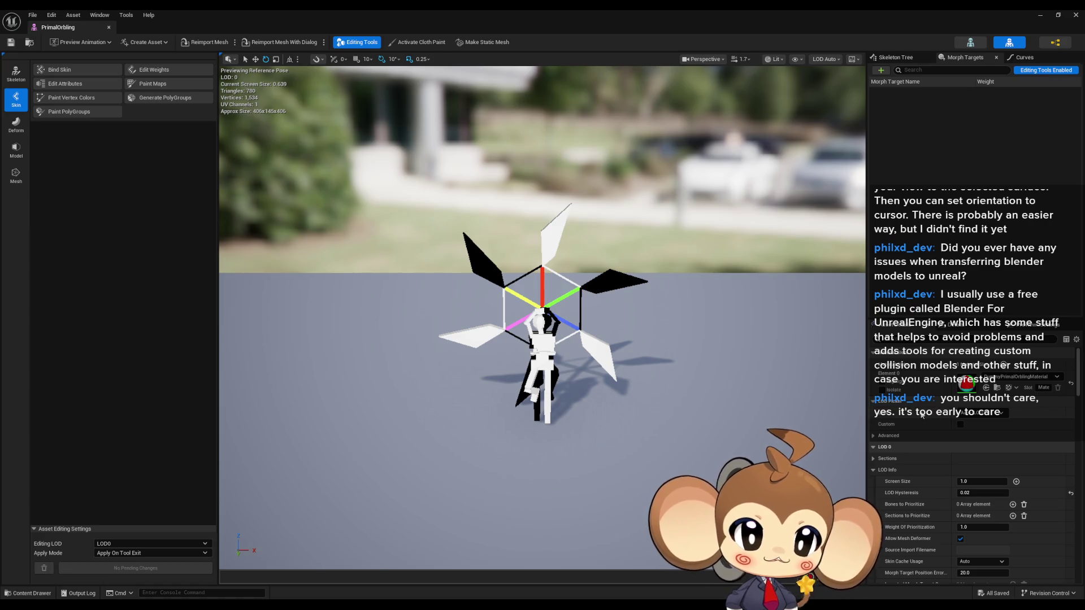
{"action": "scroll", "coordinate": [898, 399], "scroll_direction": "down", "scroll_amount": 8}
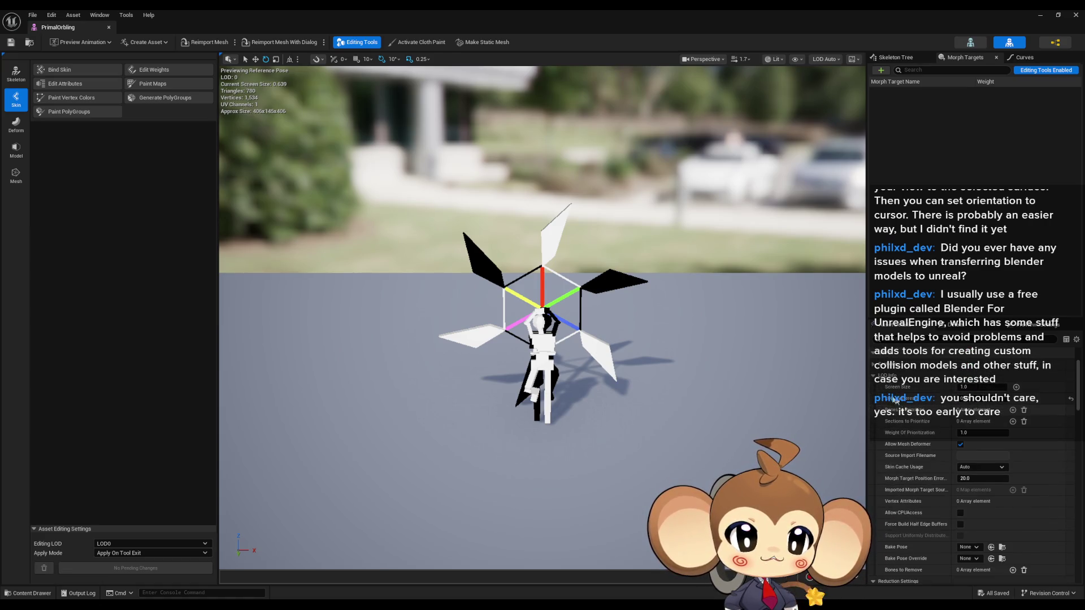
{"action": "left_click", "coordinate": [873, 391]}
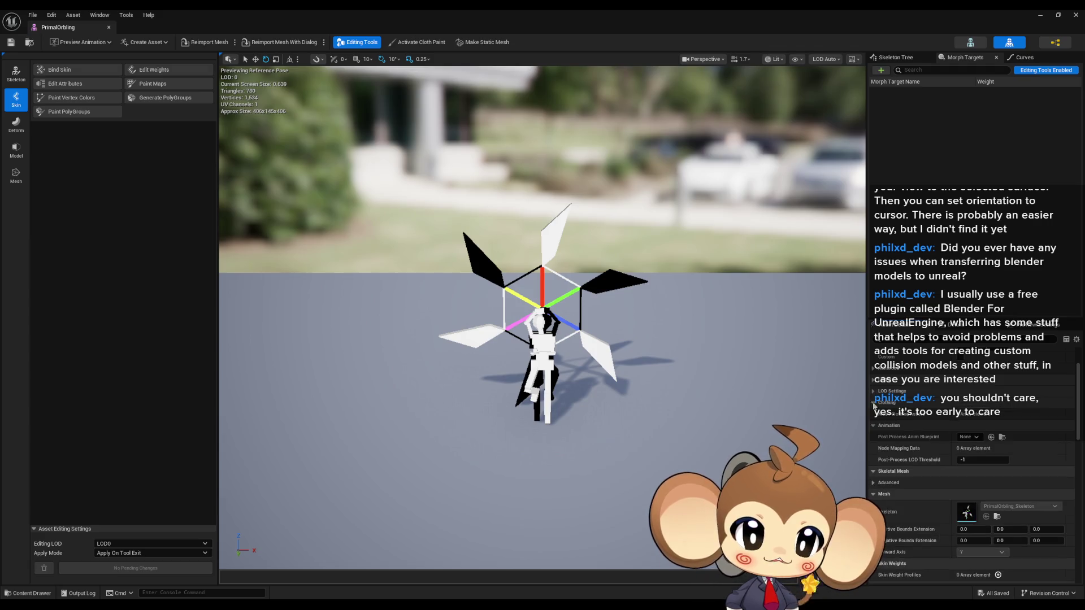
{"action": "left_click", "coordinate": [872, 404]}
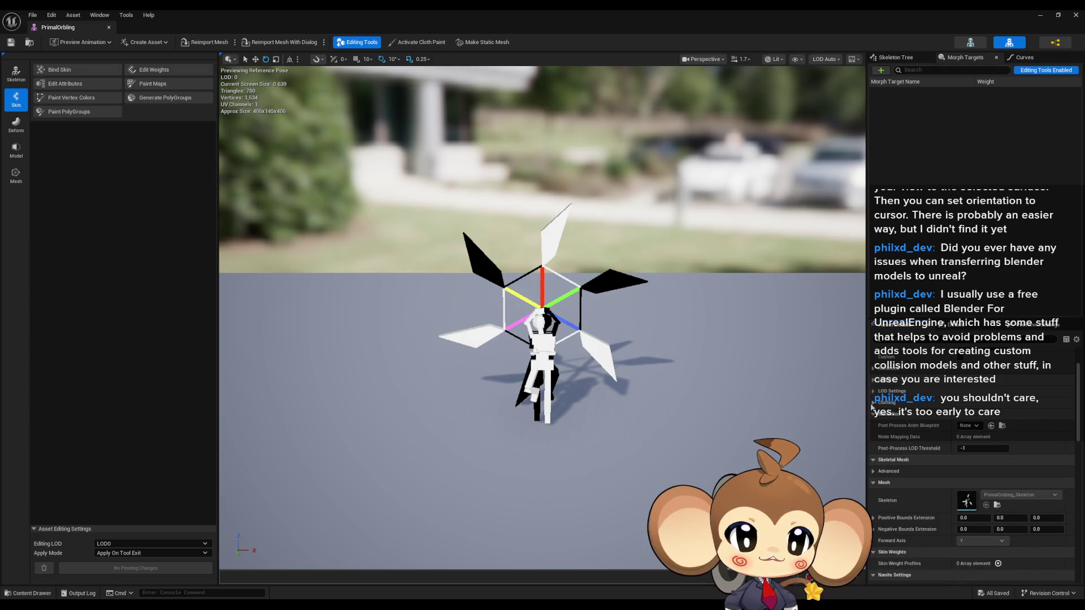
{"action": "left_click", "coordinate": [873, 472]}
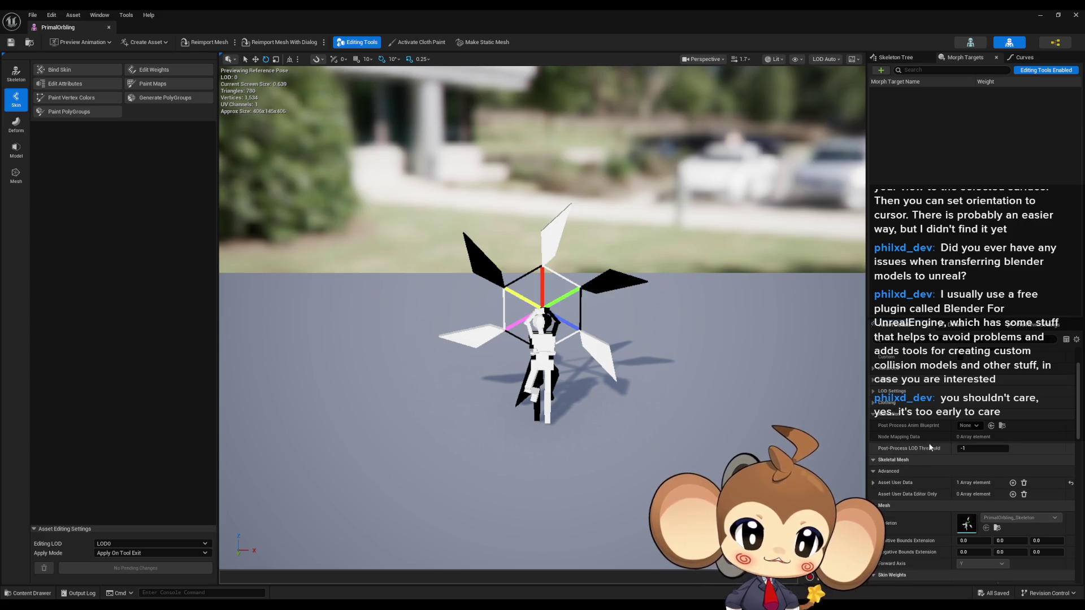
{"action": "scroll", "coordinate": [944, 448], "scroll_direction": "down", "scroll_amount": 1}
{"action": "left_click", "coordinate": [873, 470]}
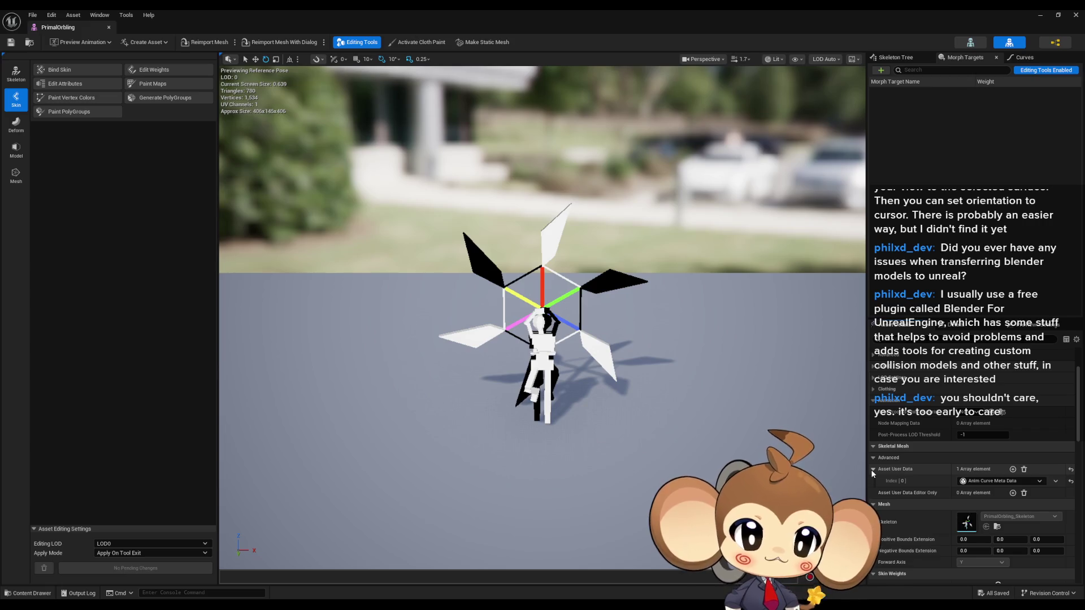
{"action": "left_click", "coordinate": [873, 470]}
{"action": "left_click", "coordinate": [875, 458]}
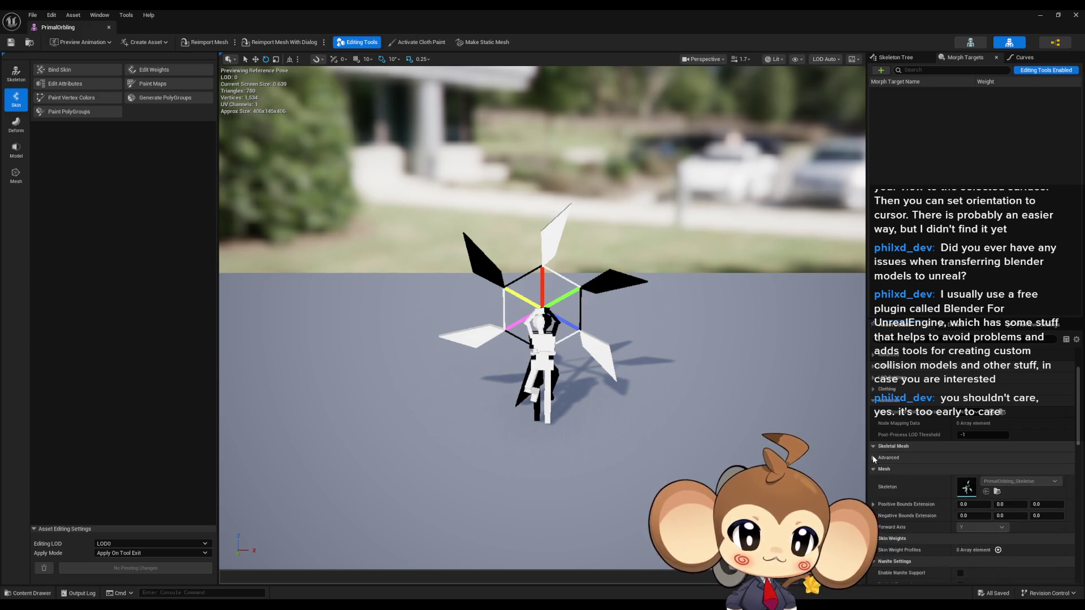
Collapse the Skeletal Mesh, Mesh, Nanite, Skin Weights and Import Settings groups, then show Preview Scene Settings
{"action": "left_click", "coordinate": [872, 447]}
{"action": "left_click", "coordinate": [873, 459]}
{"action": "left_click", "coordinate": [874, 464]}
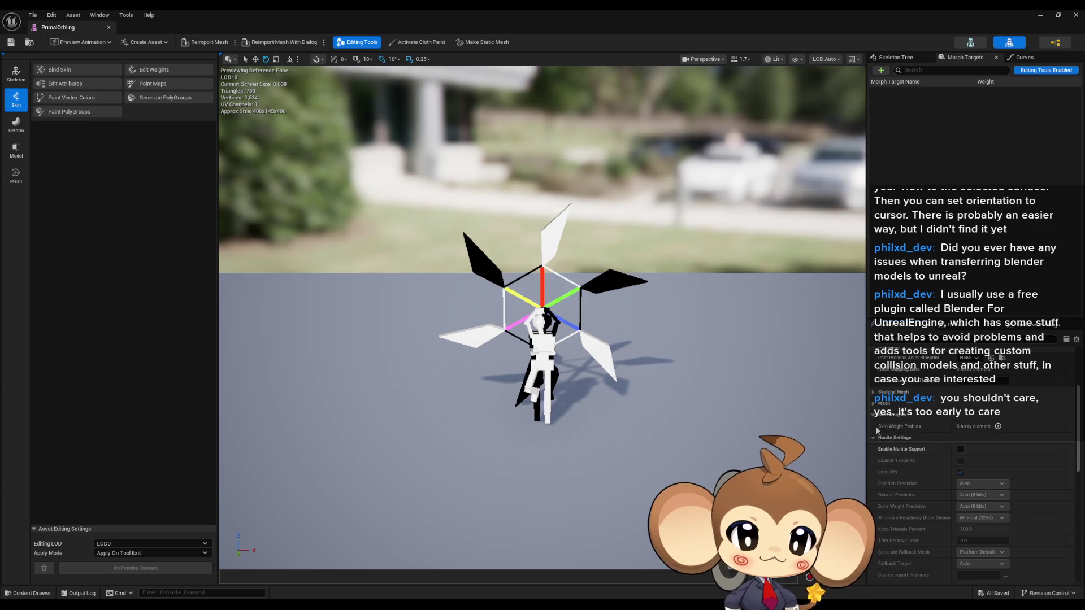
{"action": "left_click", "coordinate": [873, 417]}
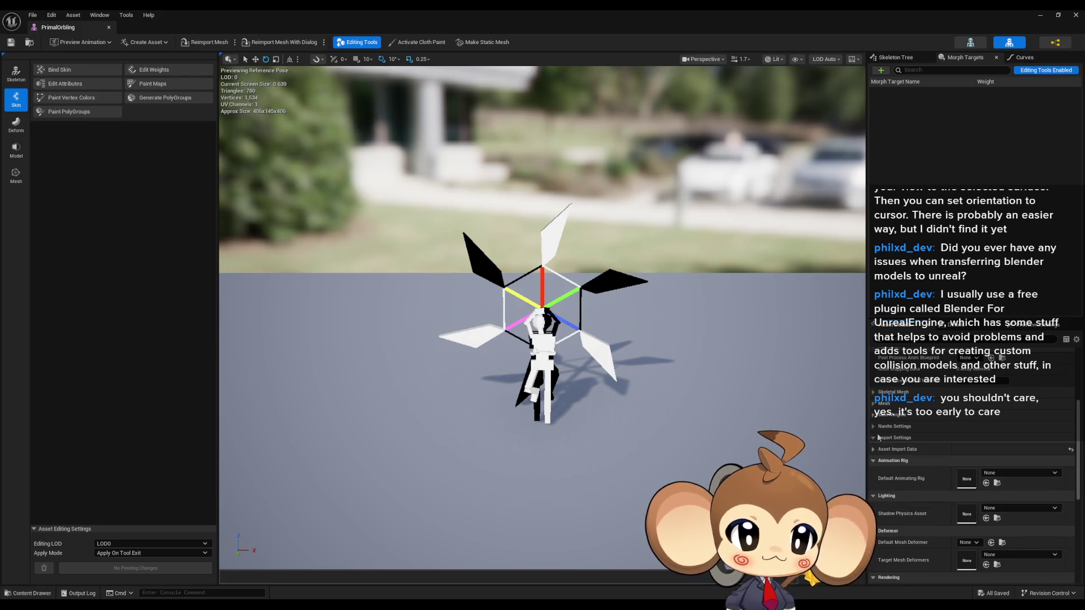
{"action": "left_click", "coordinate": [888, 438]}
{"action": "scroll", "coordinate": [893, 450], "scroll_direction": "down", "scroll_amount": 2}
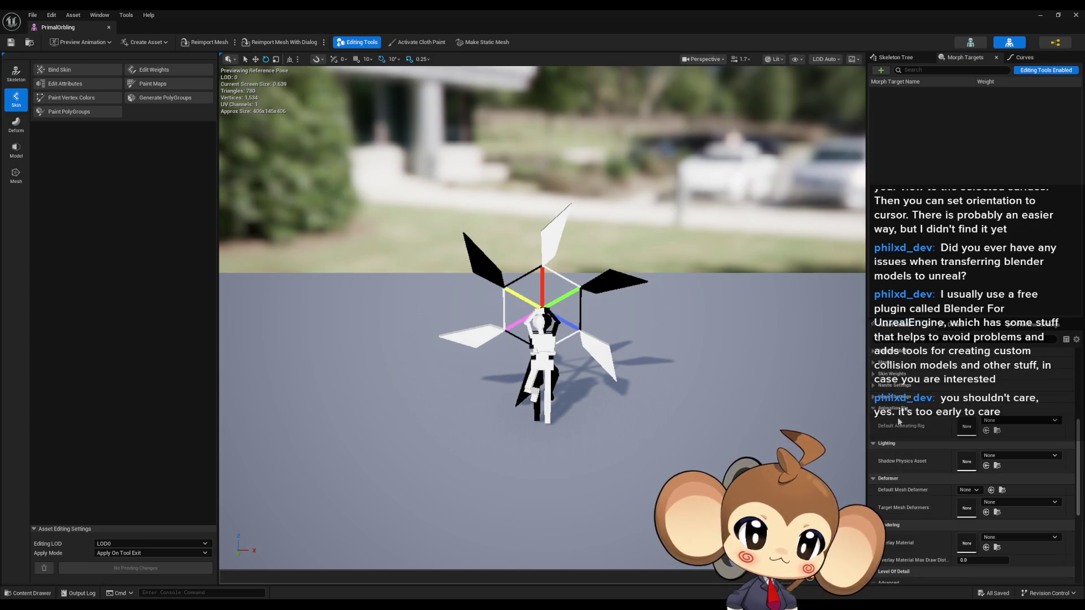
{"action": "scroll", "coordinate": [907, 423], "scroll_direction": "down", "scroll_amount": 6}
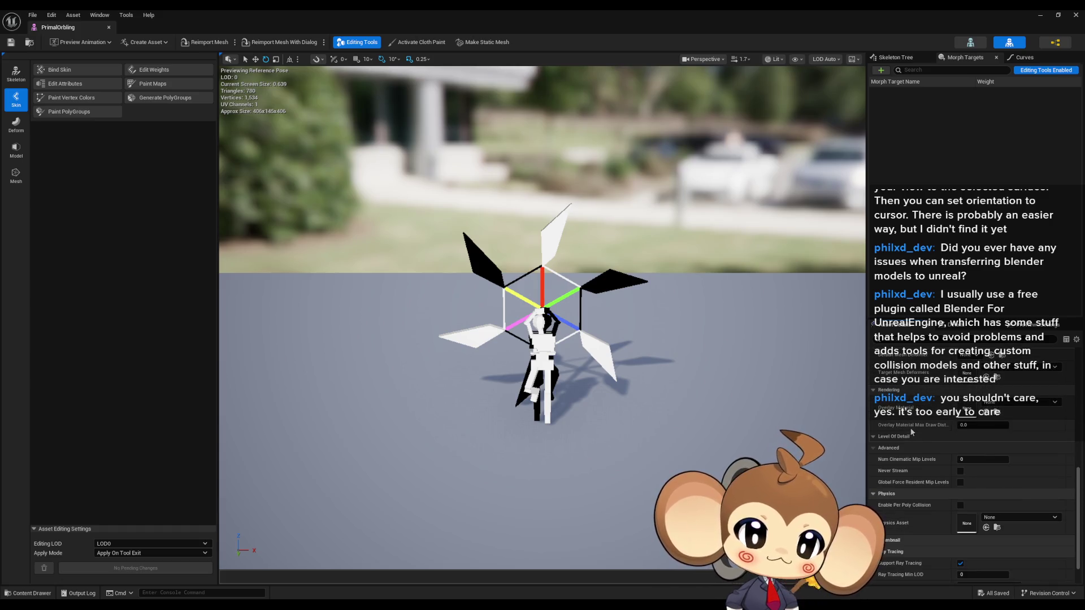
{"action": "scroll", "coordinate": [911, 432], "scroll_direction": "down", "scroll_amount": 2}
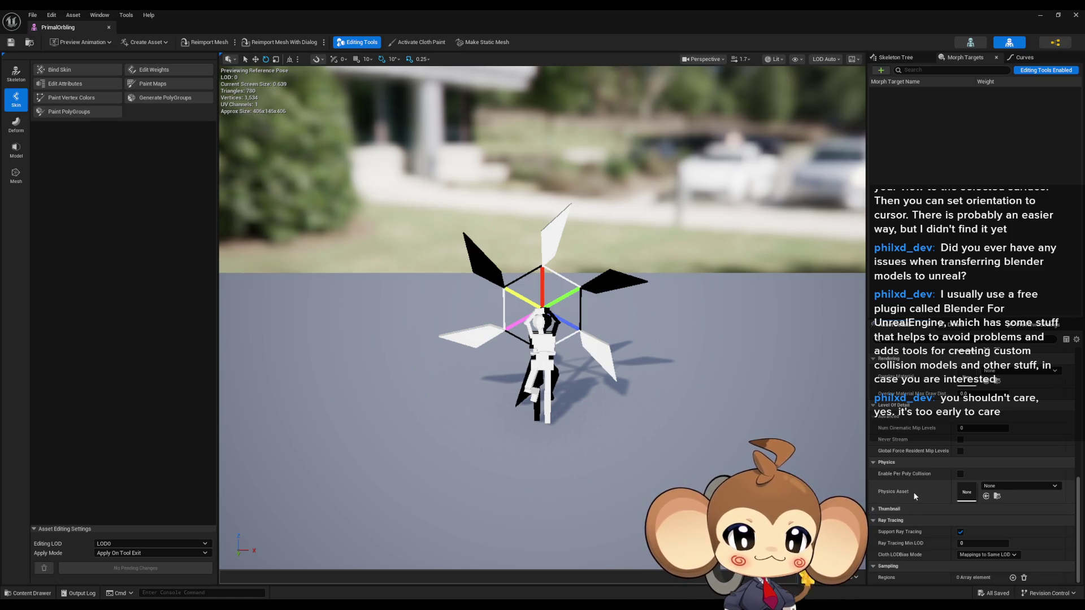
{"action": "left_click", "coordinate": [1007, 330]}
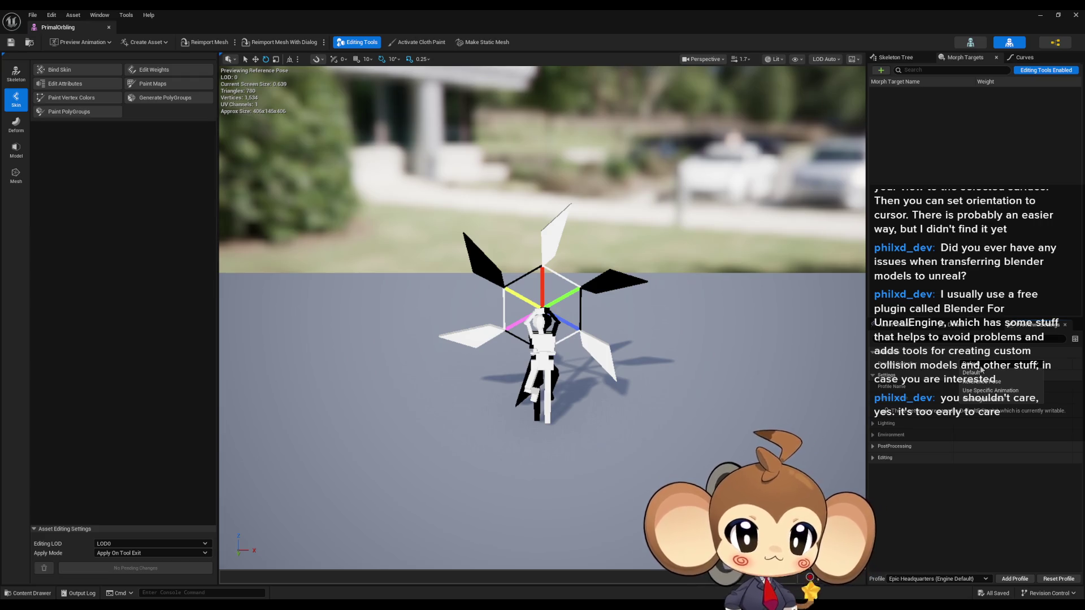
{"action": "left_click", "coordinate": [1001, 390]}
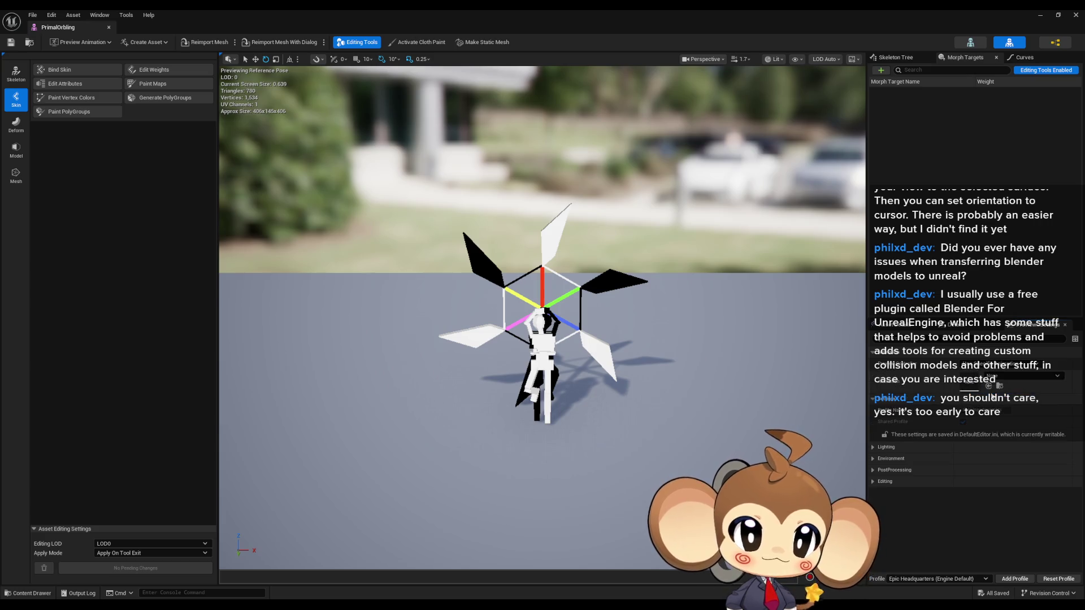
{"action": "left_click", "coordinate": [995, 363]}
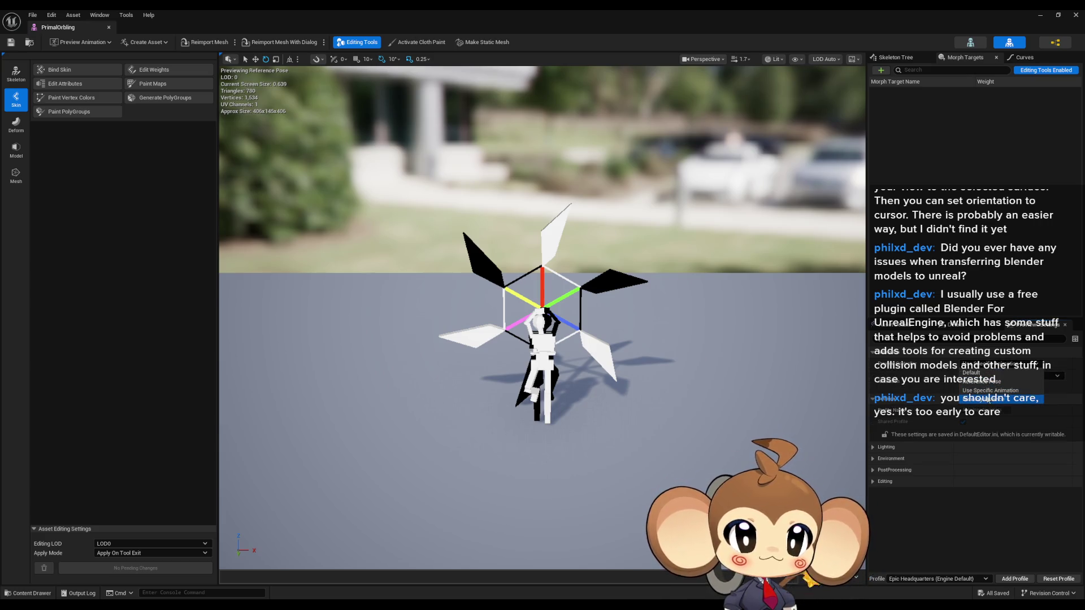
{"action": "left_click", "coordinate": [987, 401]}
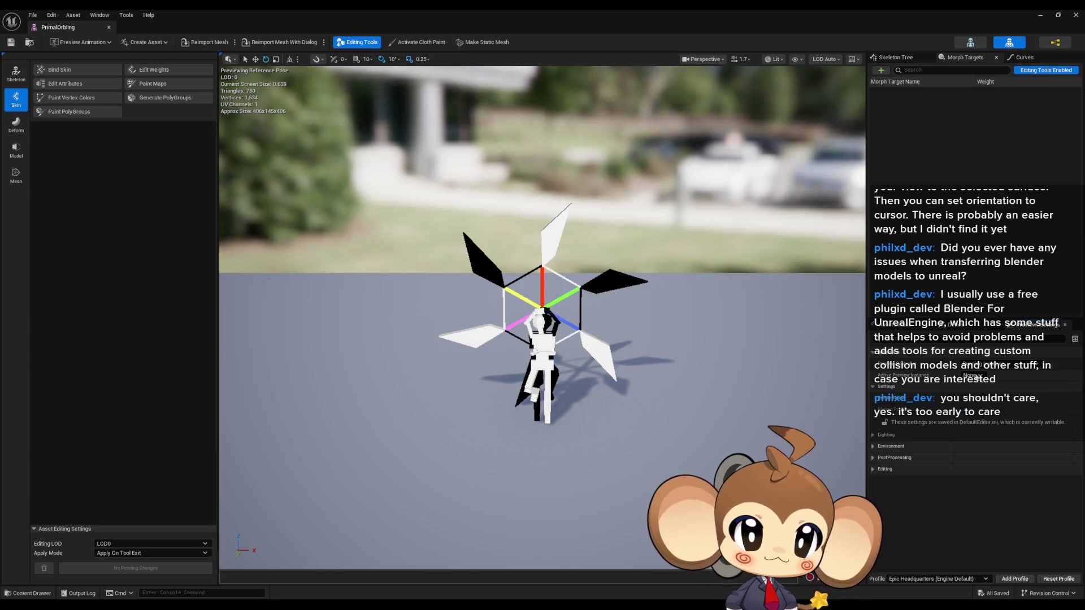
{"action": "left_click", "coordinate": [983, 366]}
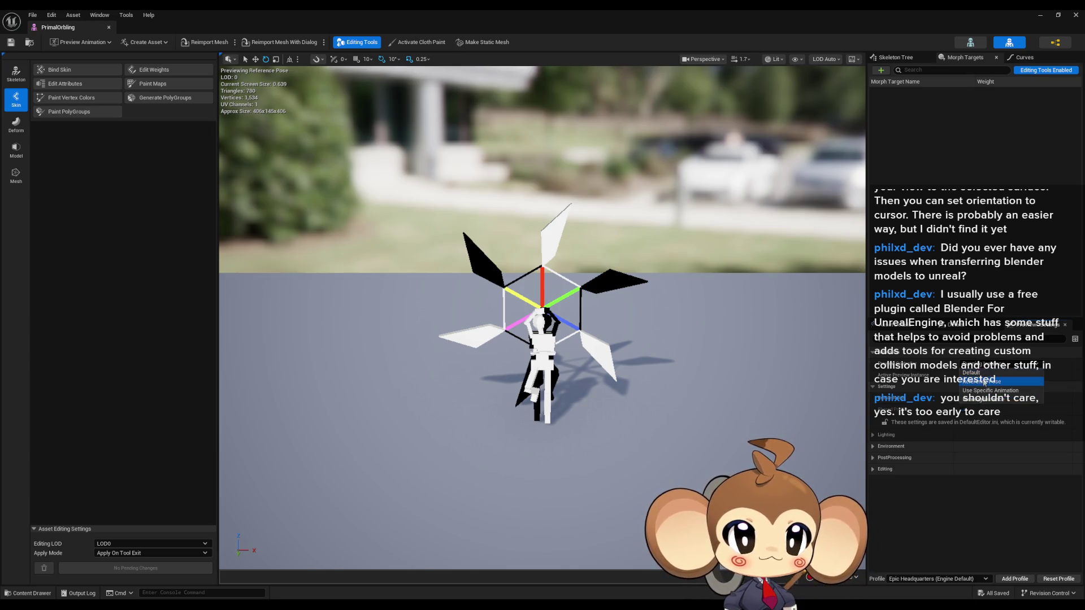
{"action": "left_click", "coordinate": [985, 386]}
{"action": "left_click", "coordinate": [990, 366]}
{"action": "left_click", "coordinate": [987, 399]}
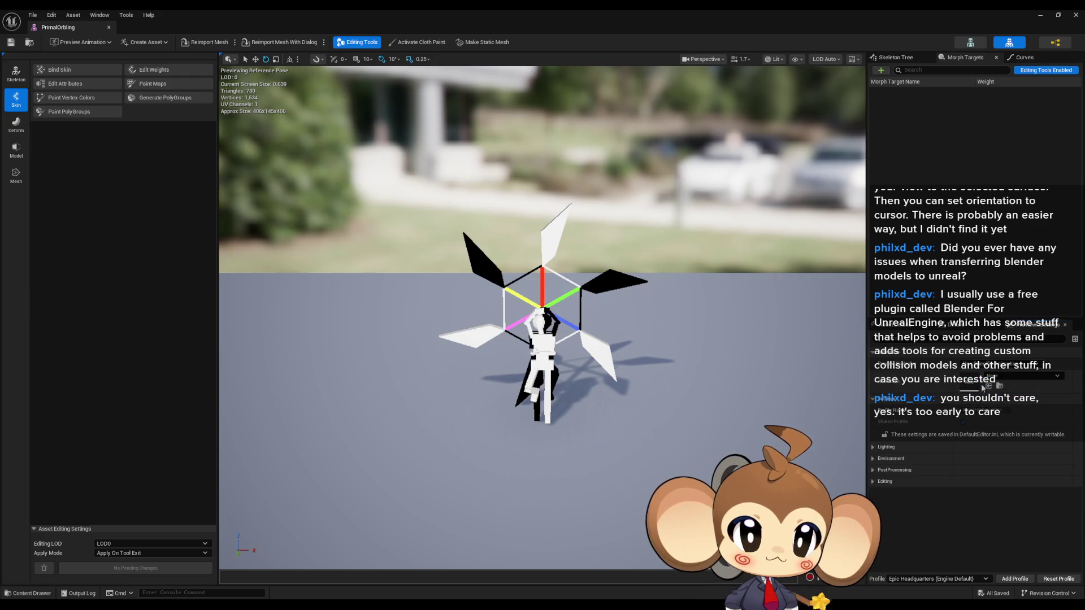
{"action": "left_click", "coordinate": [999, 377]}
{"action": "left_click", "coordinate": [999, 377]}
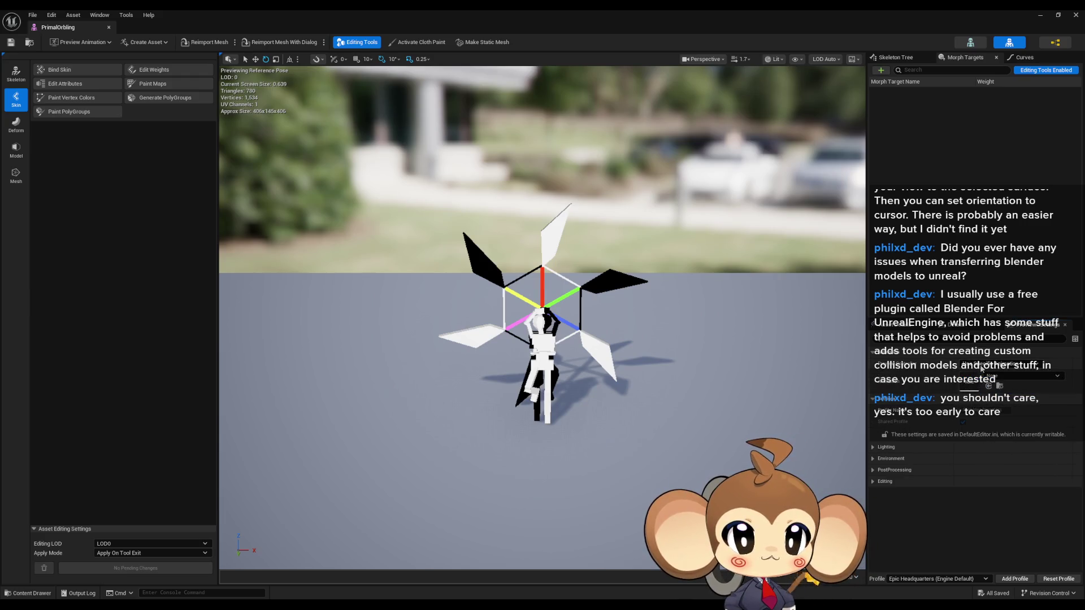
{"action": "left_click", "coordinate": [983, 366]}
{"action": "left_click", "coordinate": [984, 386]}
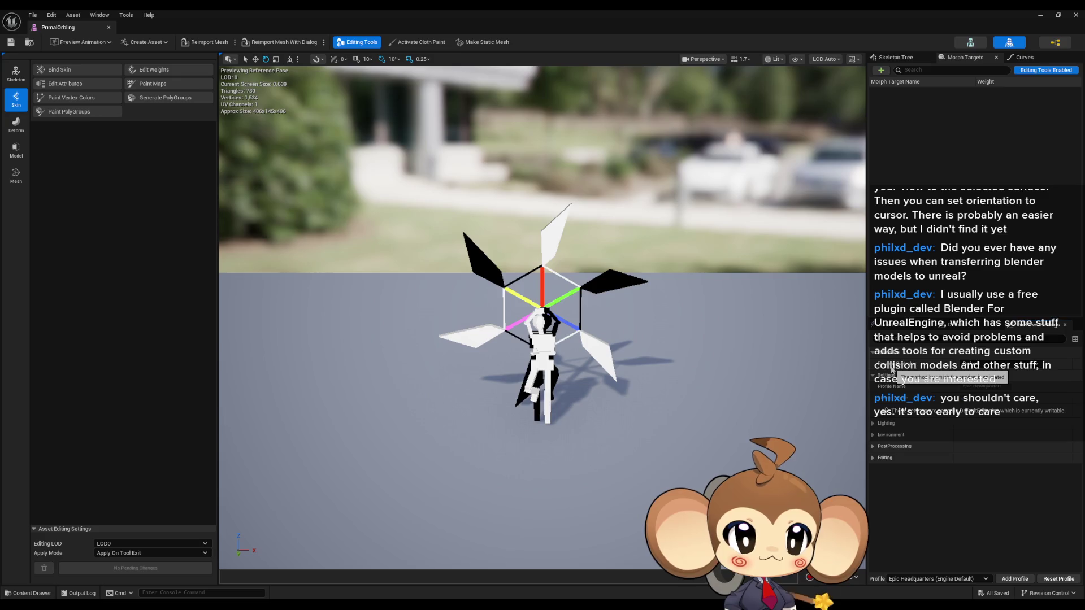
{"action": "left_click", "coordinate": [1055, 43]}
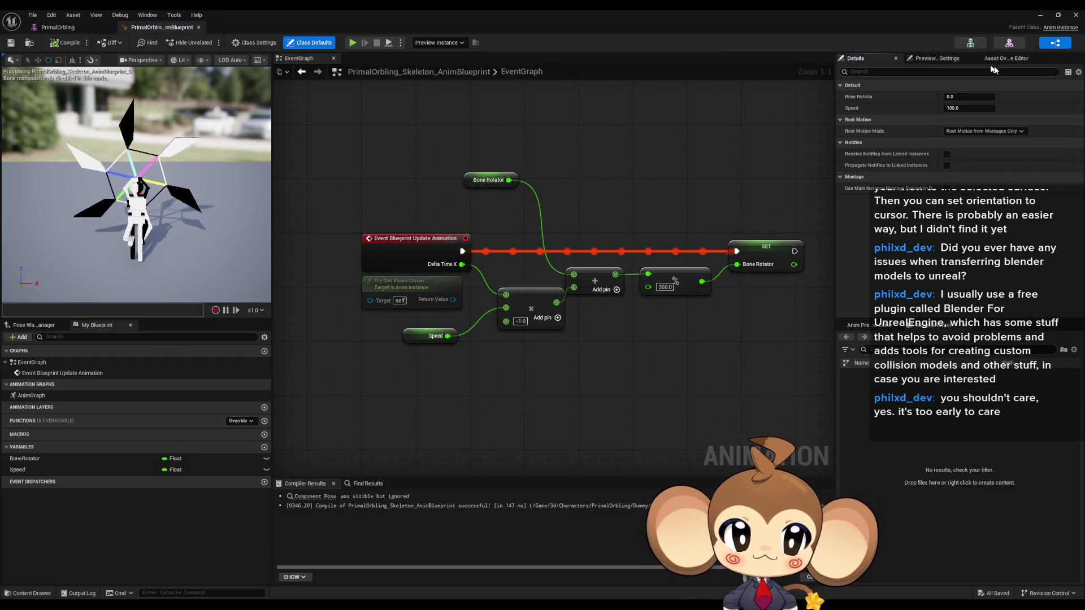
Set PrimalOrbling_Skeleton_AnimBlueprint as the Preview Animation Blueprint and save it
{"action": "left_click", "coordinate": [936, 59]}
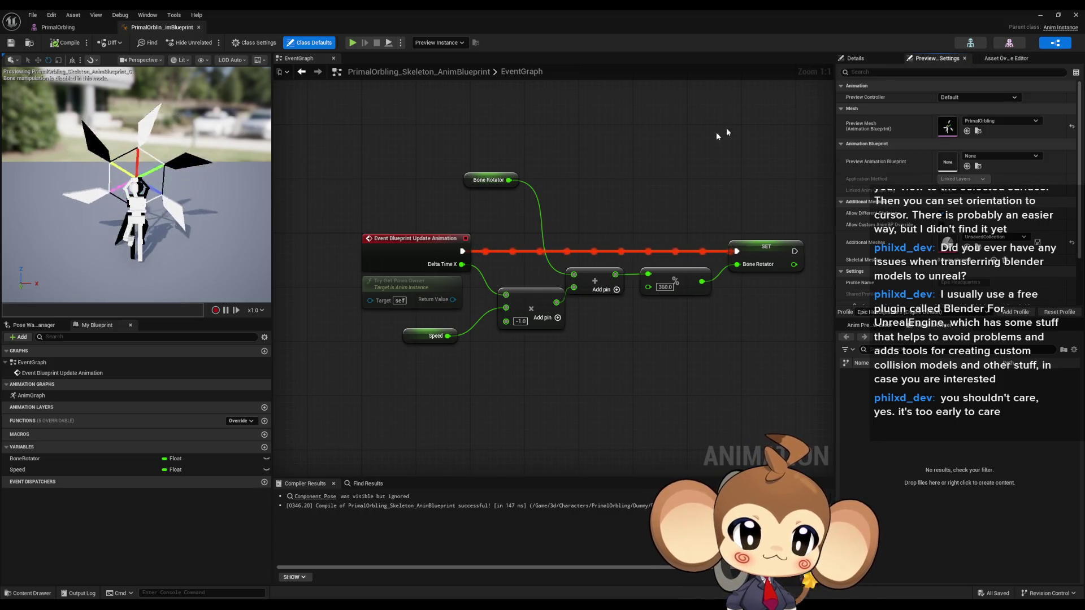
{"action": "left_click", "coordinate": [986, 156]}
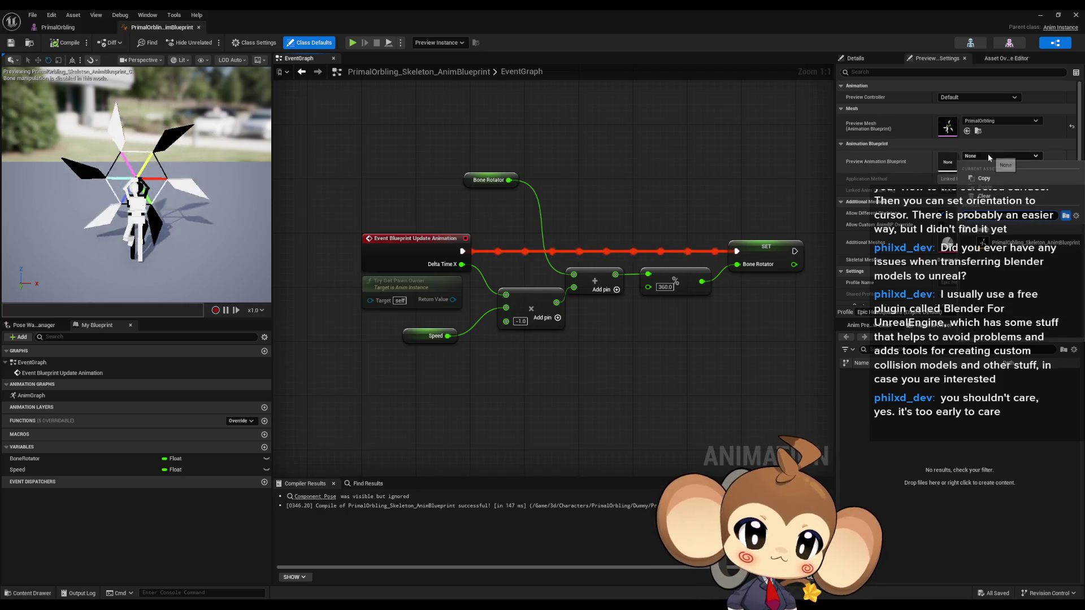
{"action": "left_click", "coordinate": [1016, 247]}
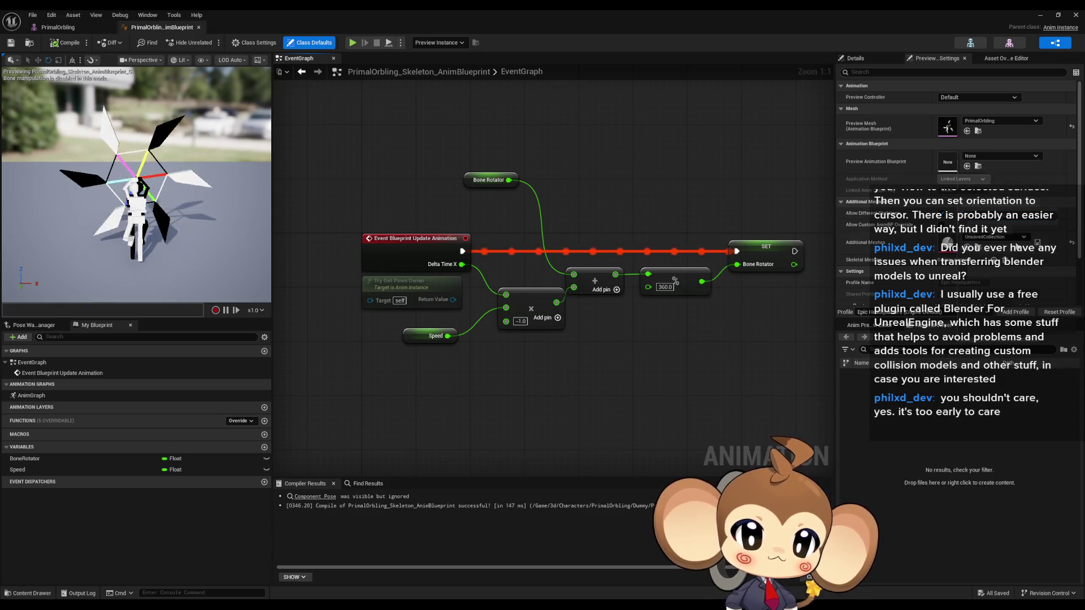
{"action": "left_click", "coordinate": [10, 42]}
{"action": "left_click", "coordinate": [65, 27]}
{"action": "left_click", "coordinate": [170, 27]}
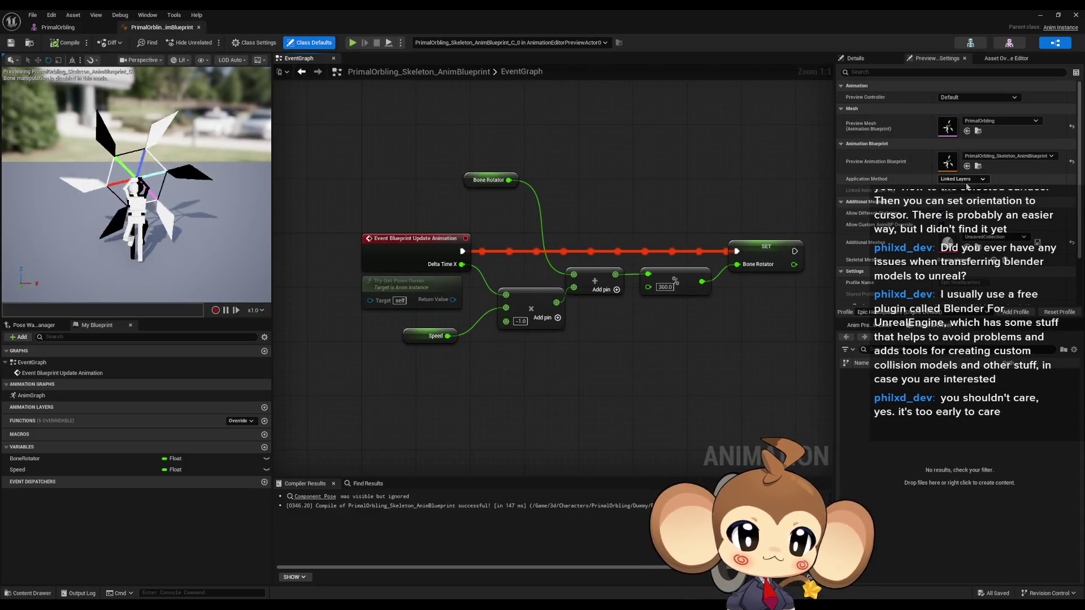
Return the preview controller from Use Specific Animation to Default, then switch through Skeleton to Mesh mode
{"action": "left_click", "coordinate": [960, 97]}
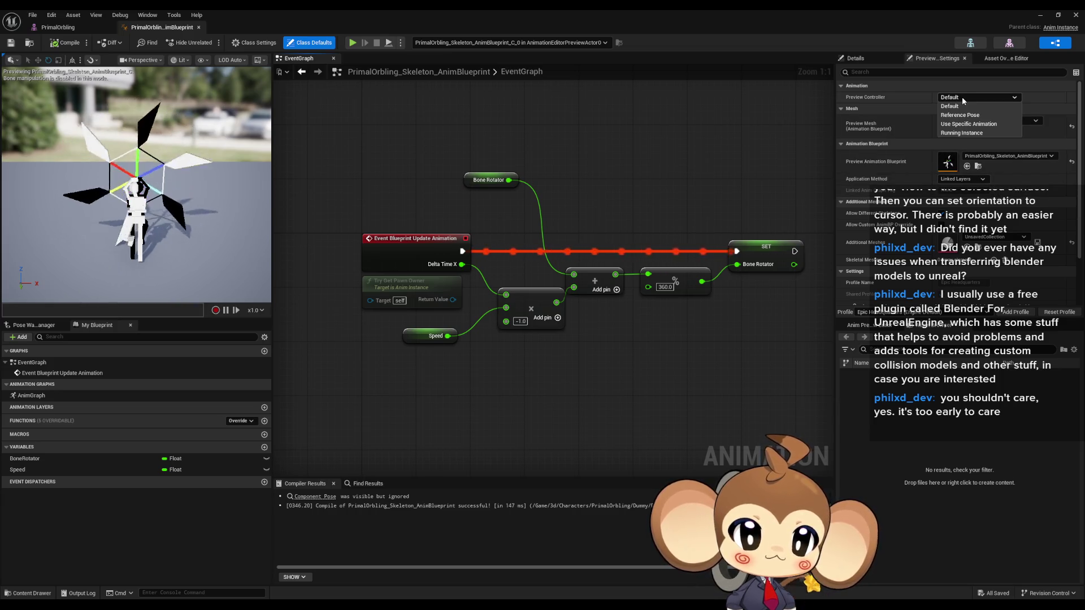
{"action": "left_click", "coordinate": [971, 124]}
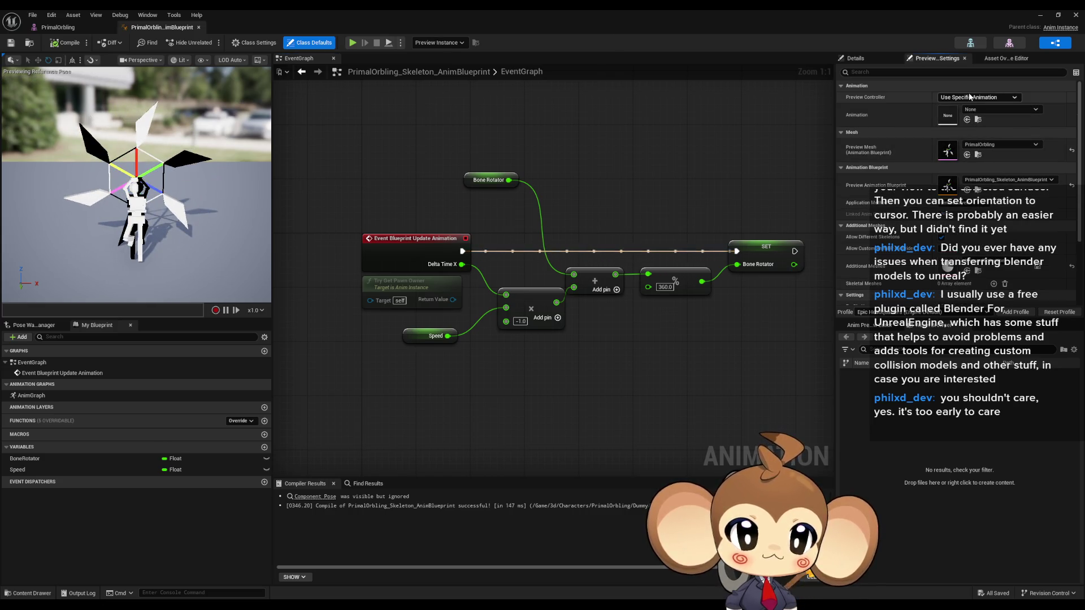
{"action": "left_click", "coordinate": [967, 99]}
{"action": "left_click", "coordinate": [965, 106]}
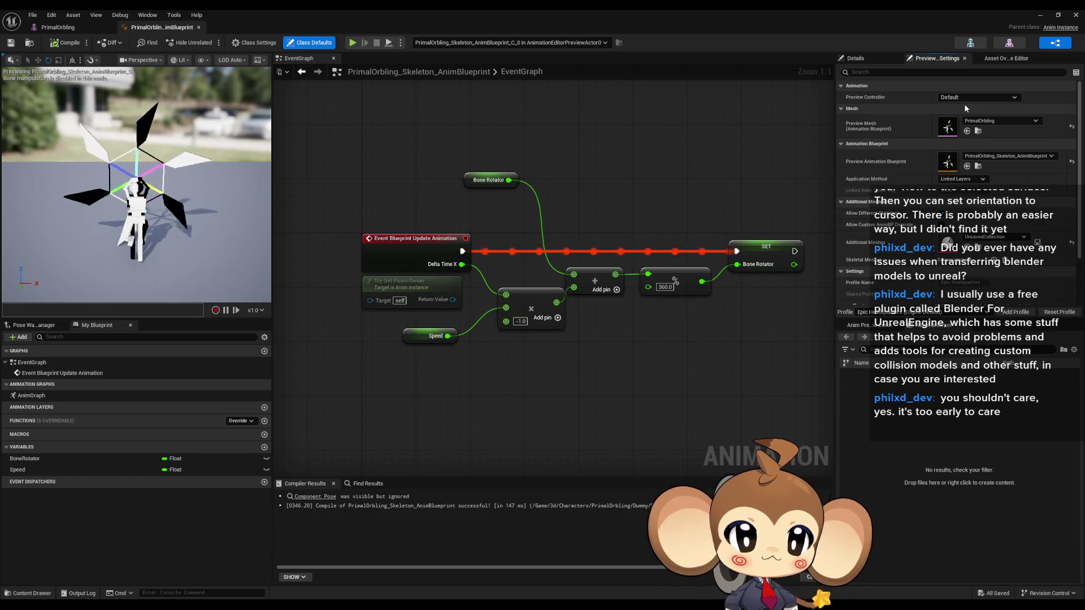
{"action": "scroll", "coordinate": [981, 83], "scroll_direction": "down", "scroll_amount": 2}
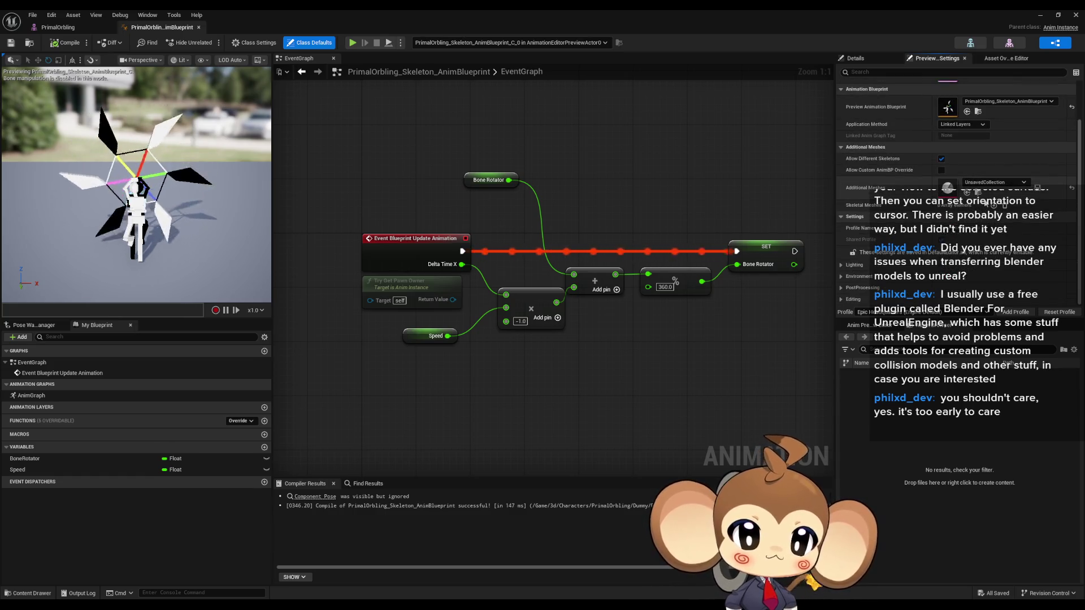
{"action": "left_click", "coordinate": [970, 43]}
{"action": "left_click", "coordinate": [999, 44]}
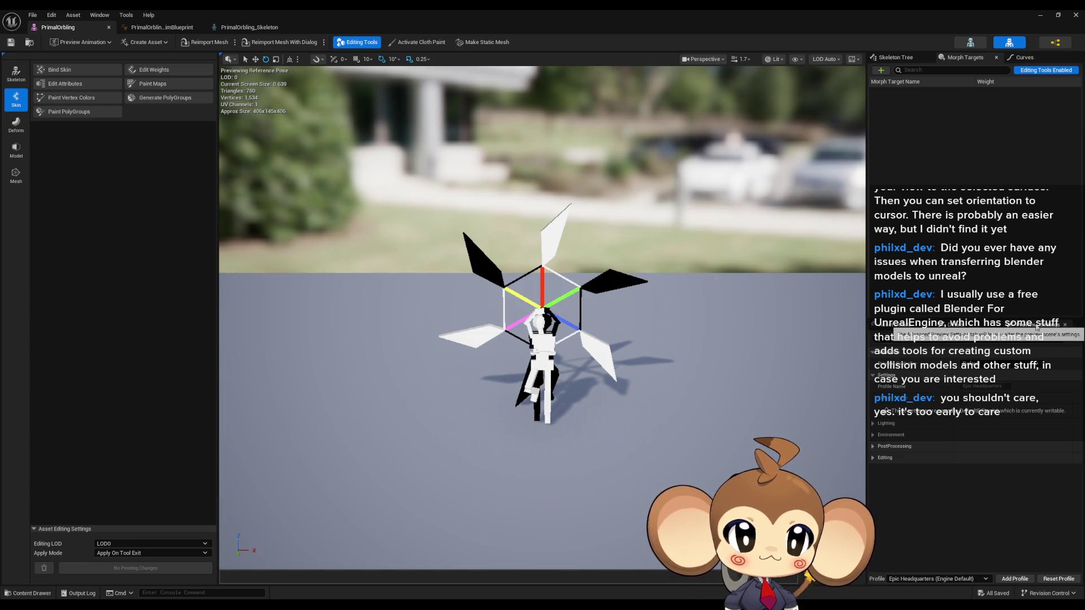
Search the mesh's Asset Details for 'collision', then clear the search
{"action": "left_click", "coordinate": [880, 331]}
{"action": "scroll", "coordinate": [880, 331], "scroll_direction": "up", "scroll_amount": 2}
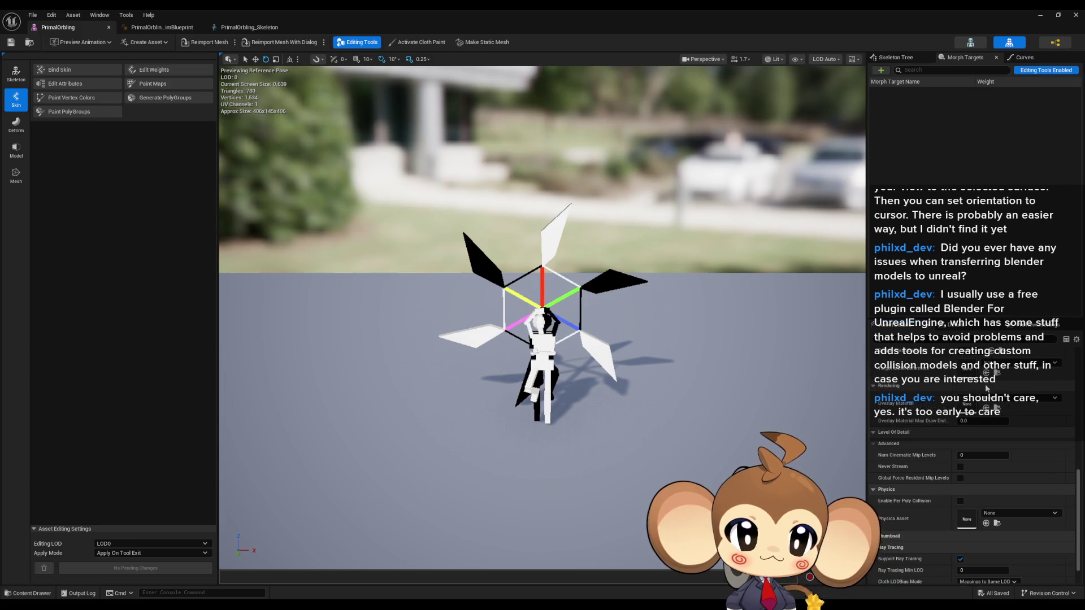
{"action": "left_click", "coordinate": [926, 338]}
{"action": "type", "text": "collision"}
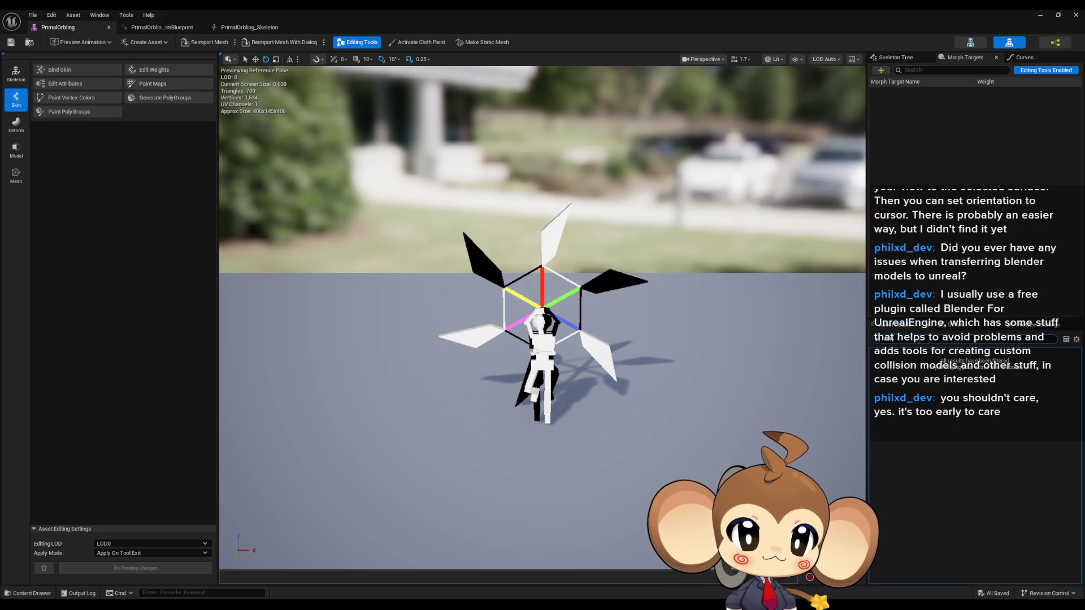
{"action": "key", "text": "Escape"}
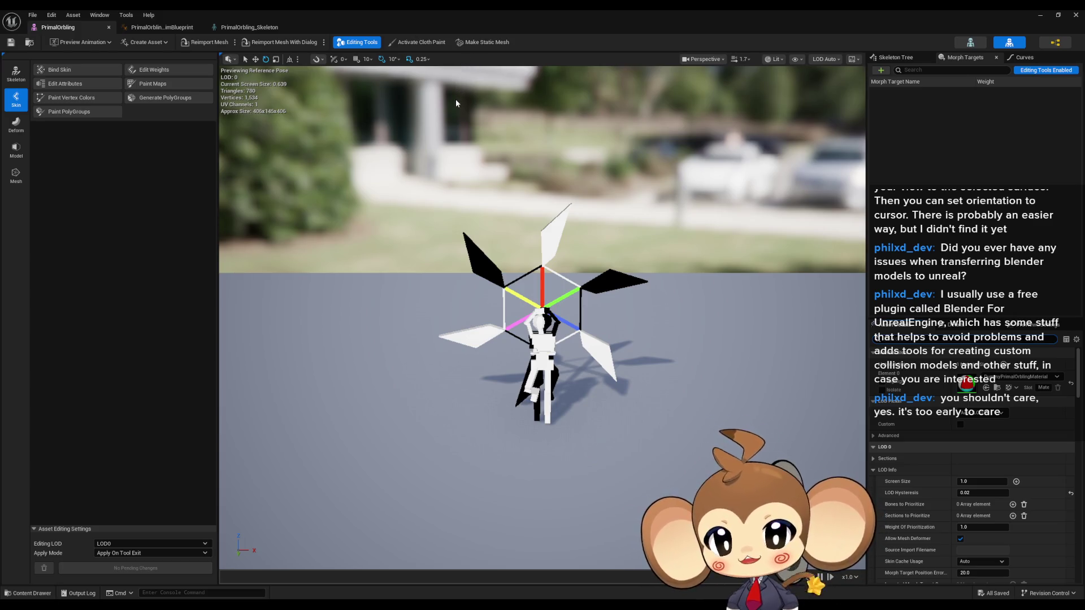
Frame the orbling in the viewport, then minimize the mesh editor to reach the level editor
{"action": "left_click_drag", "start_coordinate": [260, 183], "coordinate": [294, 237]}
{"action": "key", "text": "f"}
{"action": "scroll", "coordinate": [542, 317], "scroll_direction": "up", "scroll_amount": 5}
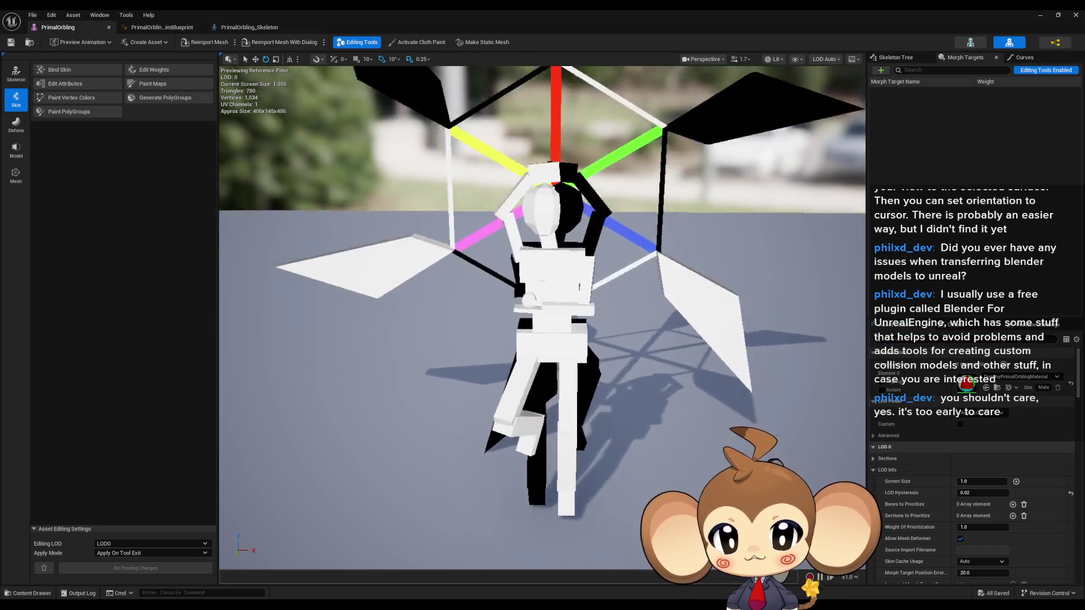
{"action": "scroll", "coordinate": [517, 244], "scroll_direction": "down", "scroll_amount": 3}
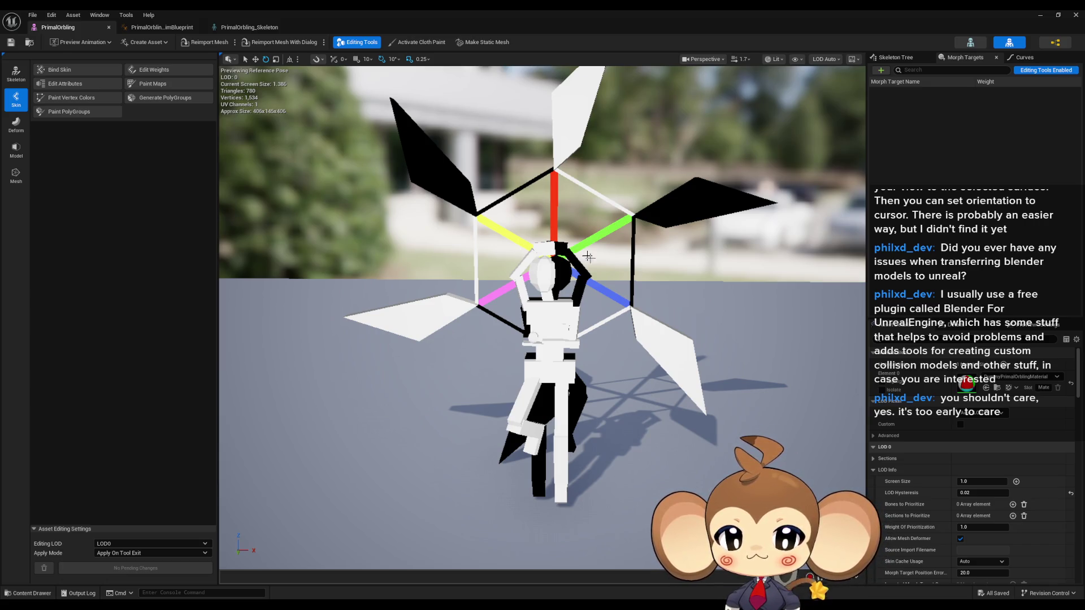
{"action": "scroll", "coordinate": [518, 246], "scroll_direction": "down", "scroll_amount": 3}
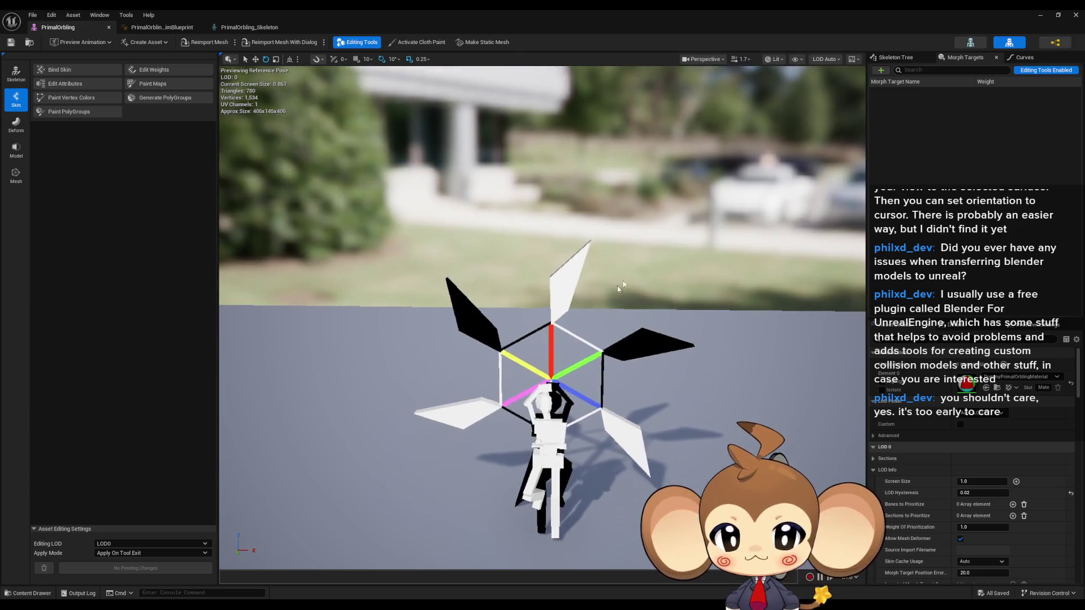
{"action": "left_click", "coordinate": [1040, 15]}
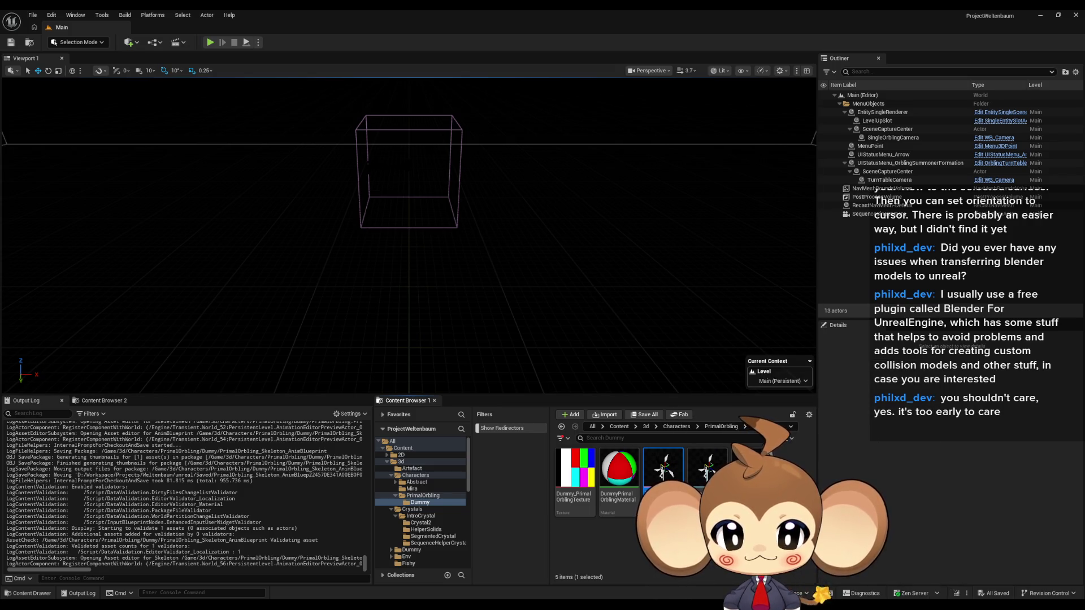
{"action": "left_click_drag", "start_coordinate": [519, 280], "coordinate": [518, 281]}
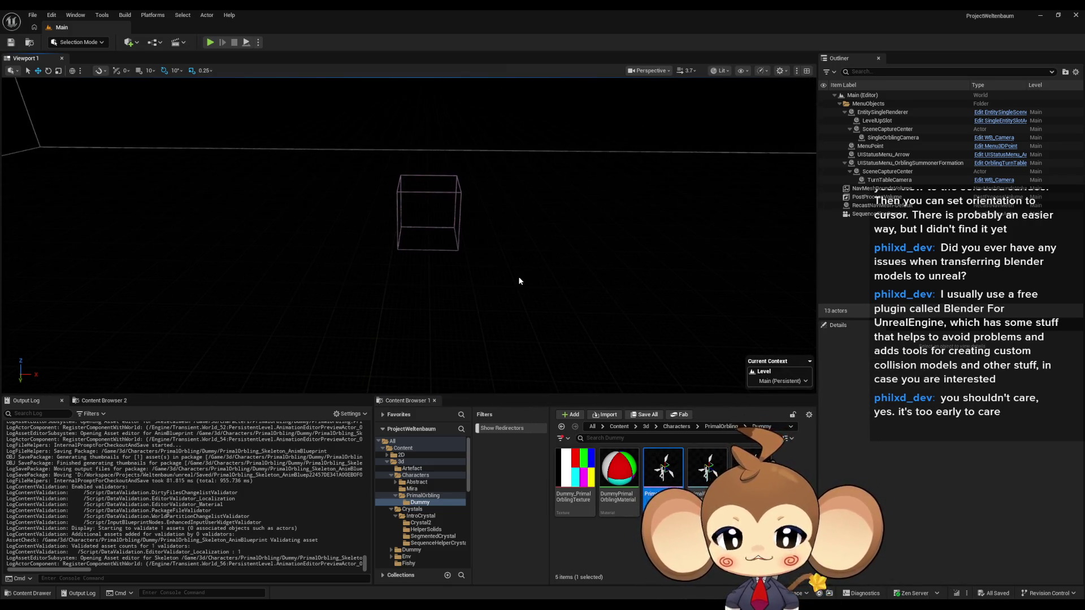